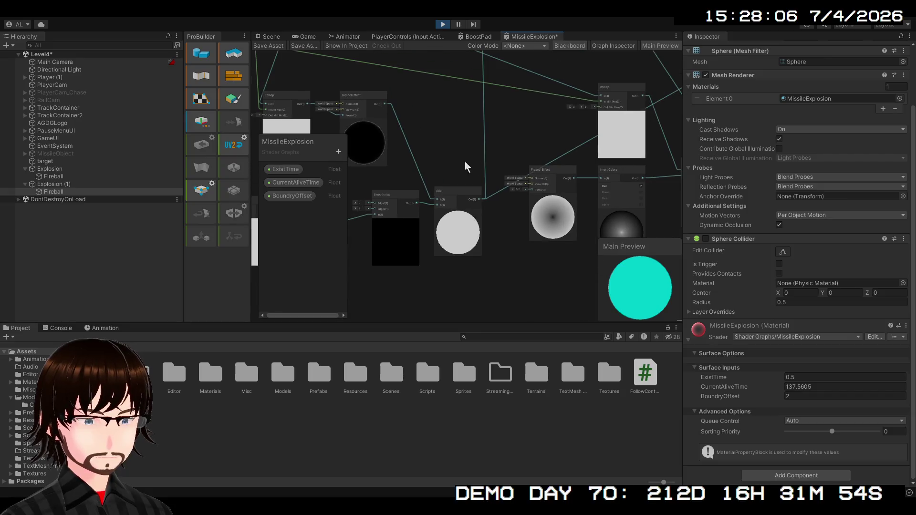
Connect the Add node's Out port to the Fragment Alpha input
scroll(441, 285, "down", 2)
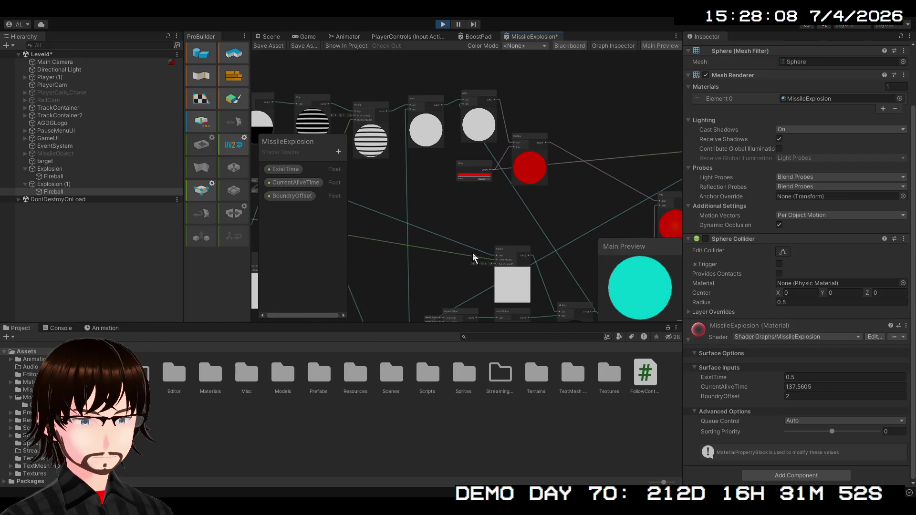
mouse_move(476, 255)
left_mouse_down()
mouse_move(482, 207)
mouse_move(587, 206)
mouse_move(477, 198)
mouse_move(401, 169)
mouse_move(378, 277)
left_mouse_up()
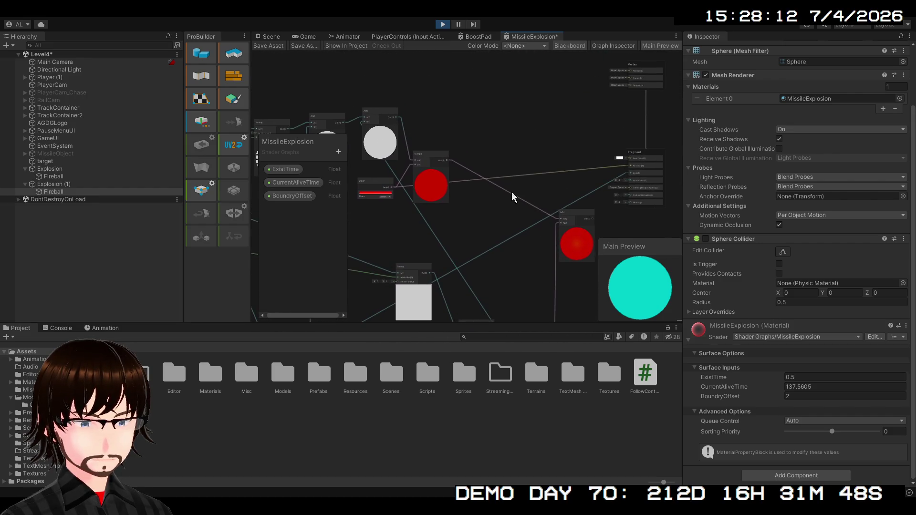
scroll(511, 196, "up", 3)
left_click_drag(528, 199, 397, 170)
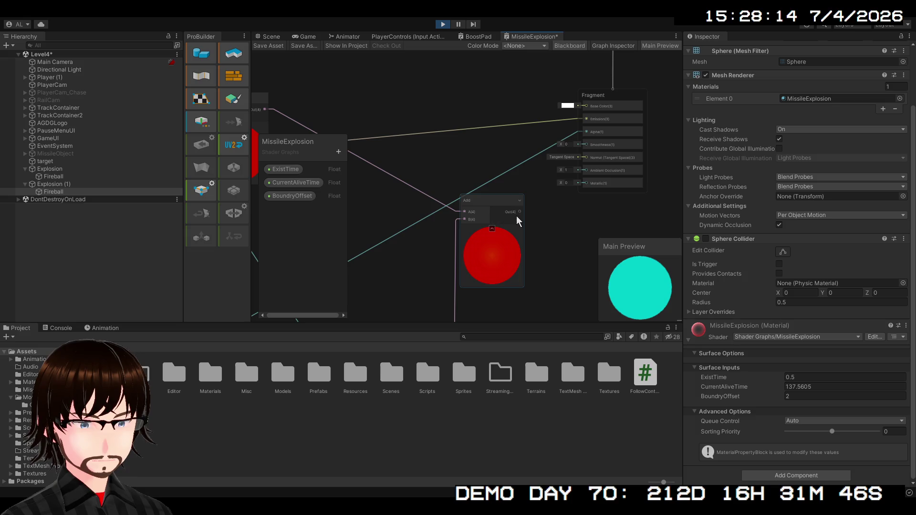
mouse_move(520, 212)
left_mouse_down()
mouse_move(525, 160)
mouse_move(584, 118)
left_mouse_up()
Reposition the upper Add node and bring the Remap, Fresnel and Add nodes back into view
left_click_drag(519, 139, 646, 115)
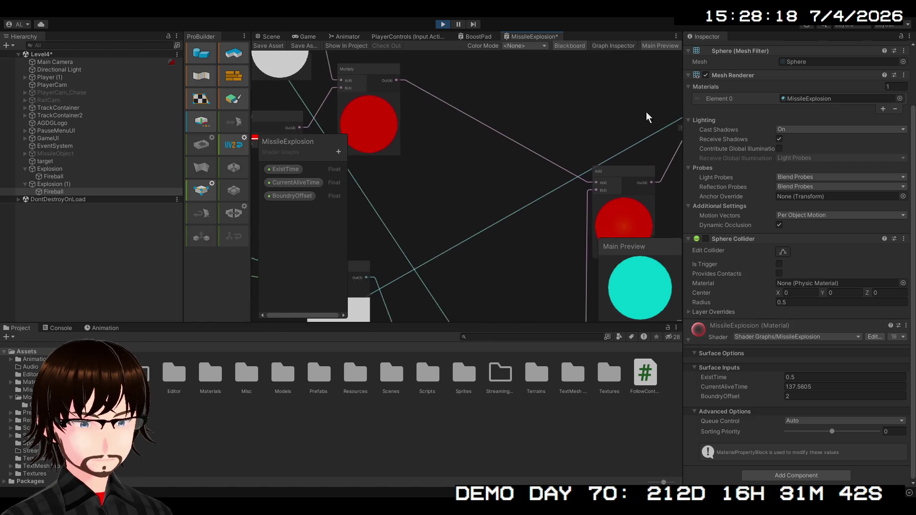
scroll(623, 128, "down", 2)
scroll(554, 152, "down", 2)
left_click_drag(554, 152, 585, 225)
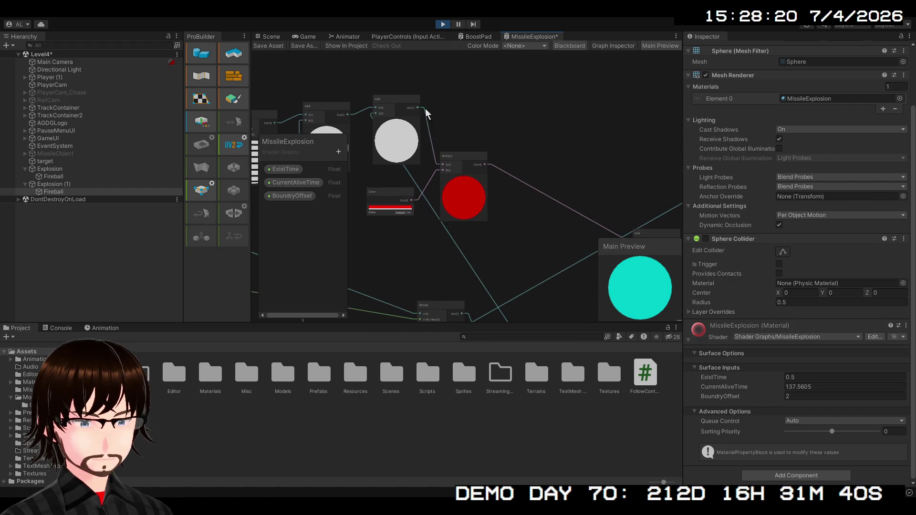
mouse_move(422, 111)
left_mouse_down()
mouse_move(547, 130)
mouse_move(423, 113)
mouse_move(658, 167)
mouse_move(537, 182)
left_mouse_up()
mouse_move(466, 182)
left_mouse_down()
mouse_move(742, 85)
mouse_move(534, 215)
mouse_move(592, 102)
mouse_move(552, 139)
mouse_move(544, 136)
mouse_move(521, 156)
mouse_move(535, 233)
left_mouse_up()
mouse_move(490, 343)
left_mouse_down()
mouse_move(451, 236)
mouse_move(437, 135)
mouse_move(484, 297)
left_mouse_up()
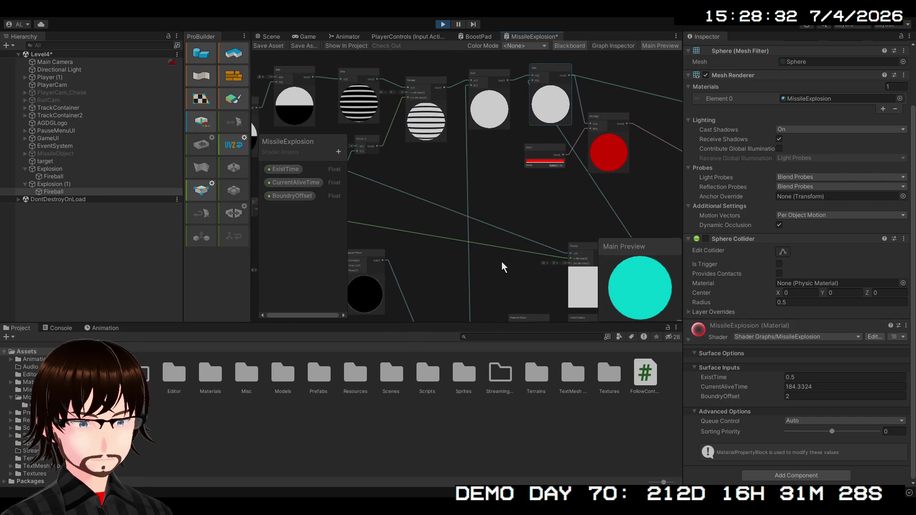
scroll(502, 262, "down", 2)
mouse_move(502, 262)
left_mouse_down()
mouse_move(452, 136)
mouse_move(489, 162)
mouse_move(418, 192)
left_mouse_up()
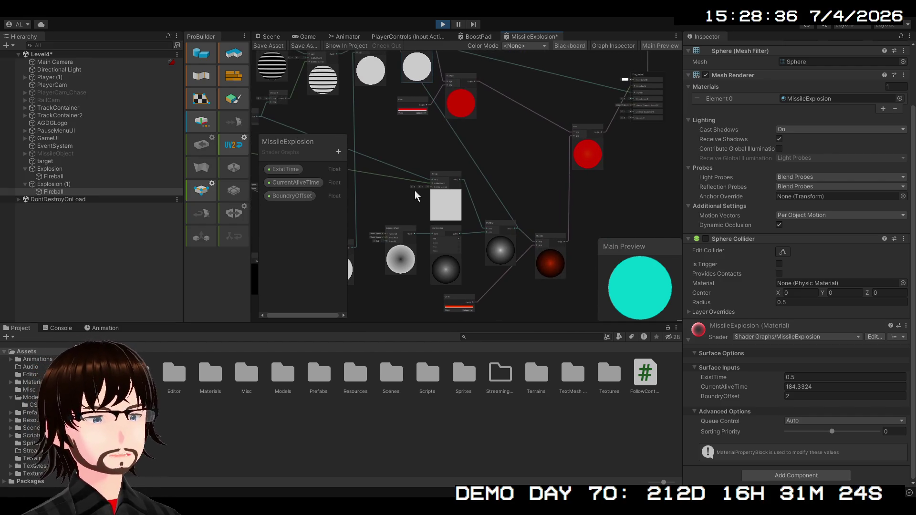
Move the red Multiply node right, set the red Color node beside it, and save the graph
mouse_move(469, 86)
left_mouse_down()
mouse_move(484, 85)
mouse_move(517, 174)
mouse_move(531, 161)
mouse_move(532, 171)
left_mouse_up()
left_click_drag(417, 149, 494, 178)
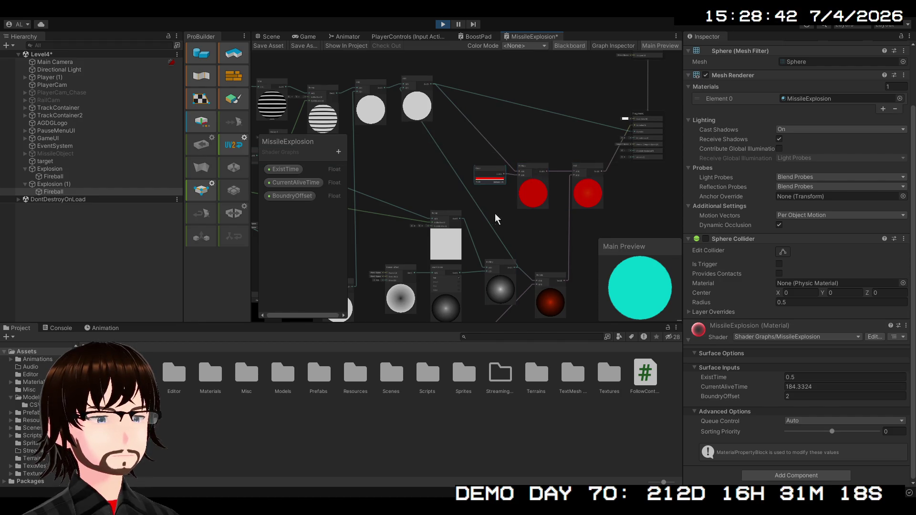
mouse_move(497, 218)
left_mouse_down()
mouse_move(485, 192)
mouse_move(512, 194)
left_mouse_up()
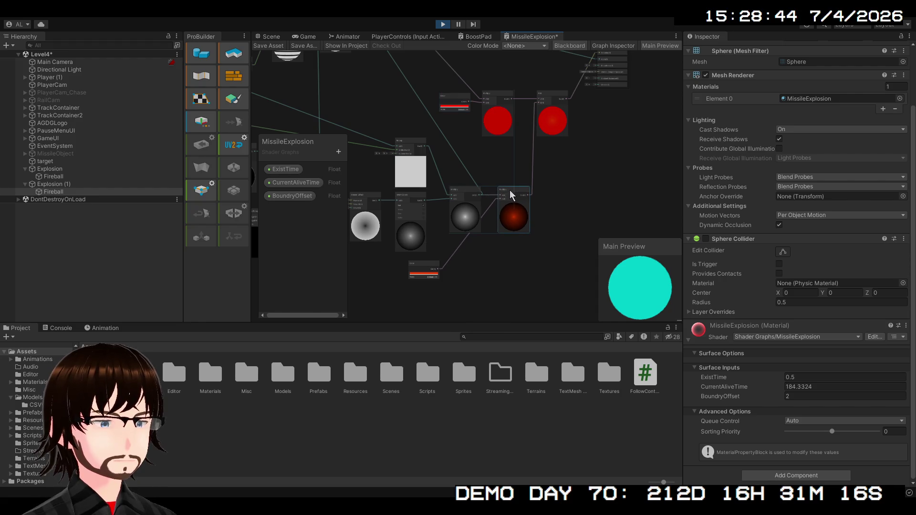
mouse_move(459, 180)
left_mouse_down()
mouse_move(611, 195)
mouse_move(542, 197)
mouse_move(671, 185)
mouse_move(542, 180)
left_mouse_up()
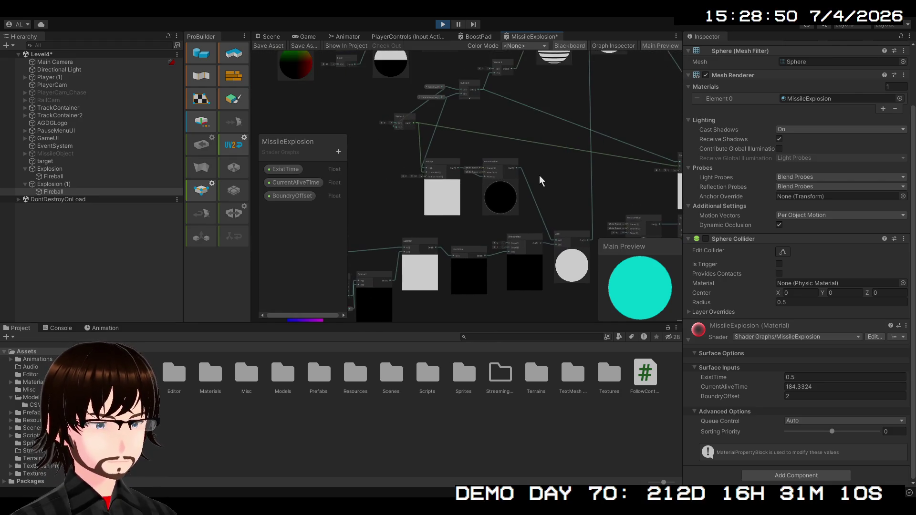
scroll(540, 180, "up", 3)
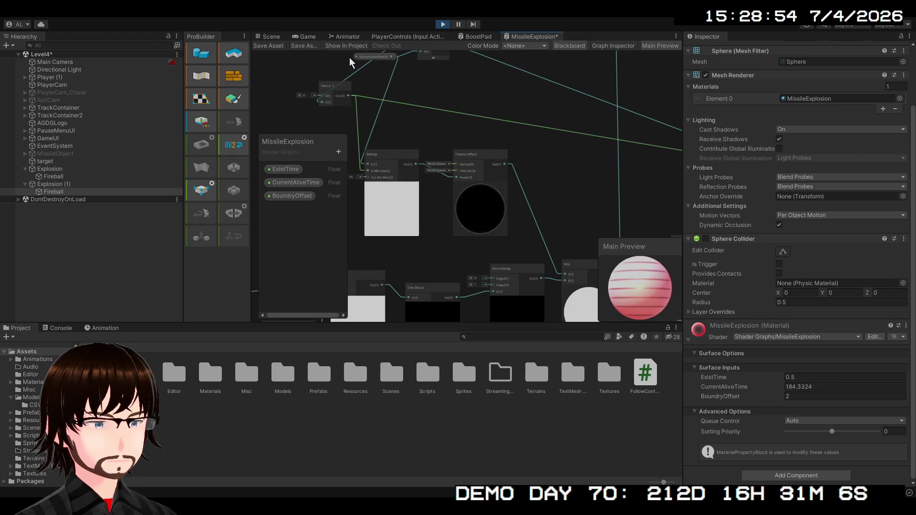
left_click(262, 46)
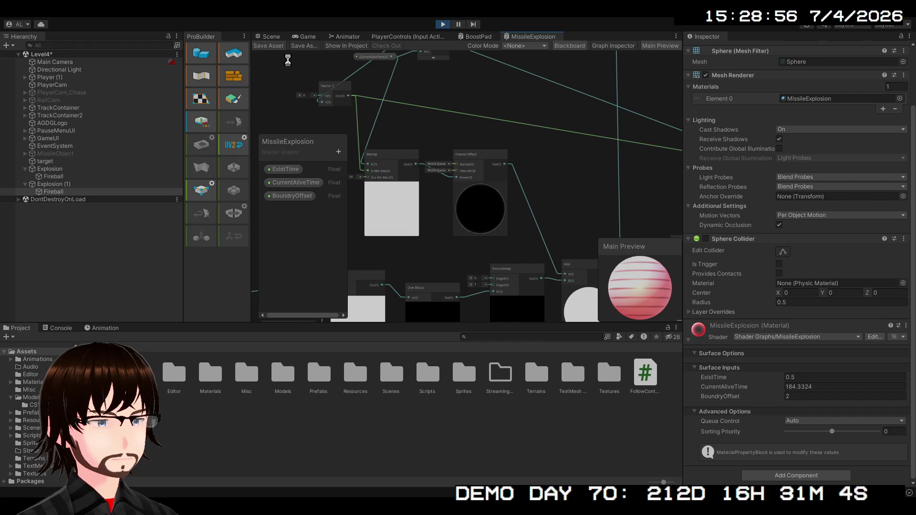
left_click(272, 37)
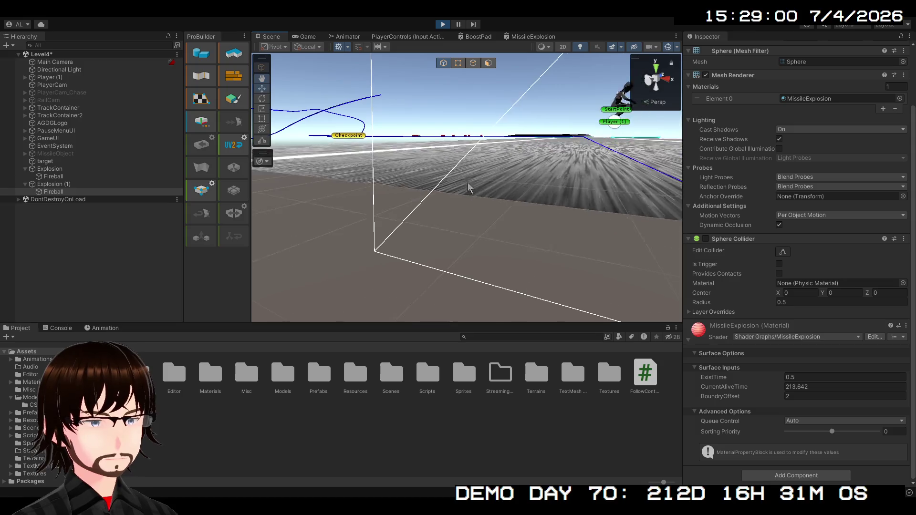
Level the scene camera along the track
key("q")
left_click_drag(537, 195, 537, 224)
key("w")
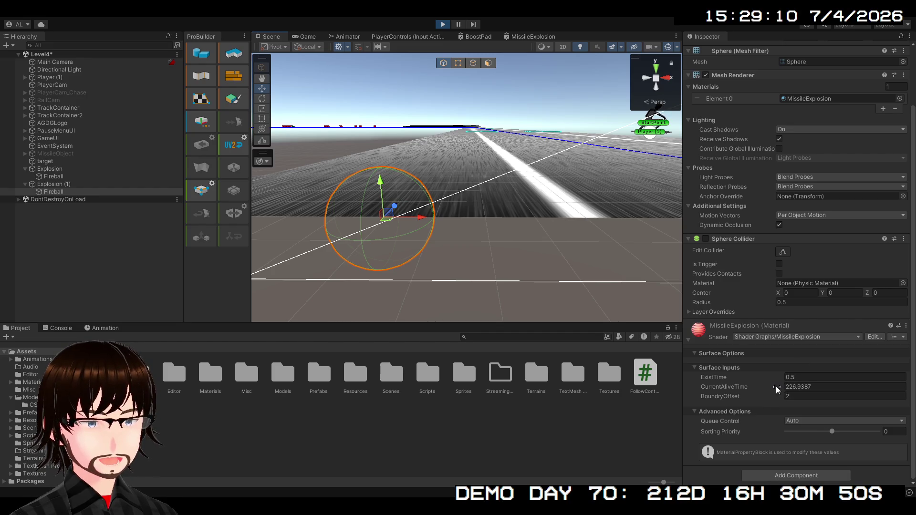
Set CurrentAliveTime to 0 in the Inspector and exit play mode
left_click(800, 388)
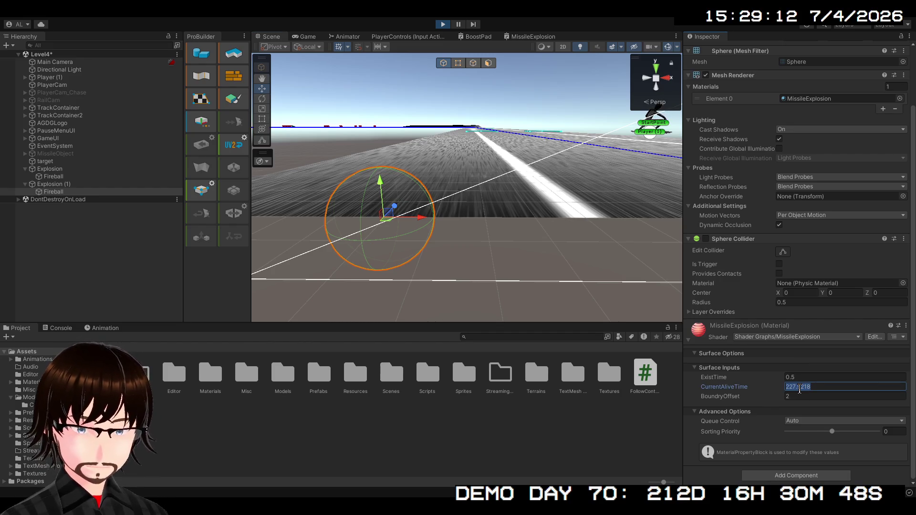
type("0")
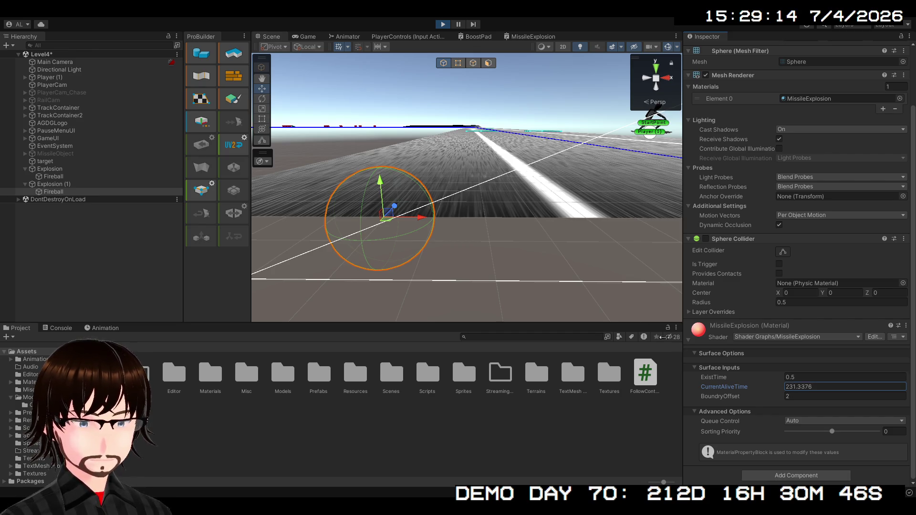
left_click(443, 24)
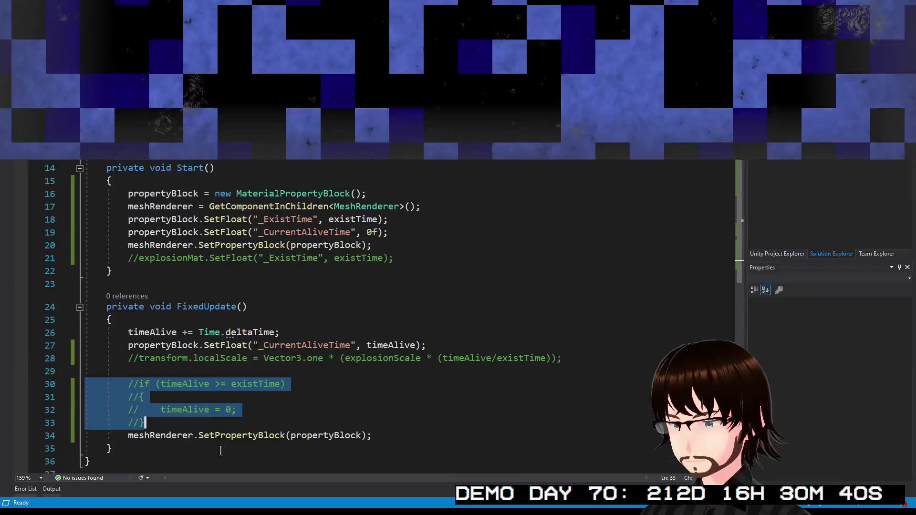
Uncomment the localScale growth line and timeAlive reset block, then save MissileExplosionScript.cs
left_click(59, 363, "shift")
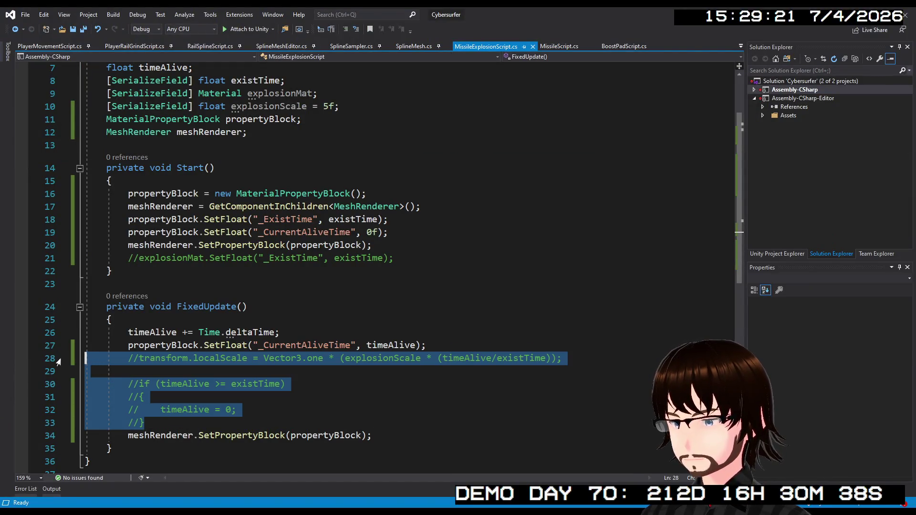
key("ctrl+k")
key("ctrl+u")
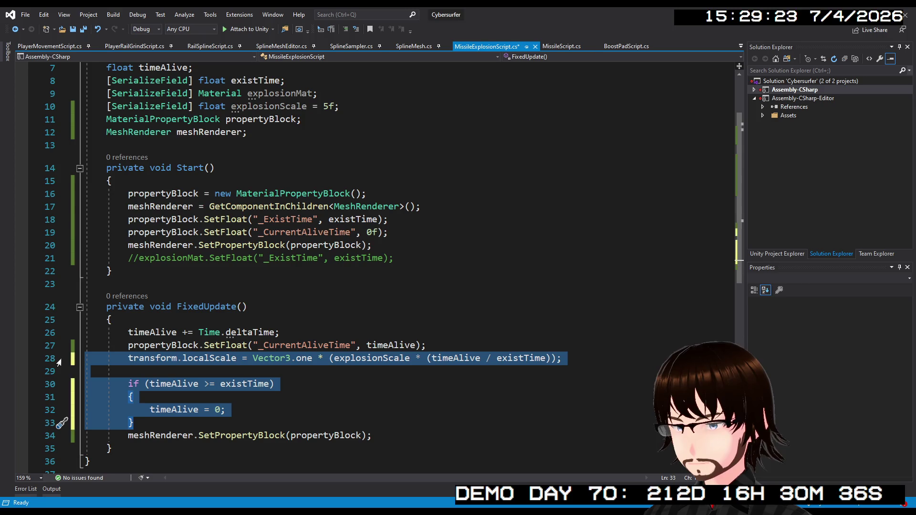
key("ctrl+s")
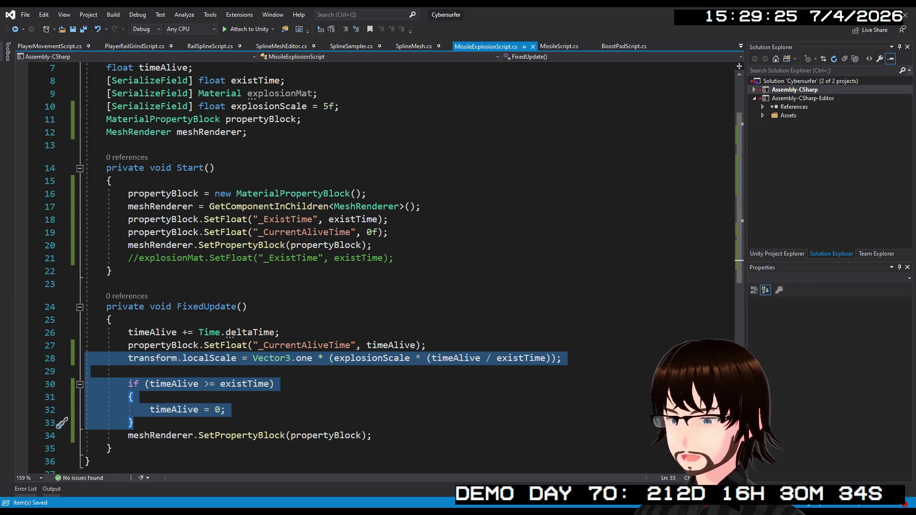
key("alt+Tab")
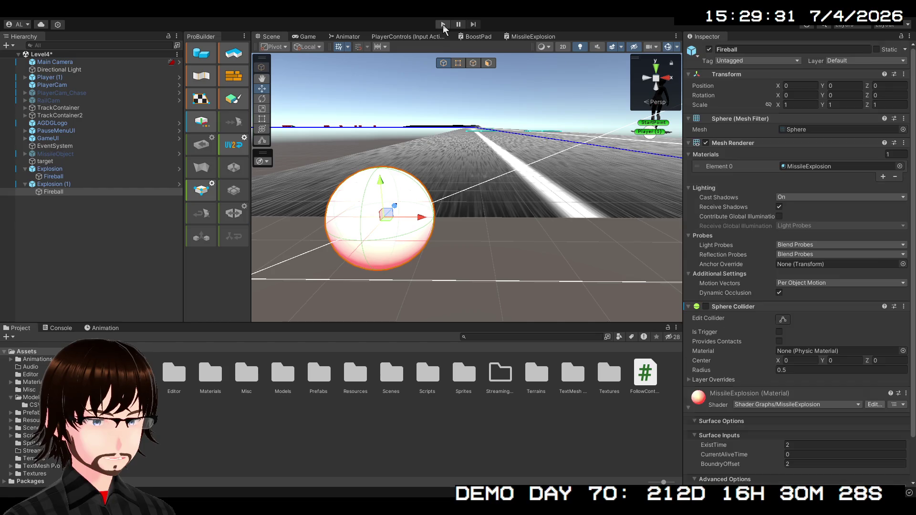
Start play mode and orbit the Scene camera around the striped explosion spheres
left_click(443, 24)
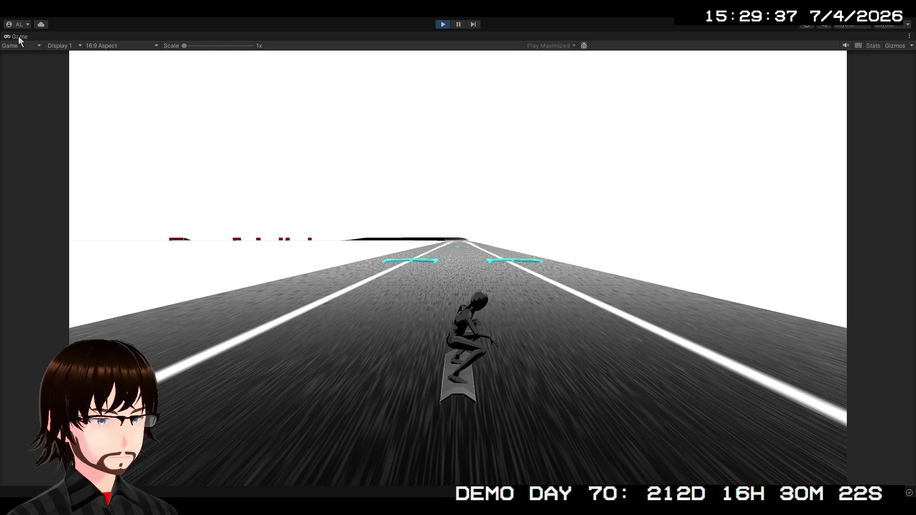
double_click(18, 36)
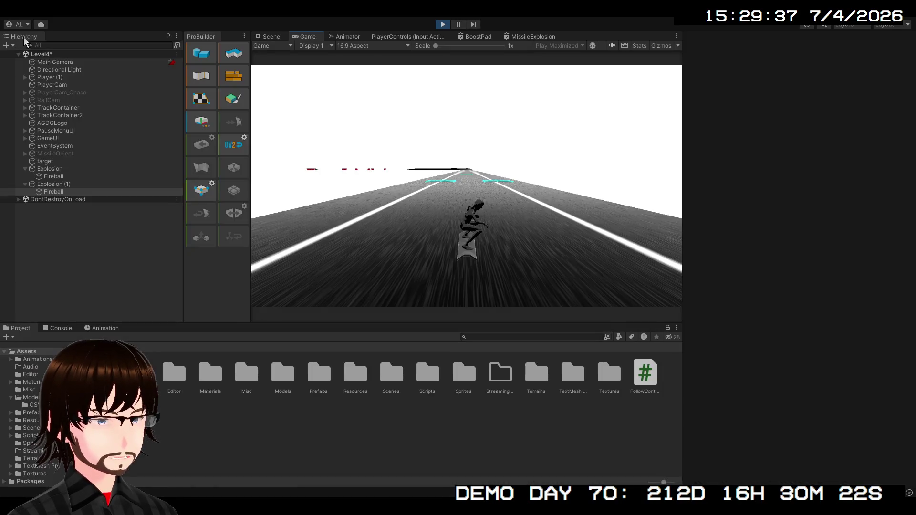
left_click(260, 37)
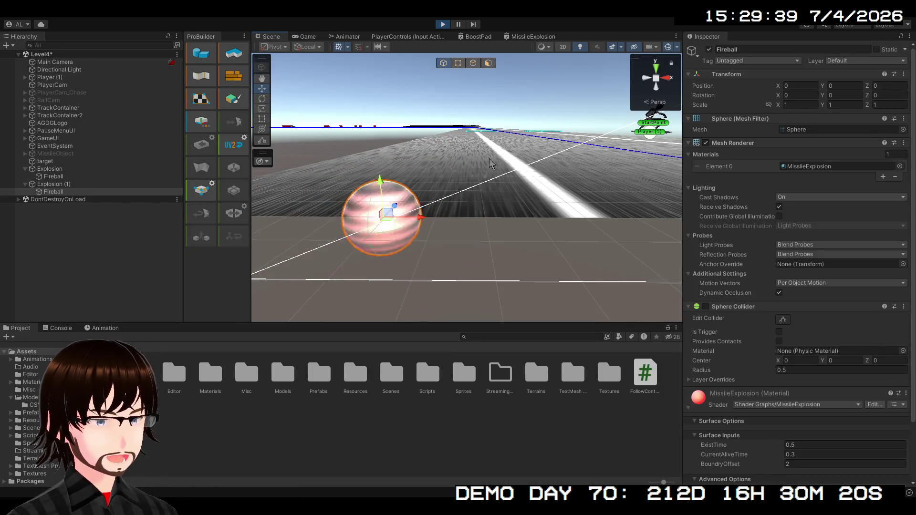
key("w")
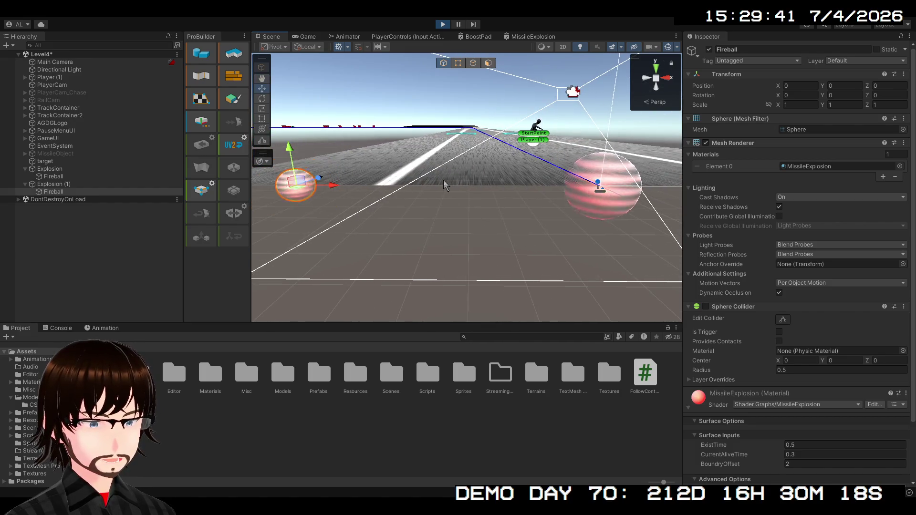
mouse_move(443, 184)
left_mouse_down()
mouse_move(590, 238)
mouse_move(553, 224)
left_mouse_up()
scroll(554, 224, "up", 3)
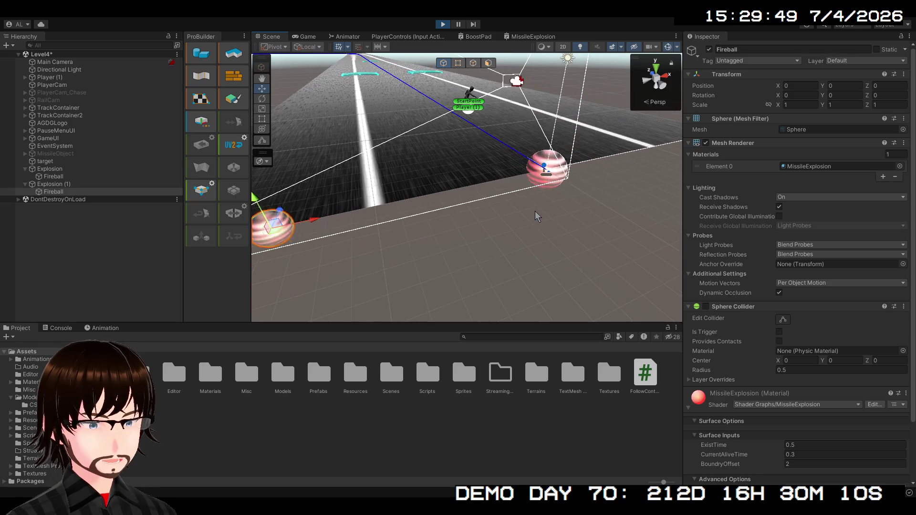
left_click_drag(511, 251, 448, 211)
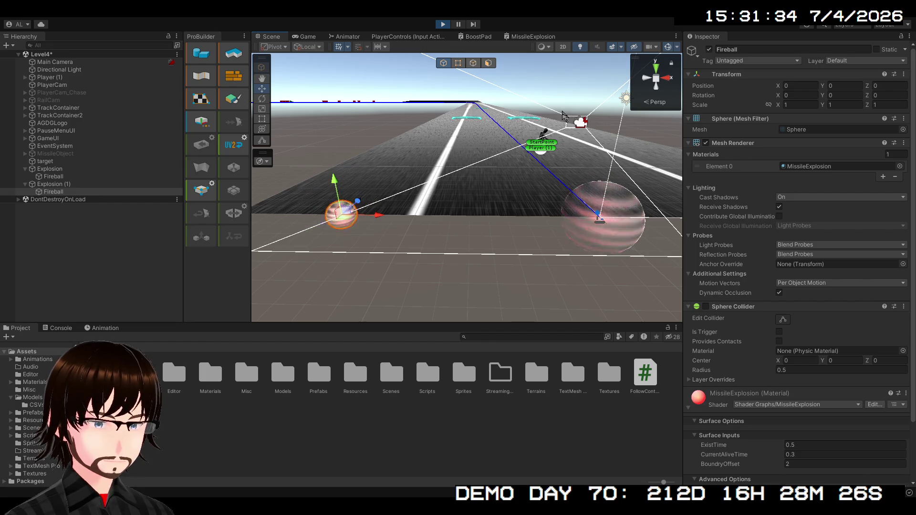
Undo in the MissileExplosion graph to make the Fragment base colour black
left_click(532, 37)
scroll(614, 176, "up", 10)
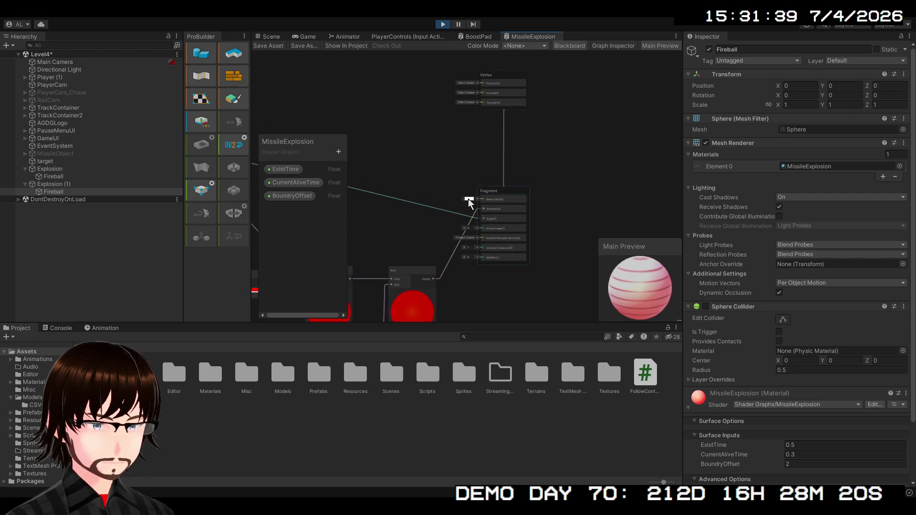
key("ctrl+z")
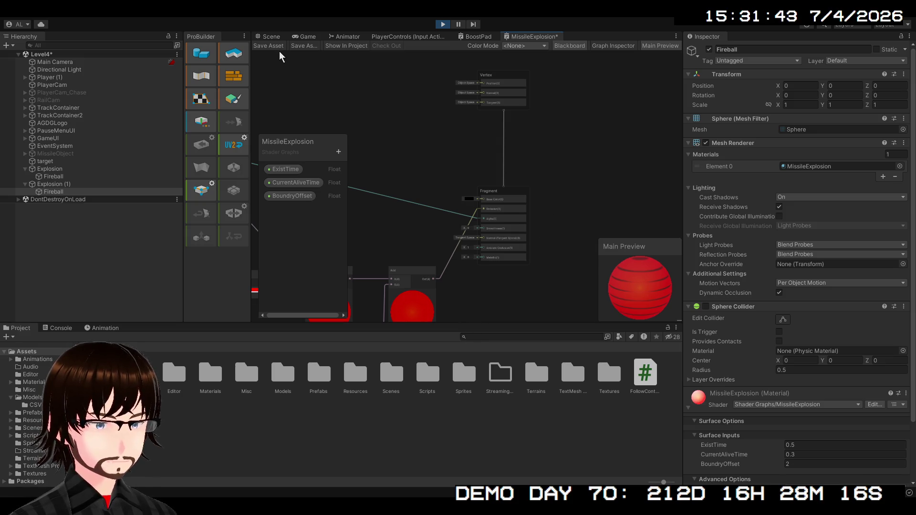
Center a glowing fireball in the Scene view, deselect it, and stop the game
left_click(270, 38)
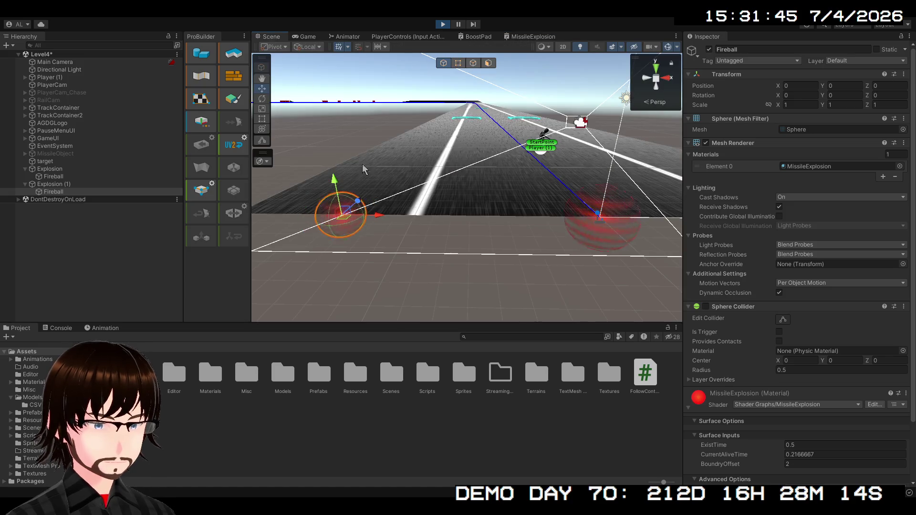
mouse_move(446, 222)
left_mouse_down()
mouse_move(496, 213)
mouse_move(566, 222)
mouse_move(592, 227)
mouse_move(598, 248)
mouse_move(569, 221)
mouse_move(567, 231)
mouse_move(593, 248)
mouse_move(581, 252)
left_mouse_up()
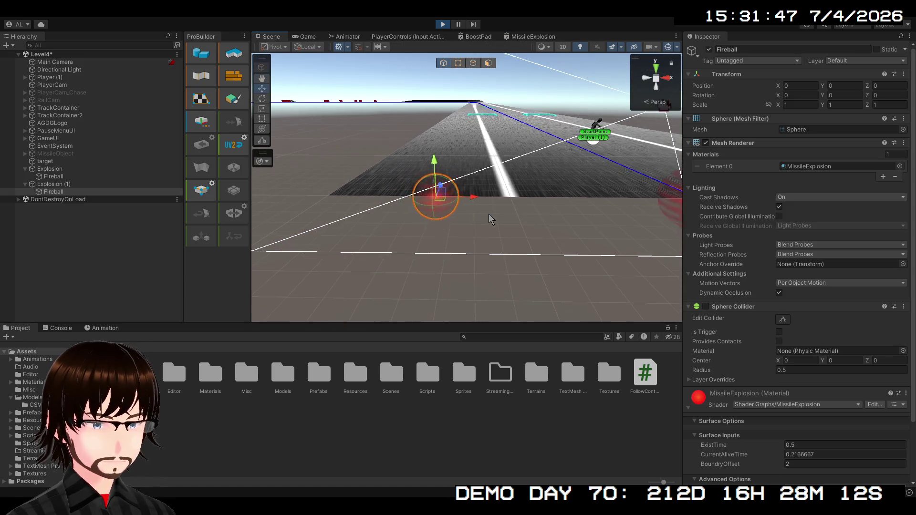
left_click(563, 246)
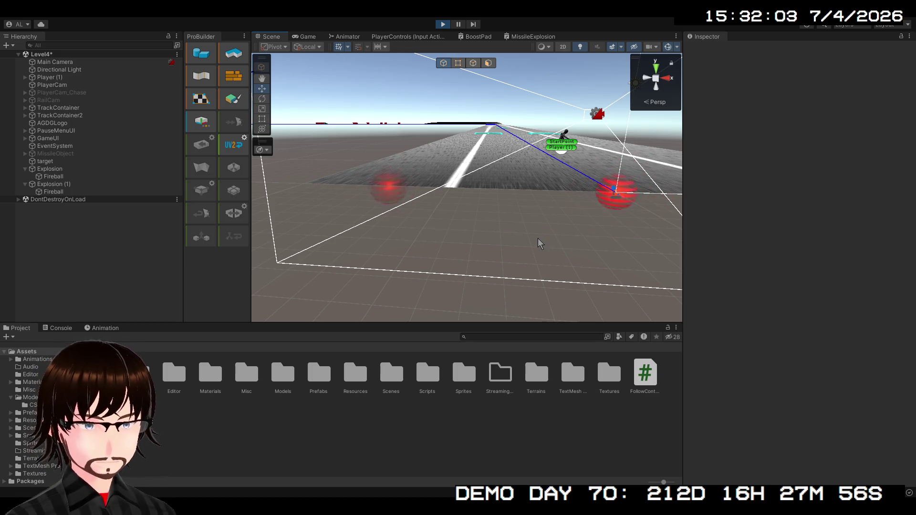
left_click(448, 27)
Place the Vector 2, CurrentAliveTime and ExistTime nodes beside the Remap node
left_click(525, 37)
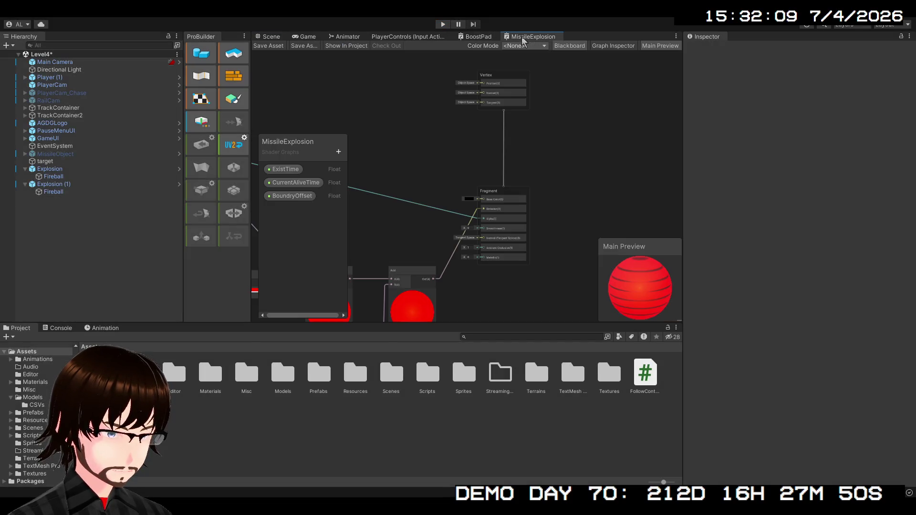
left_click_drag(615, 192, 646, 188)
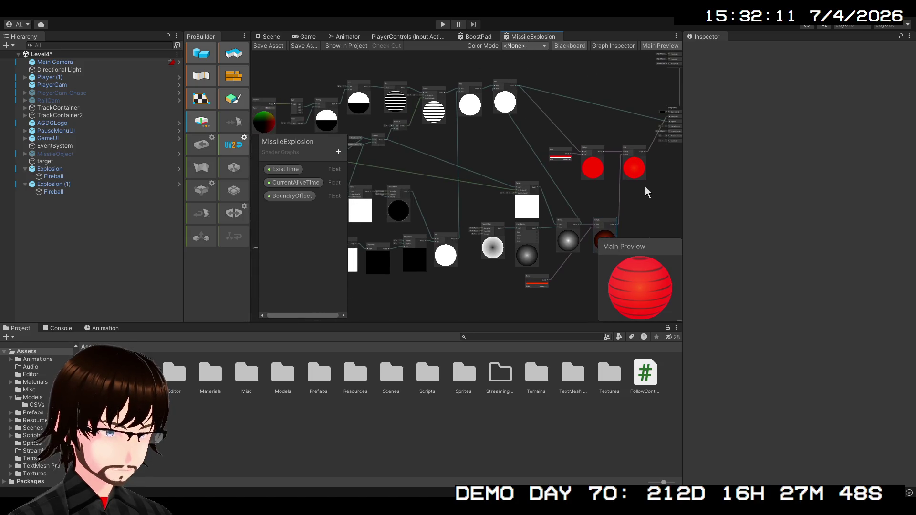
scroll(645, 187, "down", 3)
scroll(516, 296, "up", 3)
scroll(517, 292, "up", 3)
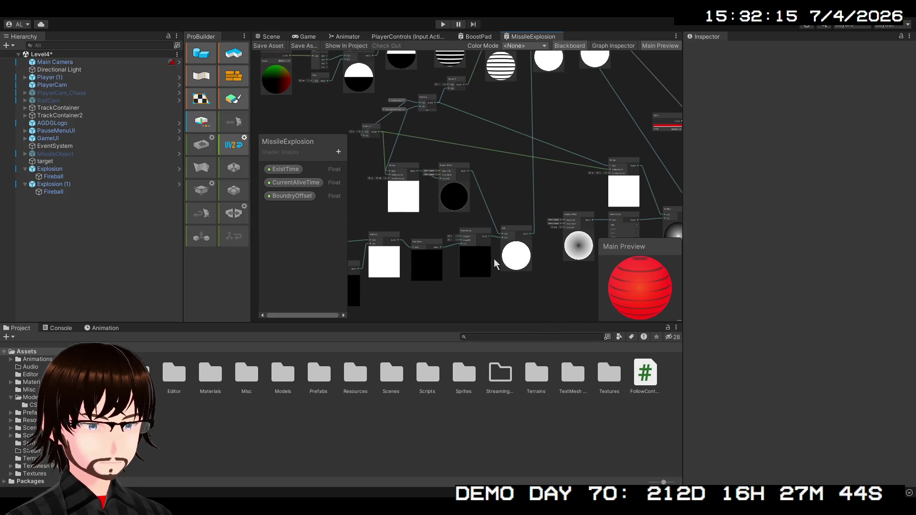
scroll(423, 217, "down", 2)
left_click_drag(423, 216, 483, 269)
scroll(482, 268, "up", 3)
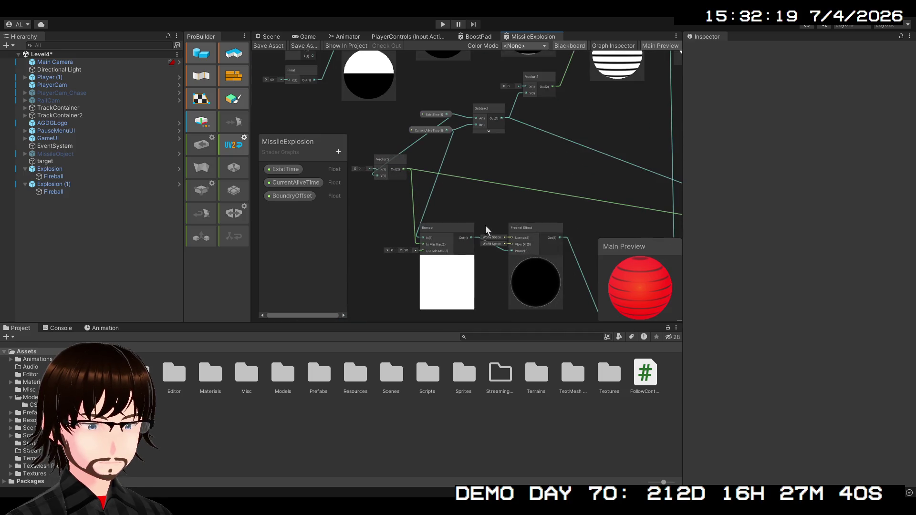
mouse_move(485, 231)
left_mouse_down()
mouse_move(502, 278)
mouse_move(542, 213)
left_mouse_up()
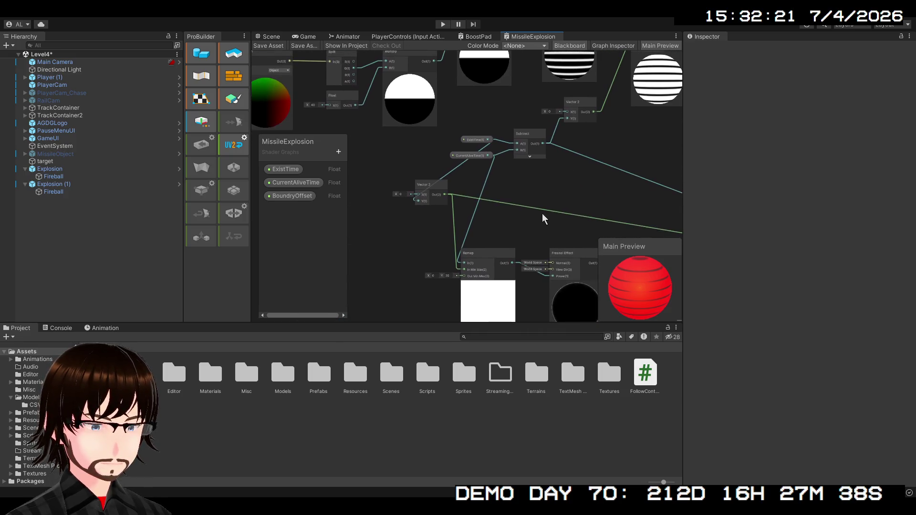
left_click_drag(440, 195, 415, 266)
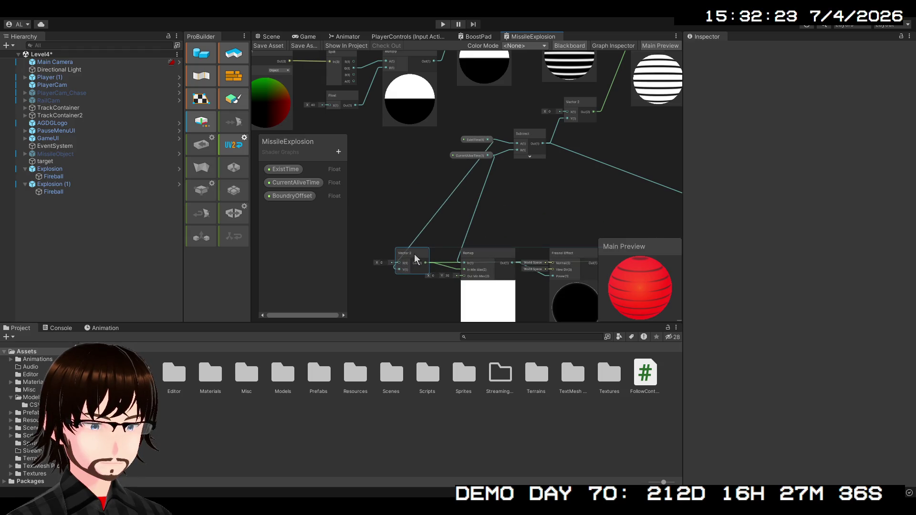
mouse_move(470, 158)
left_mouse_down()
mouse_move(362, 211)
mouse_move(402, 206)
left_mouse_up()
mouse_move(474, 142)
left_mouse_down()
mouse_move(372, 205)
mouse_move(400, 187)
left_mouse_up()
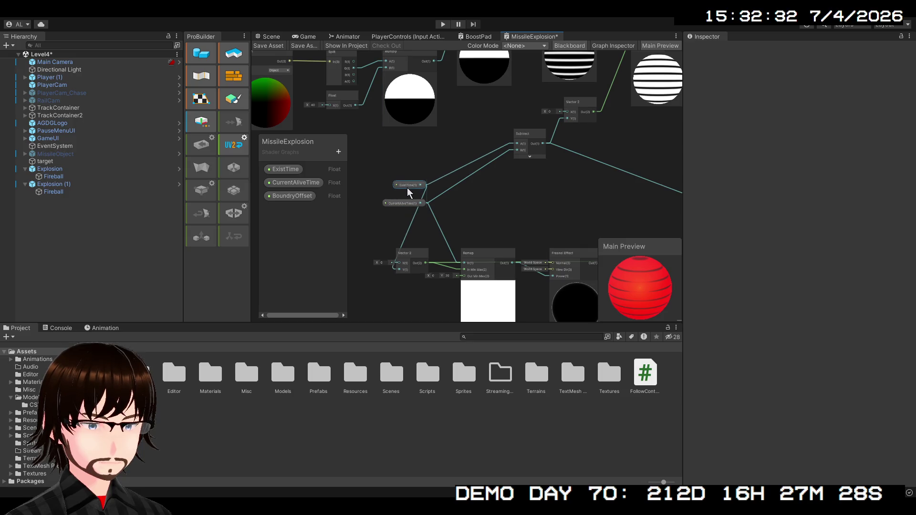
Connect an output edge into the Fragment Alpha input
mouse_move(527, 197)
left_mouse_down()
mouse_move(486, 196)
mouse_move(391, 165)
left_mouse_up()
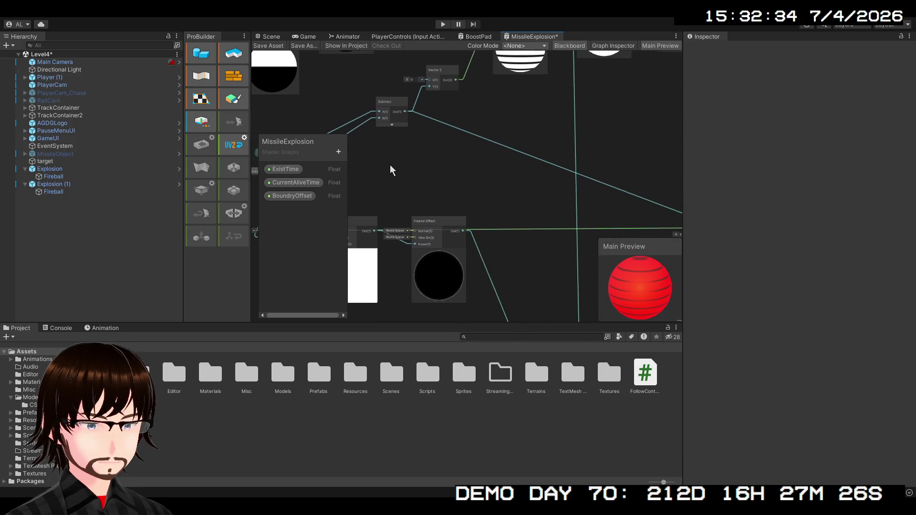
scroll(390, 164, "down", 3)
mouse_move(497, 184)
left_mouse_down()
mouse_move(439, 134)
mouse_move(474, 135)
mouse_move(476, 218)
mouse_move(500, 227)
mouse_move(546, 156)
mouse_move(458, 100)
mouse_move(365, 179)
mouse_move(439, 178)
mouse_move(493, 162)
mouse_move(391, 163)
mouse_move(279, 281)
left_mouse_up()
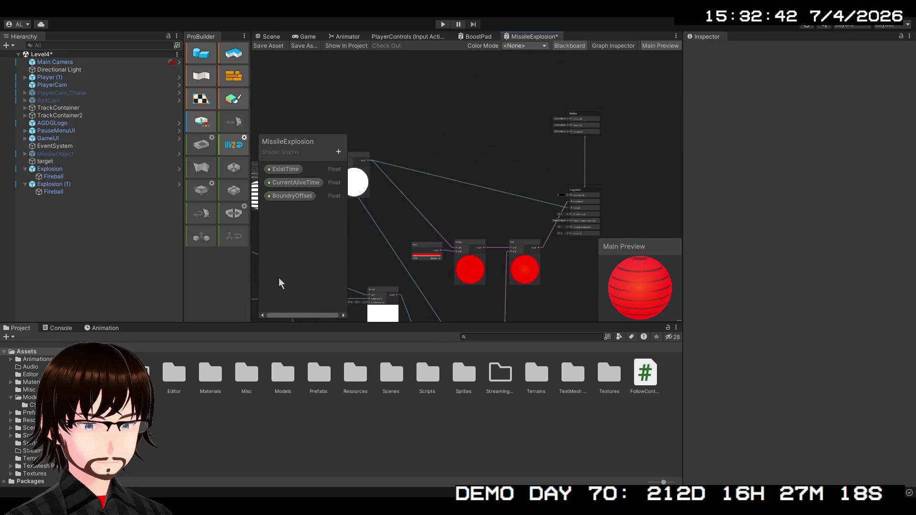
scroll(453, 260, "up", 3)
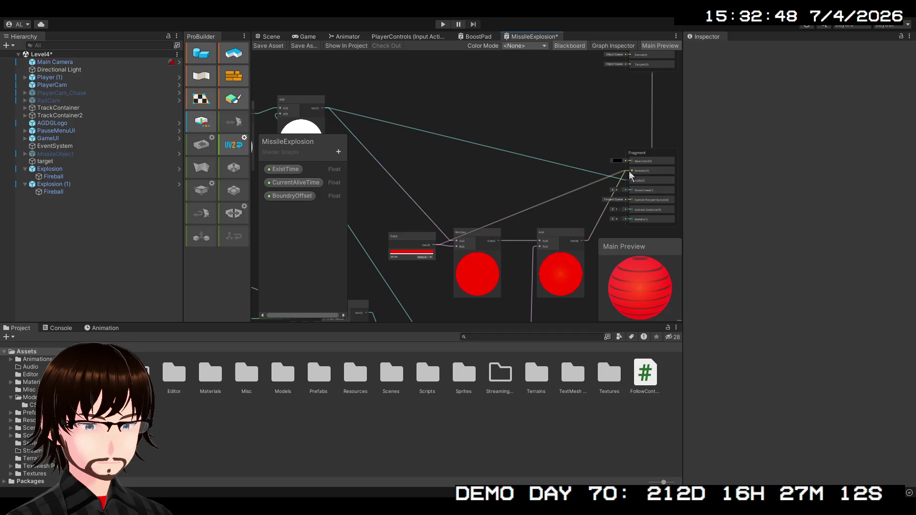
left_click_drag(631, 176, 630, 181)
Move the Color node up and right and delete the Multiply node
left_click_drag(422, 245, 477, 183)
left_click(480, 233)
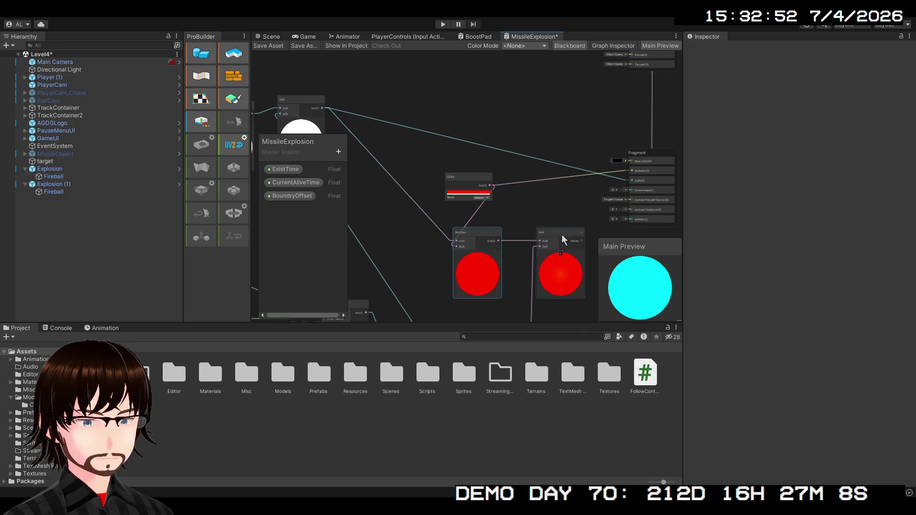
key("Delete")
left_click_drag(505, 259, 610, 174)
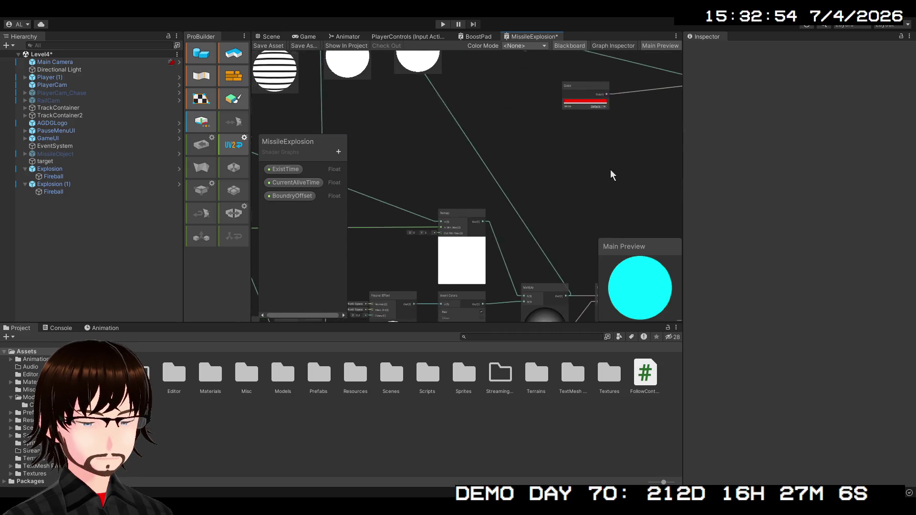
scroll(610, 174, "down", 3)
mouse_move(524, 239)
left_mouse_down()
mouse_move(645, 143)
mouse_move(458, 291)
mouse_move(665, 219)
mouse_move(579, 88)
mouse_move(549, 189)
mouse_move(569, 181)
left_mouse_up()
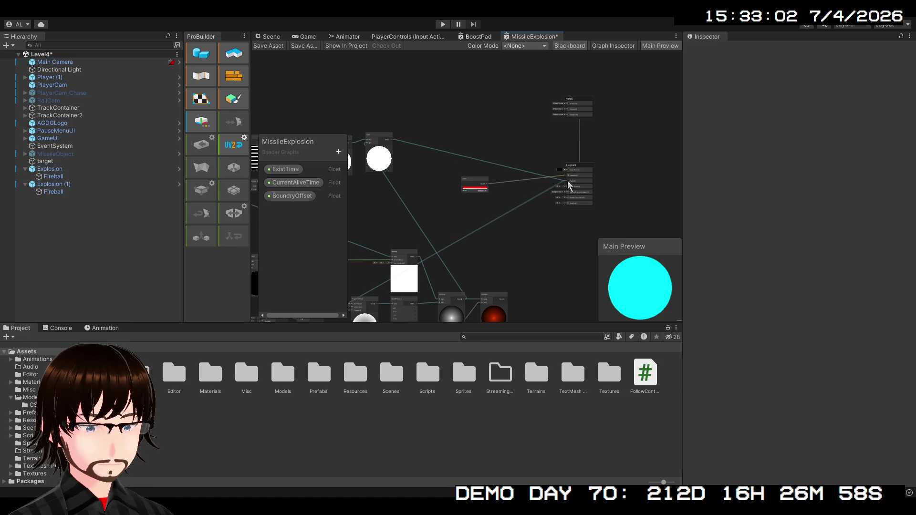
scroll(526, 239, "up", 6)
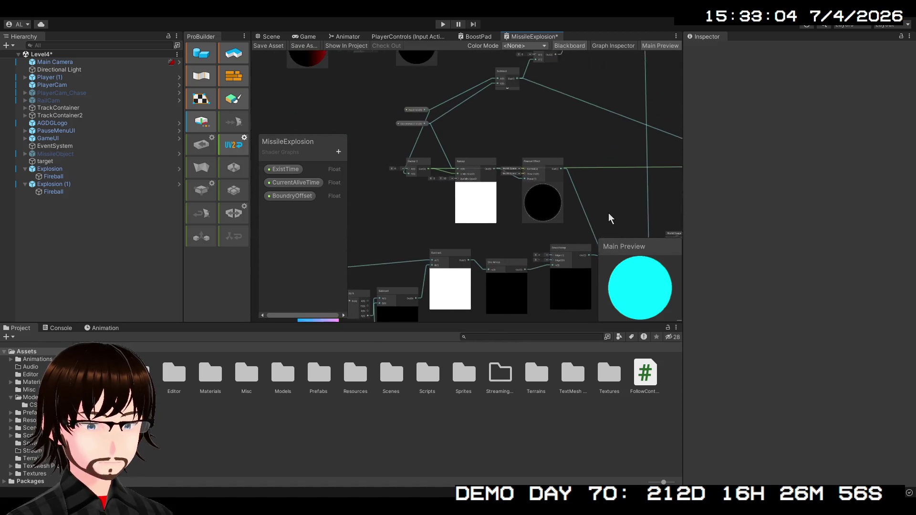
Delete the selected row of stripe pattern nodes
scroll(609, 213, "down", 6)
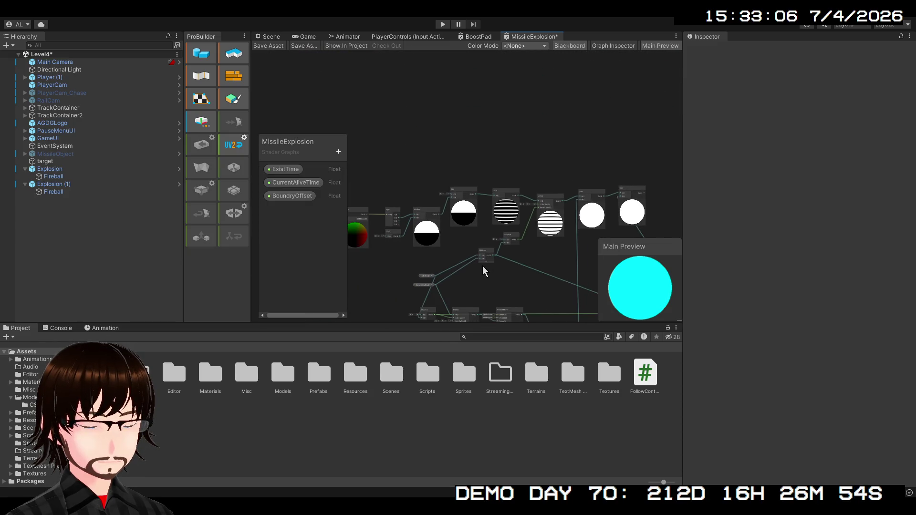
left_click_drag(521, 270, 573, 266)
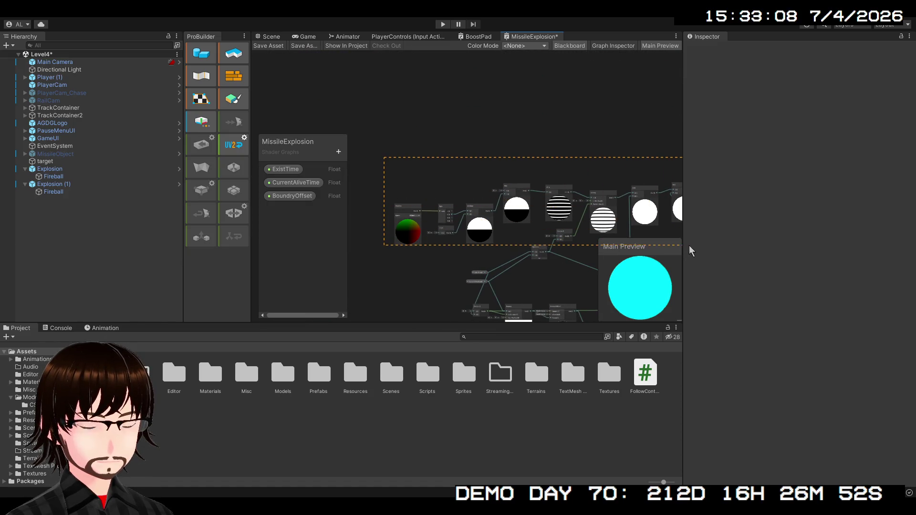
left_click_drag(699, 266, 695, 266)
mouse_move(568, 248)
left_mouse_down()
mouse_move(523, 231)
mouse_move(474, 190)
left_mouse_up()
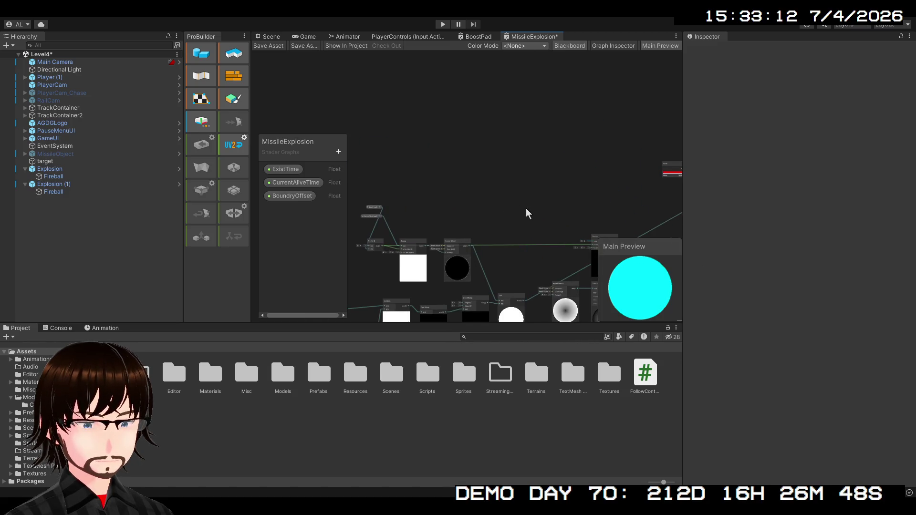
mouse_move(528, 213)
left_mouse_down()
mouse_move(449, 96)
mouse_move(470, 138)
left_mouse_up()
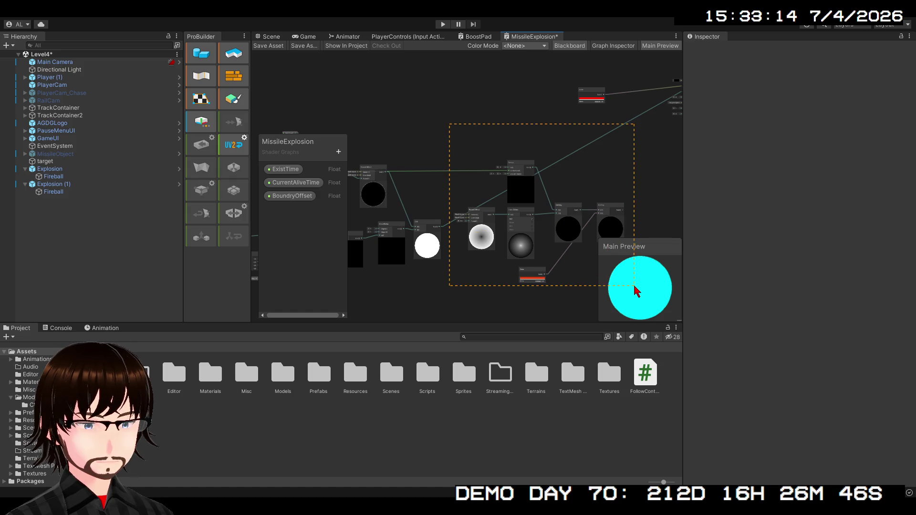
left_click_drag(637, 291, 632, 290)
key("Delete")
Place ExistTime right next to Vector 2 and nudge CurrentAliveTime slightly down
left_click_drag(499, 214, 698, 170)
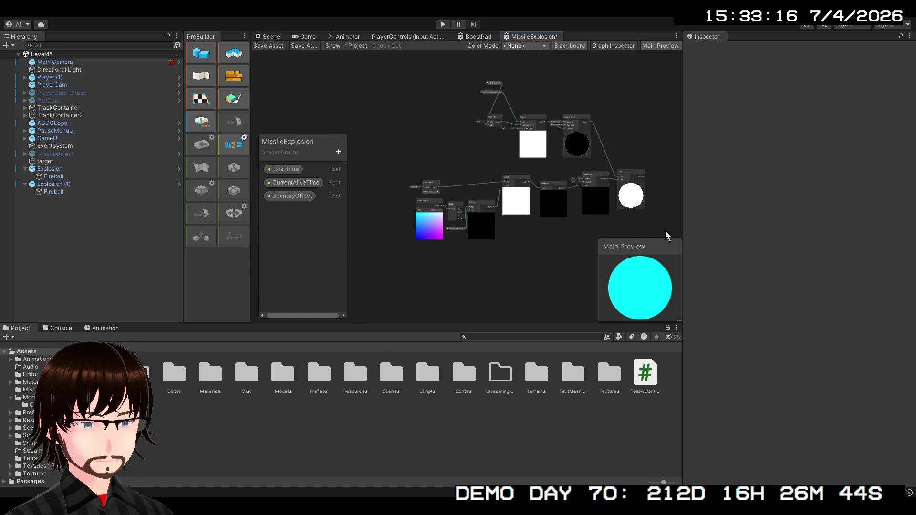
mouse_move(400, 98)
left_mouse_down()
mouse_move(391, 76)
mouse_move(415, 190)
mouse_move(458, 270)
left_mouse_up()
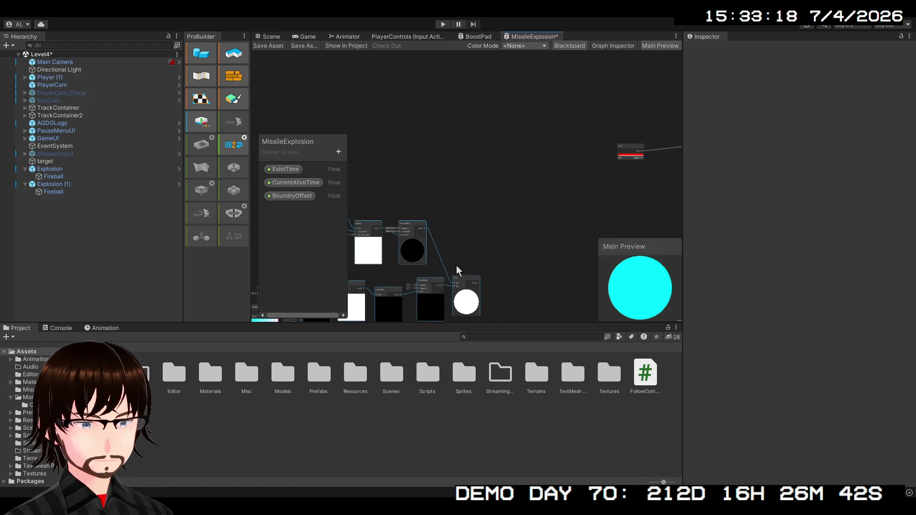
mouse_move(536, 230)
left_mouse_down()
mouse_move(546, 245)
mouse_move(615, 227)
left_mouse_up()
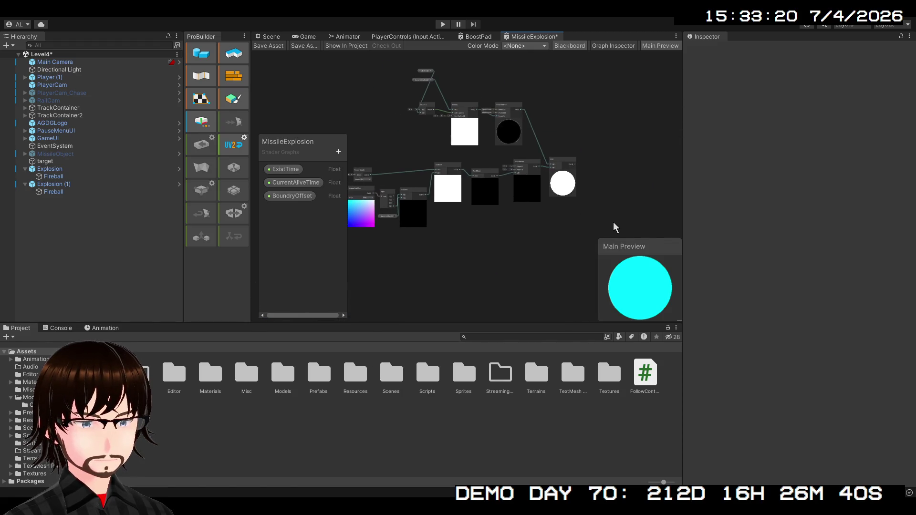
left_click_drag(296, 76, 297, 76)
left_click_drag(485, 188, 600, 149)
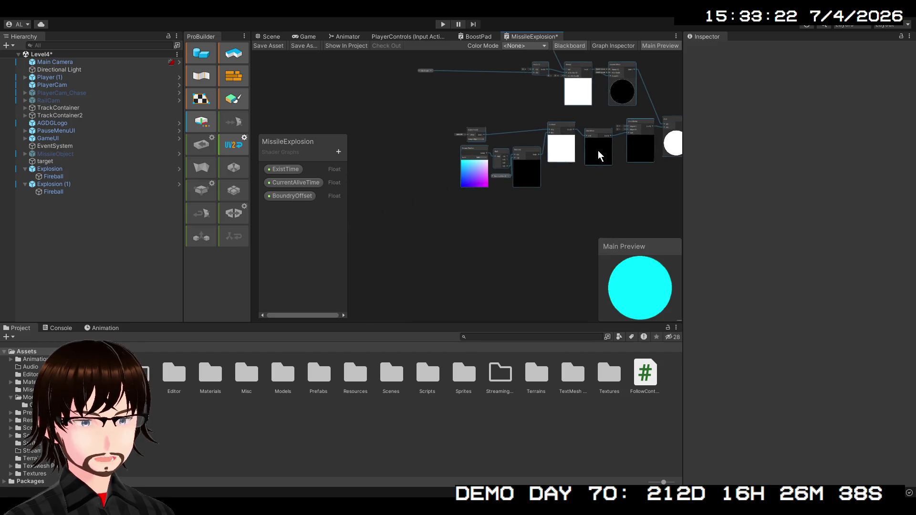
scroll(536, 231, "up", 5)
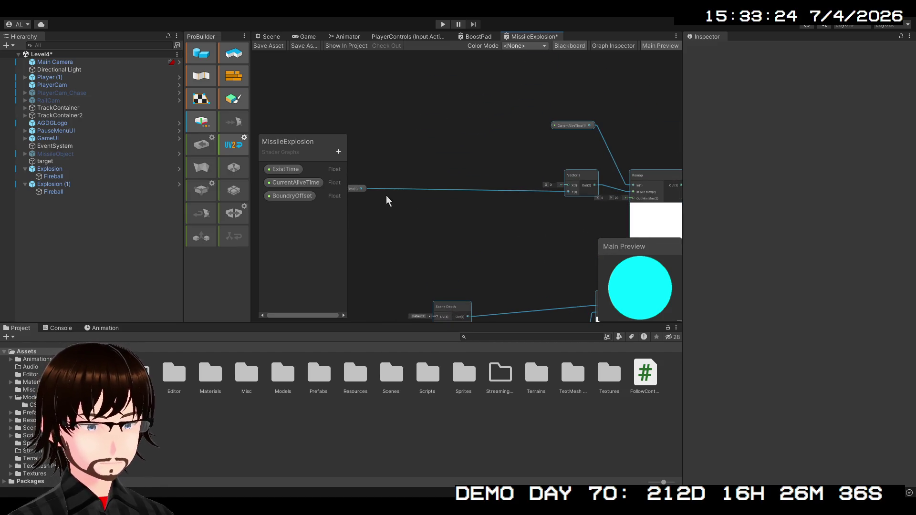
mouse_move(386, 196)
left_mouse_down()
mouse_move(486, 220)
mouse_move(570, 225)
mouse_move(460, 199)
mouse_move(457, 231)
left_mouse_up()
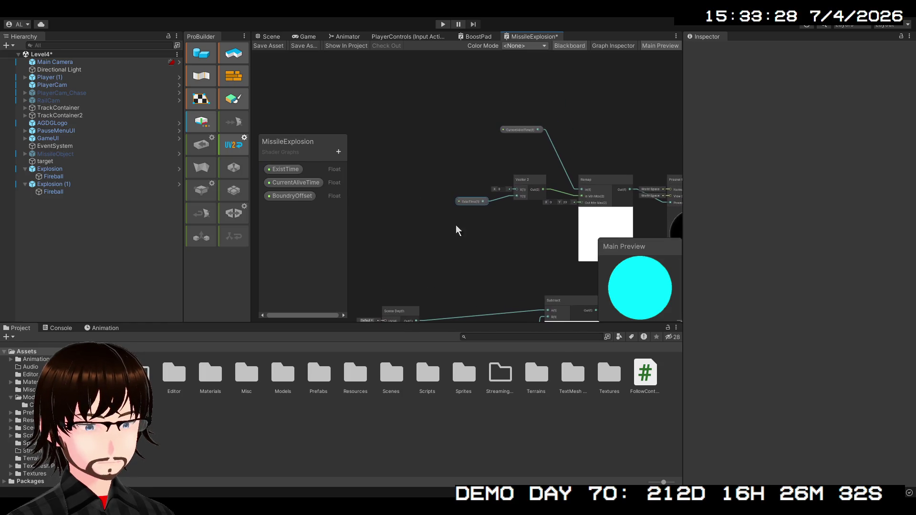
mouse_move(469, 198)
left_mouse_down()
mouse_move(451, 169)
mouse_move(515, 118)
mouse_move(494, 128)
mouse_move(467, 198)
left_mouse_up()
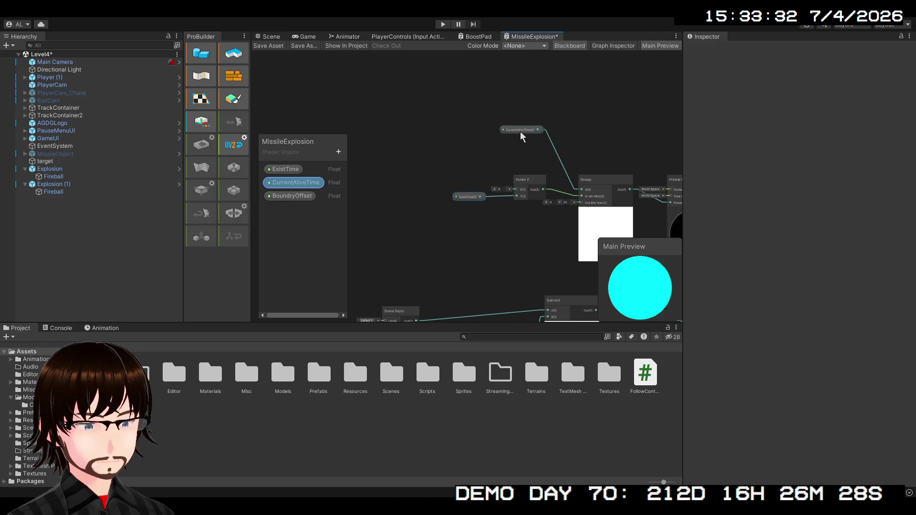
left_click_drag(522, 137, 522, 160)
Move the selected group of nodes up and to the right
scroll(495, 160, "down", 4)
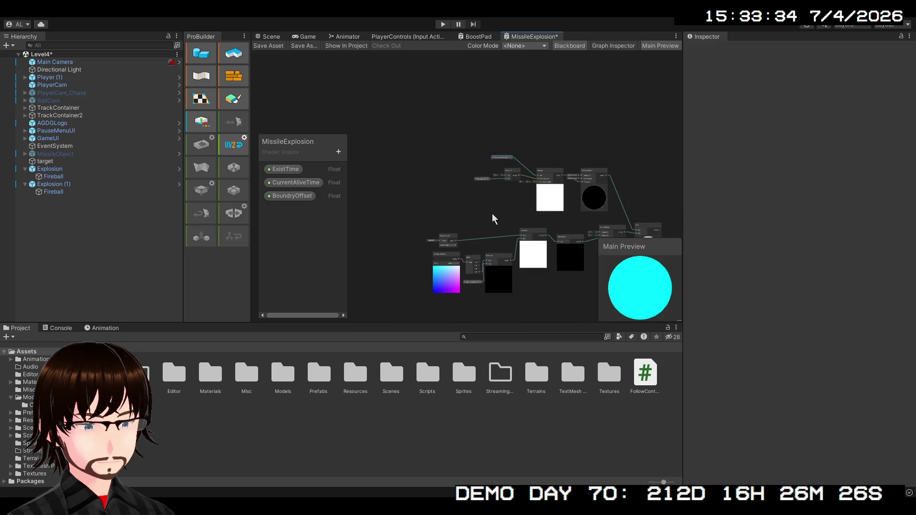
left_click_drag(493, 219, 439, 161)
scroll(439, 160, "down", 2)
left_click_drag(485, 200, 485, 200)
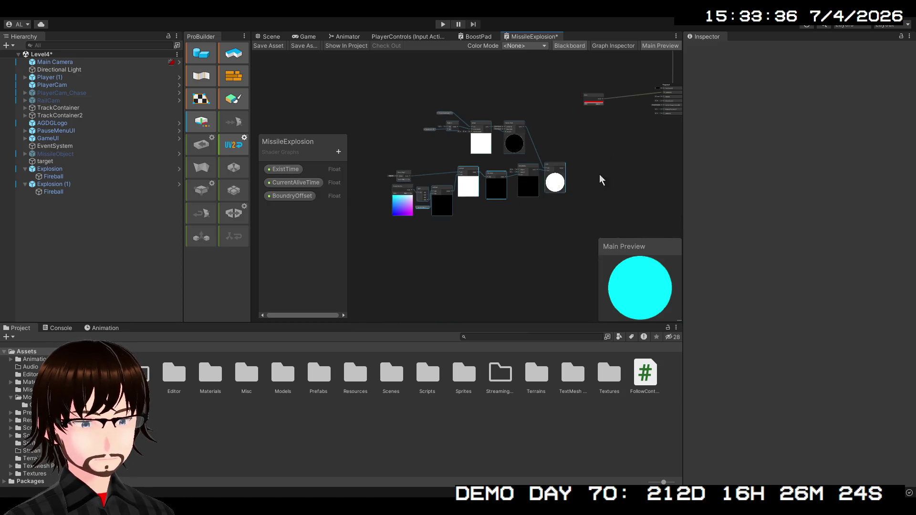
left_click_drag(599, 180, 555, 264)
mouse_move(501, 276)
left_mouse_down()
mouse_move(550, 238)
mouse_move(503, 123)
left_mouse_up()
Feed the Add node's combined output into Fragment Alpha for a red fresnel preview
scroll(576, 193, "up", 3)
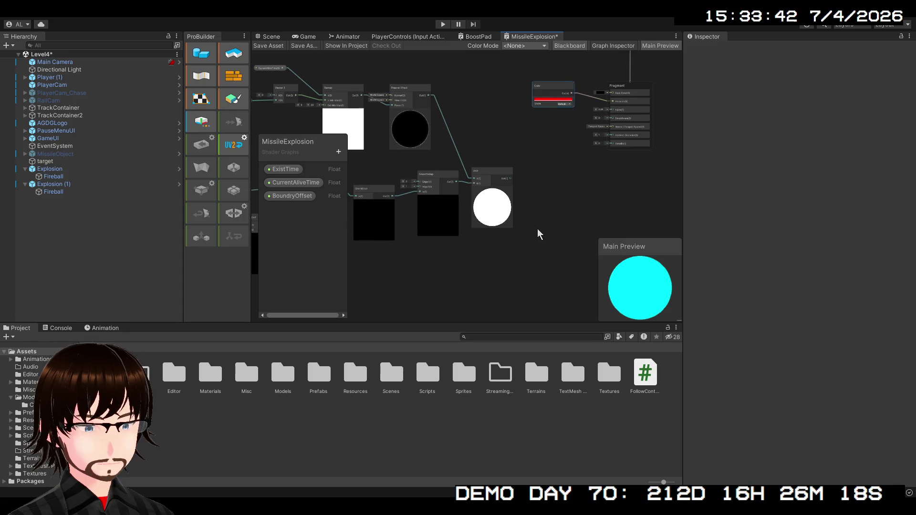
left_click_drag(538, 232, 505, 244)
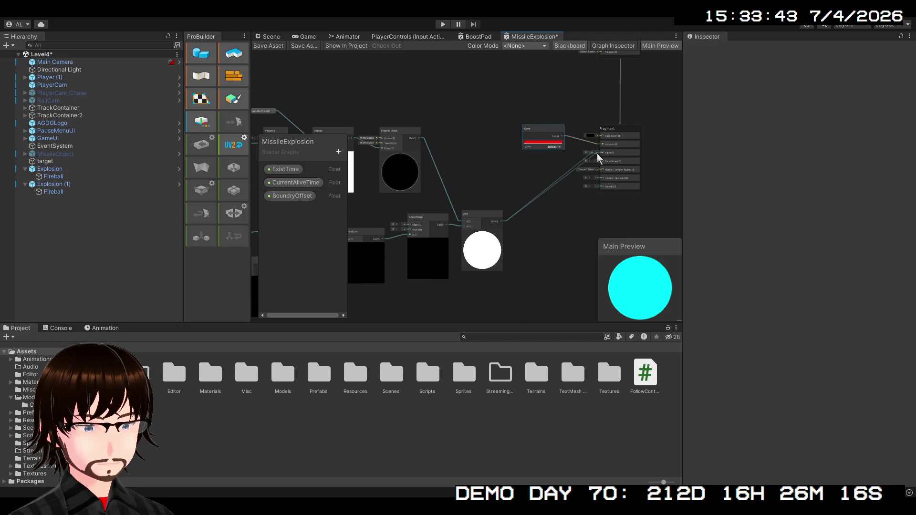
left_click_drag(596, 159, 597, 153)
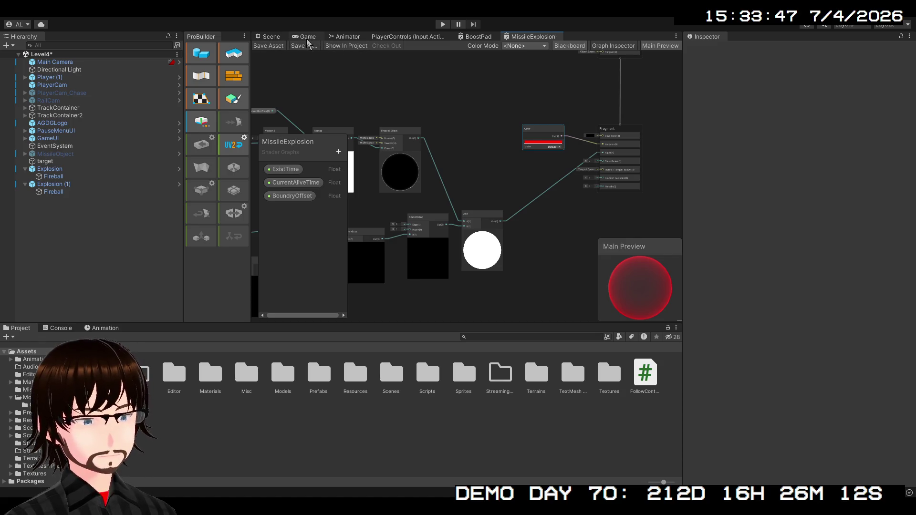
left_click(271, 36)
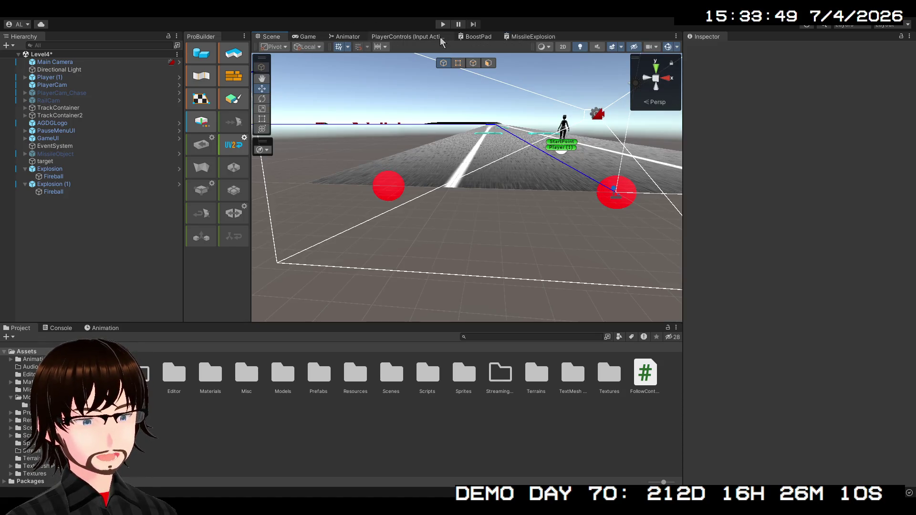
Run the game, pan the Scene view over the track, then reopen the MissileExplosion graph
left_click(443, 24)
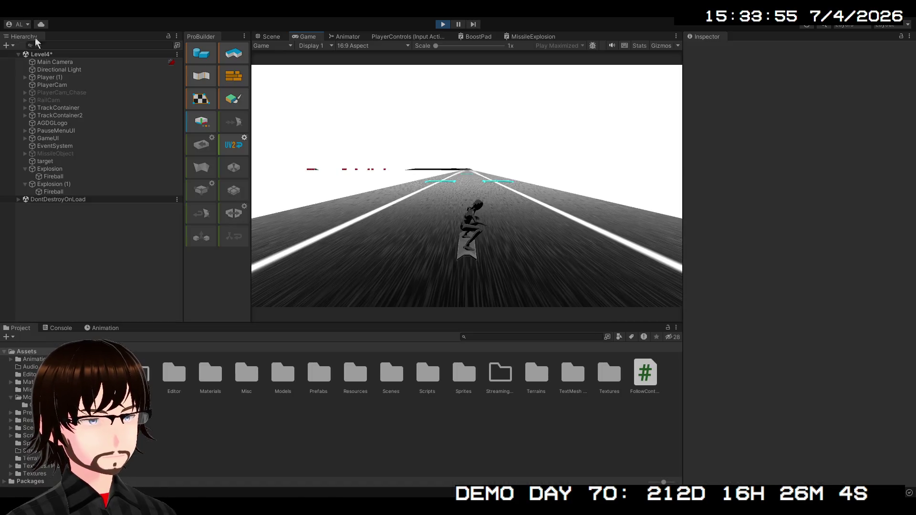
left_click(267, 36)
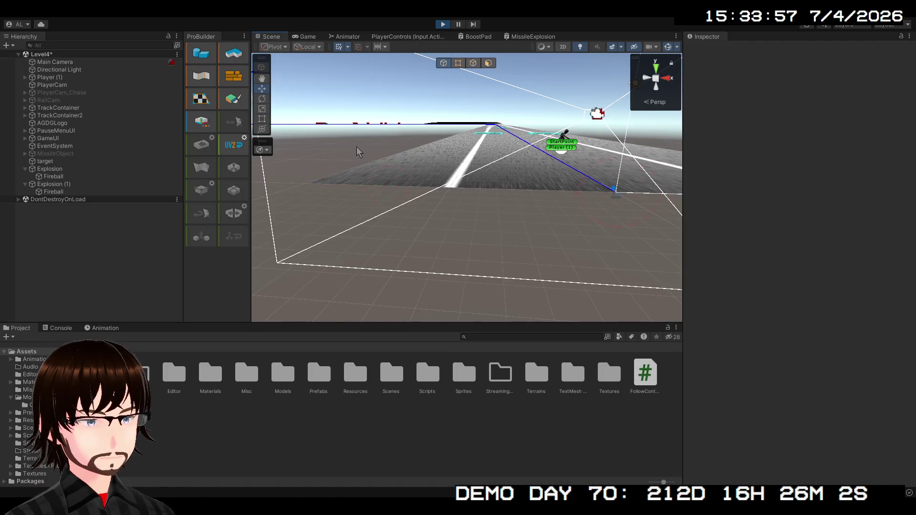
mouse_move(415, 168)
left_mouse_down()
mouse_move(467, 180)
mouse_move(438, 154)
left_mouse_up()
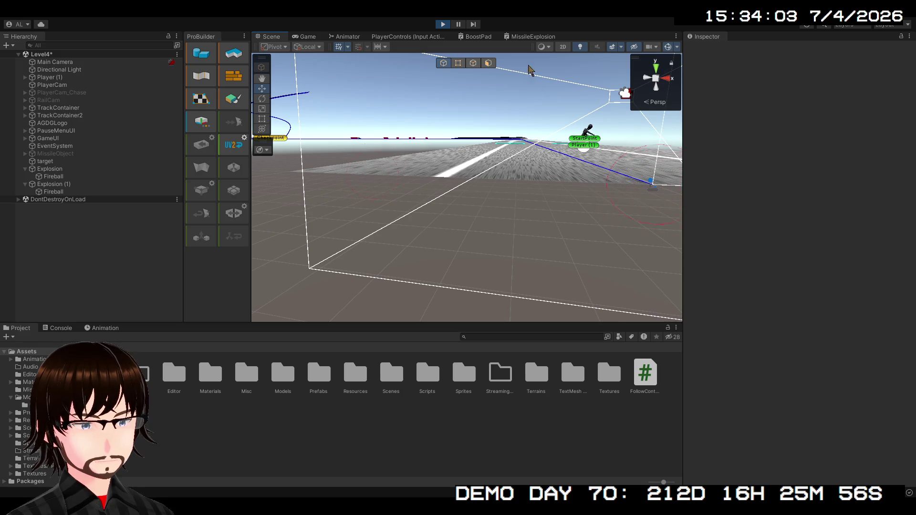
left_click(518, 38)
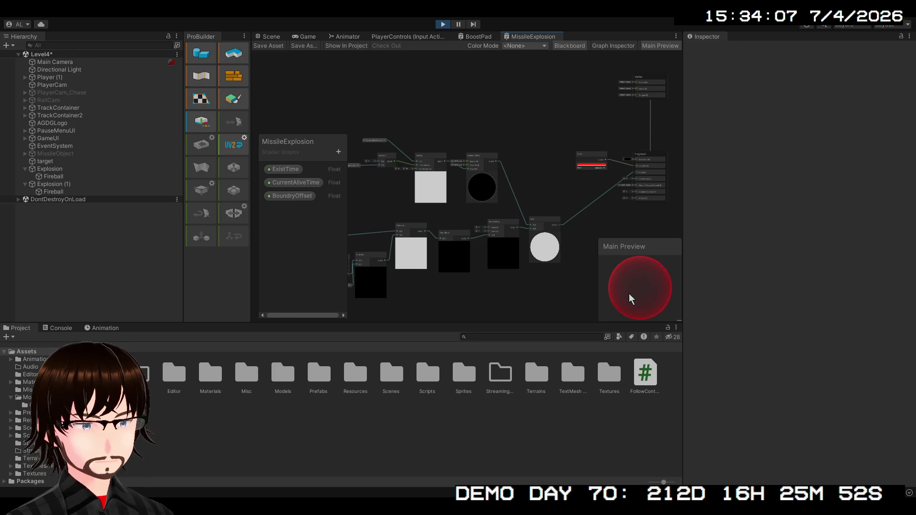
Delete the Remap node from the MissileExplosion graph
scroll(482, 189, "up", 3)
scroll(463, 193, "up", 3)
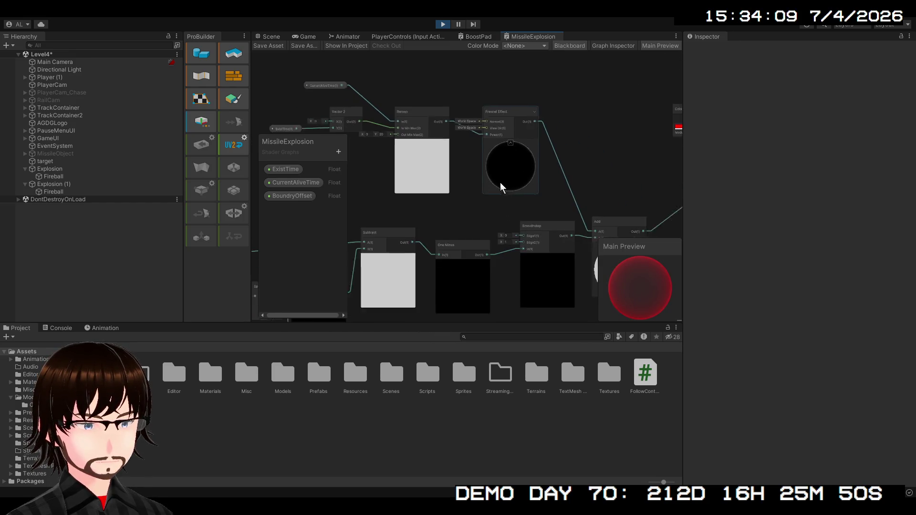
scroll(511, 190, "down", 2)
left_click_drag(523, 193, 561, 216)
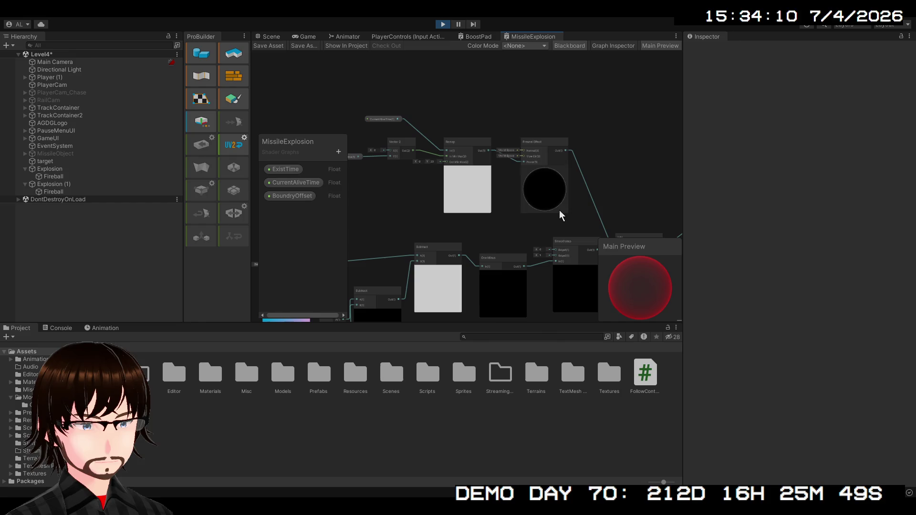
left_click(472, 144)
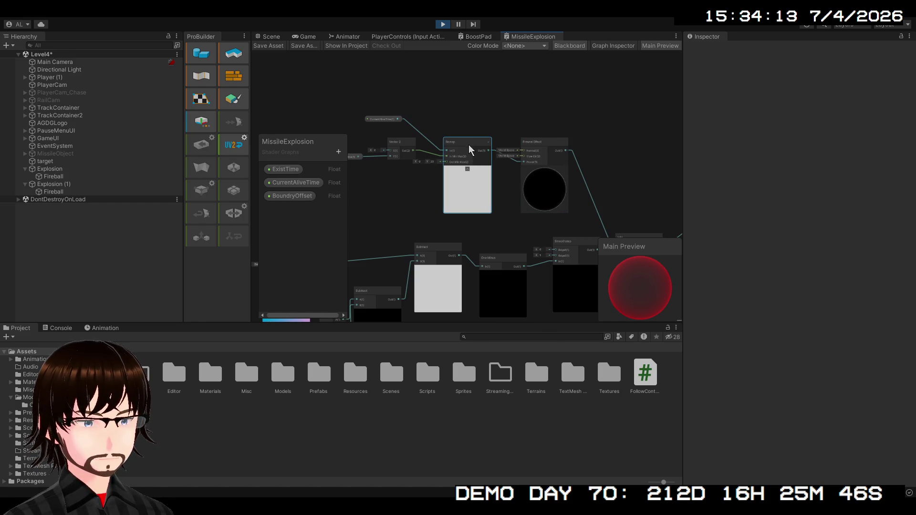
key("Delete")
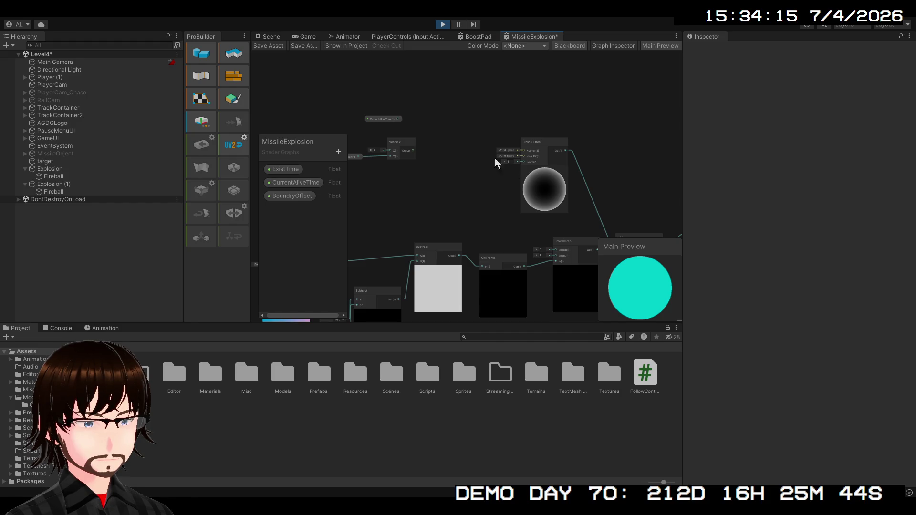
Check the explosion spheres in the Scene view, then return to the graph
left_click(270, 39)
left_click_drag(471, 141, 486, 201)
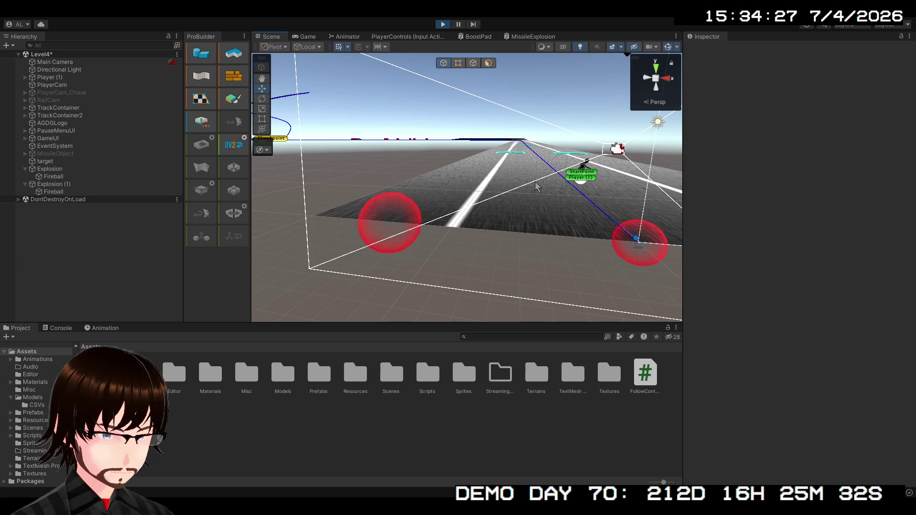
left_click(532, 37)
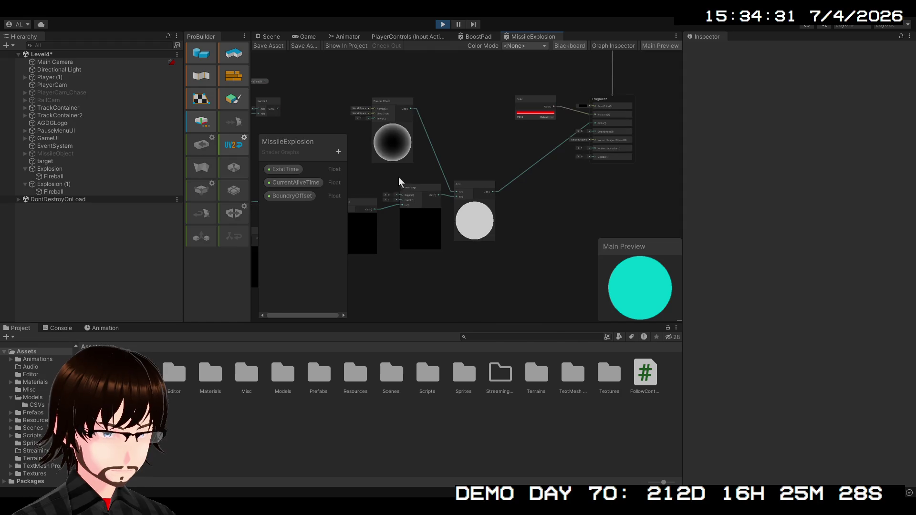
Drag the CurrentAliveTime property node down and to the left
left_click_drag(443, 193, 495, 224)
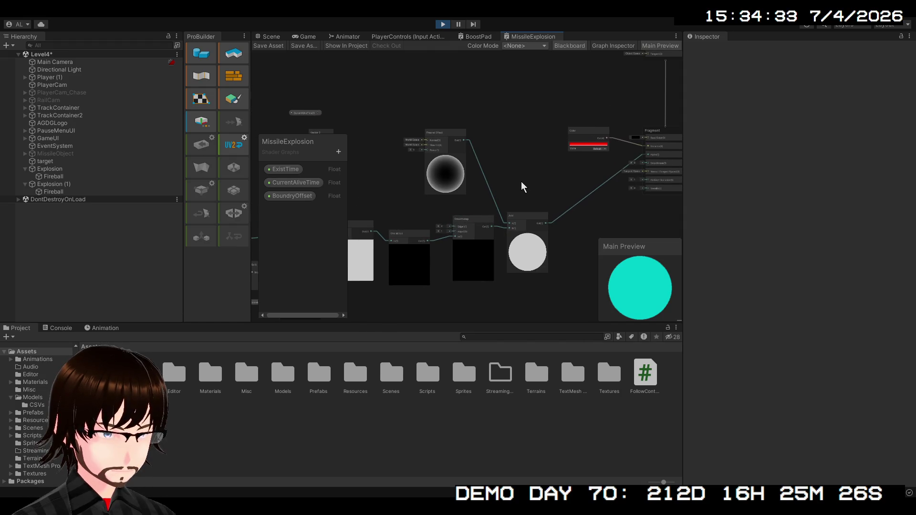
scroll(522, 183, "up", 1)
mouse_move(522, 182)
left_mouse_down()
mouse_move(460, 219)
mouse_move(634, 207)
left_mouse_up()
left_click_drag(477, 208, 538, 221)
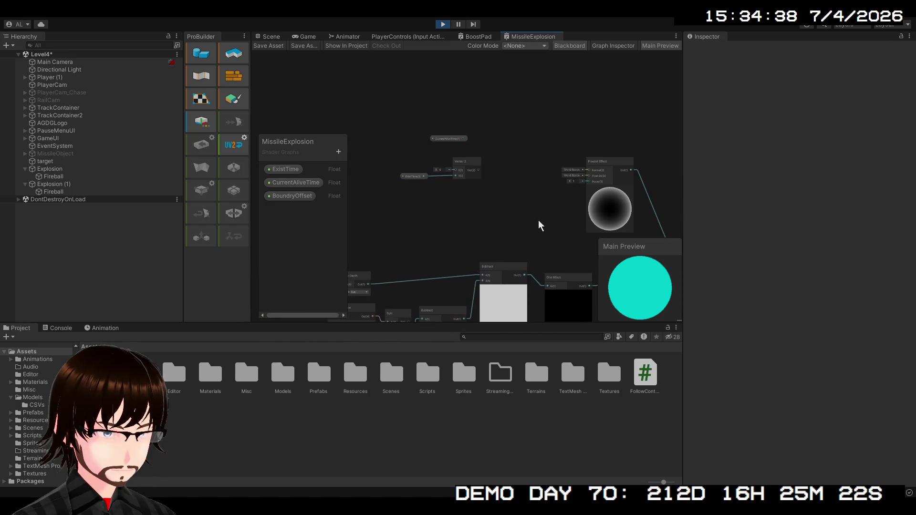
left_click_drag(446, 139, 411, 151)
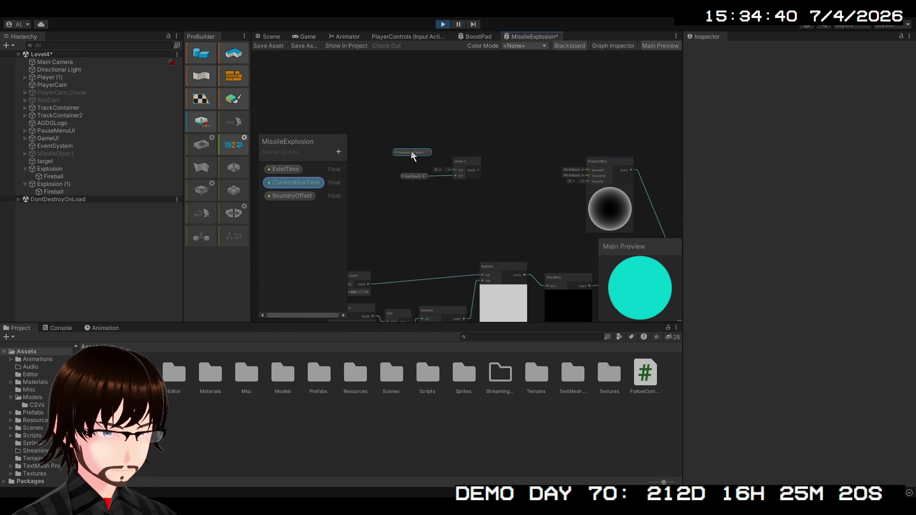
Pan and zoom across the graph to review the Fresnel Effect and property node layout
scroll(415, 151, "up", 3)
scroll(519, 214, "down", 2)
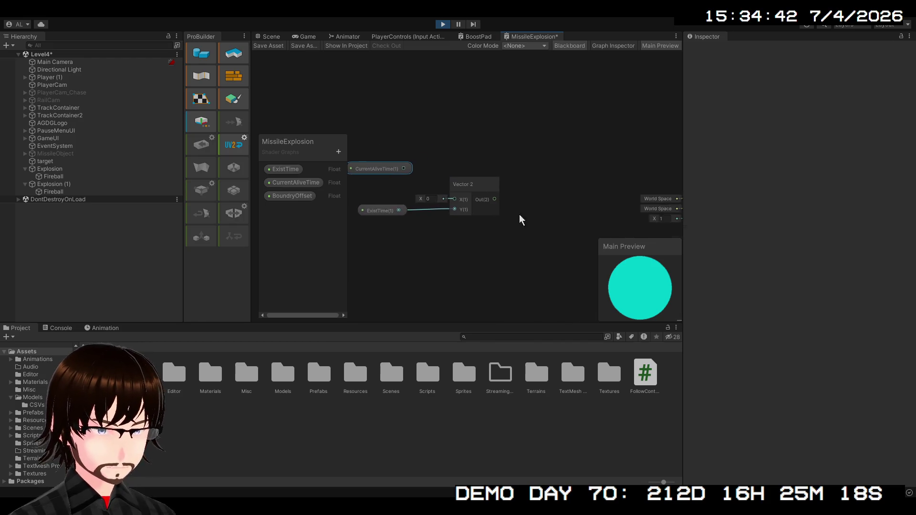
mouse_move(519, 214)
left_mouse_down()
mouse_move(405, 219)
mouse_move(474, 216)
left_mouse_up()
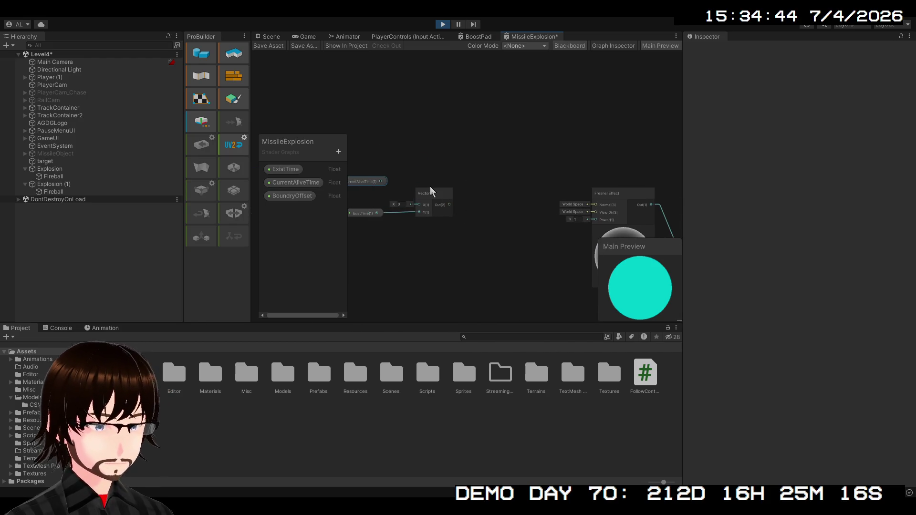
left_click_drag(444, 200, 399, 172)
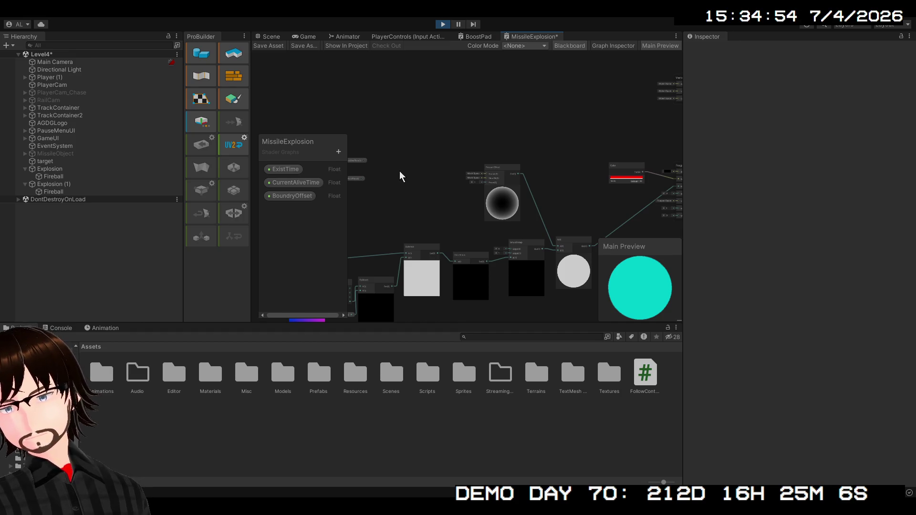
mouse_move(518, 218)
left_mouse_down()
mouse_move(516, 280)
mouse_move(429, 179)
mouse_move(526, 209)
left_mouse_up()
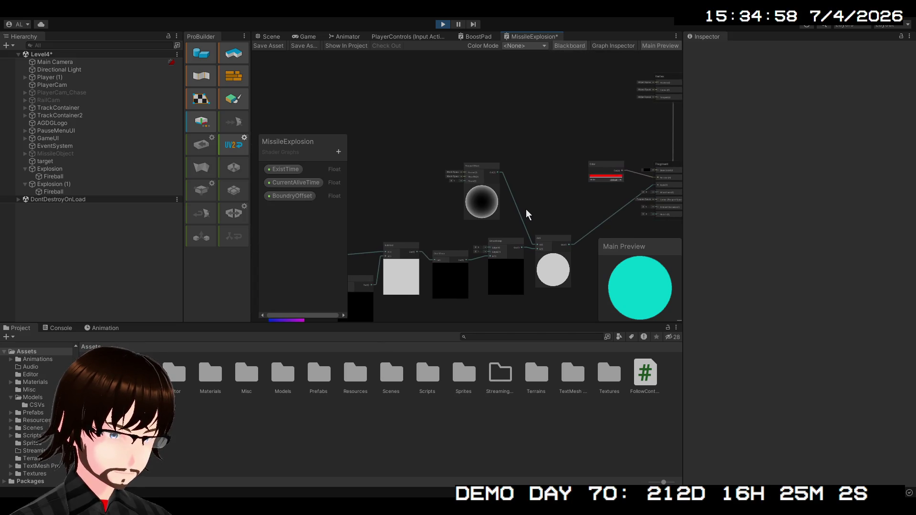
scroll(526, 209, "up", 5)
scroll(538, 136, "down", 4)
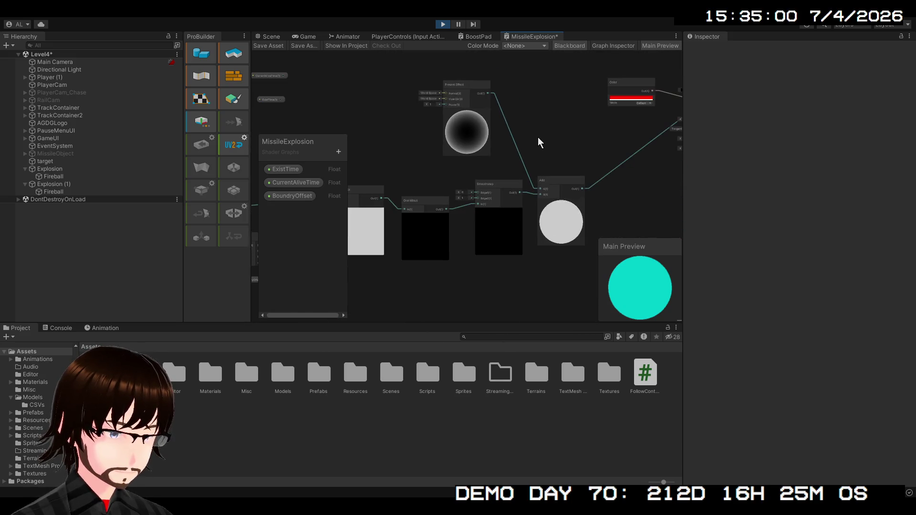
mouse_move(538, 137)
left_mouse_down()
mouse_move(540, 194)
mouse_move(524, 215)
mouse_move(497, 147)
mouse_move(513, 125)
mouse_move(549, 164)
mouse_move(542, 204)
mouse_move(528, 159)
mouse_move(567, 190)
left_mouse_up()
scroll(515, 184, "up", 3)
scroll(548, 166, "down", 3)
scroll(529, 162, "down", 2)
left_click_drag(444, 184, 460, 192)
scroll(459, 191, "up", 2)
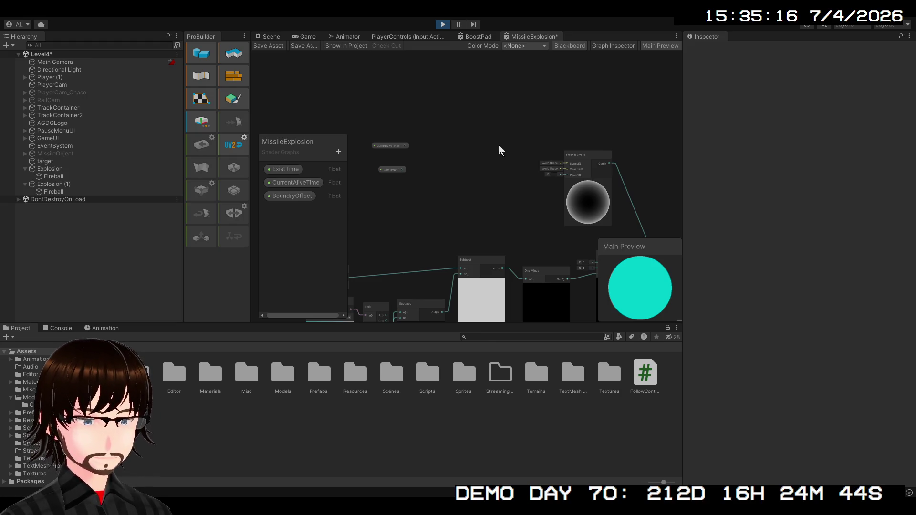
Add a Subtract node computing ExistTime (A) minus CurrentAliveTime (B)
key("ctrl+v")
scroll(468, 157, "up", 6)
left_click(491, 199)
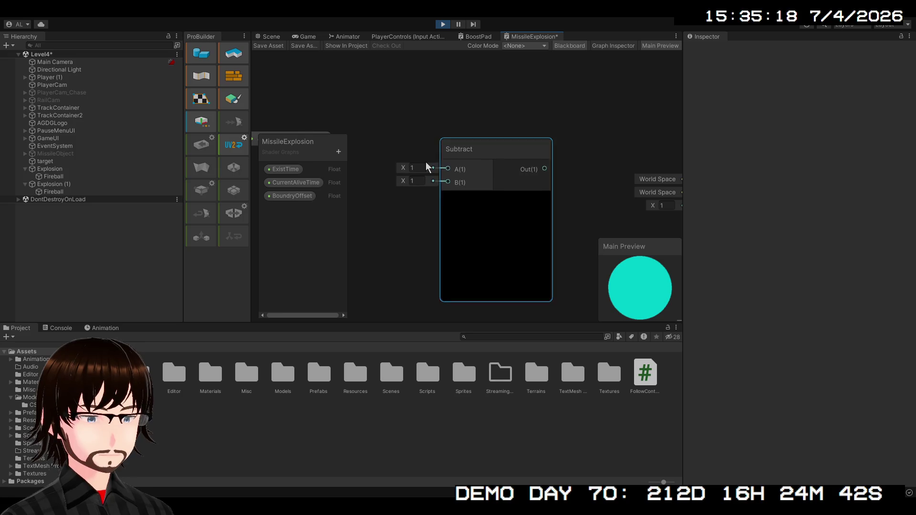
left_click_drag(420, 211, 518, 184)
left_click(516, 185)
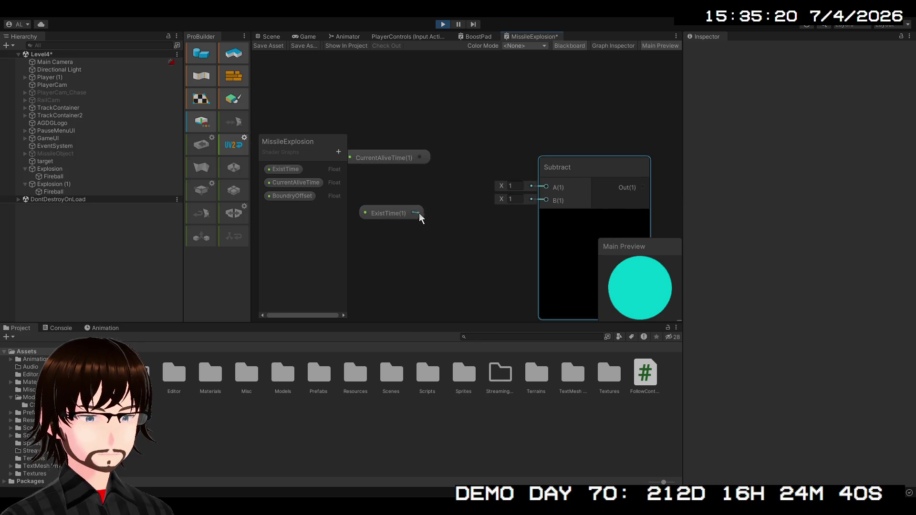
mouse_move(413, 212)
left_mouse_down()
mouse_move(546, 186)
mouse_move(409, 216)
mouse_move(495, 142)
mouse_move(495, 149)
left_mouse_up()
mouse_move(413, 163)
left_mouse_down()
mouse_move(449, 218)
mouse_move(547, 201)
left_mouse_up()
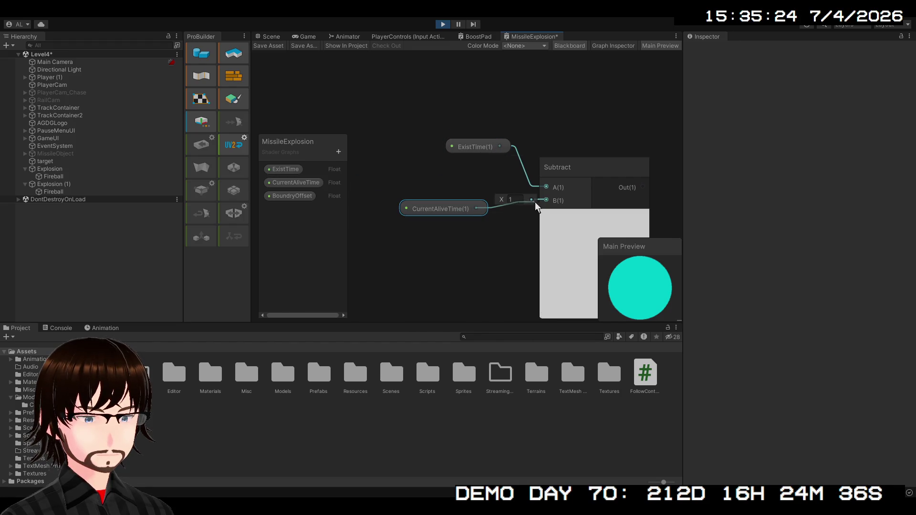
Duplicate the Smoothstep node and place the copy above the other nodes
scroll(477, 195, "down", 3)
scroll(435, 190, "down", 1)
left_click_drag(435, 190, 371, 114)
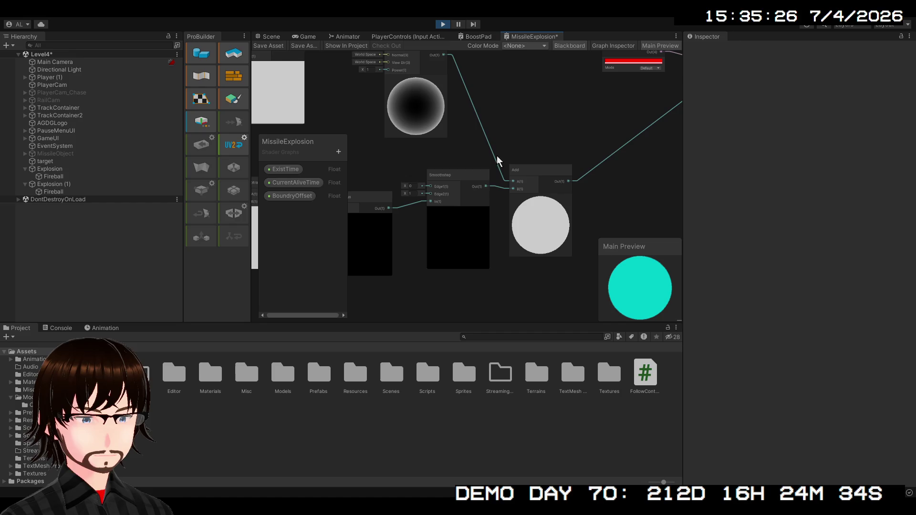
left_click(470, 188)
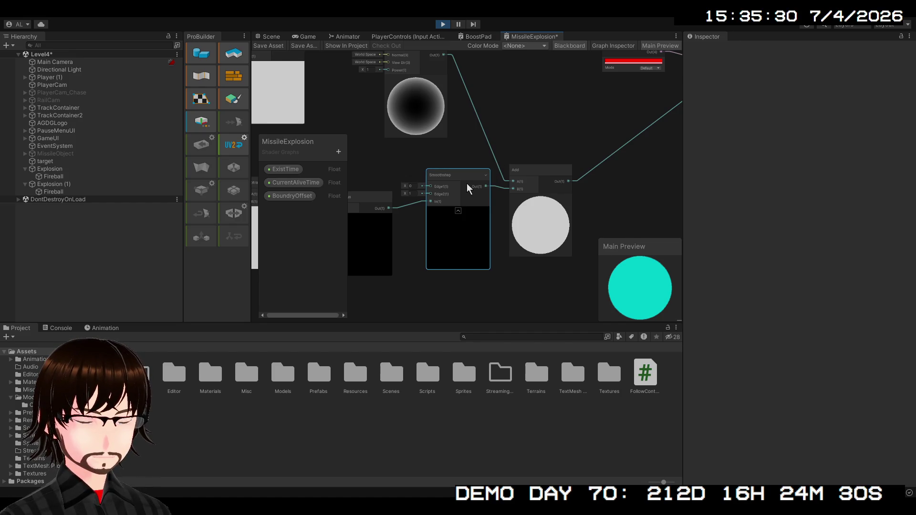
key("ctrl+d")
mouse_move(478, 197)
left_mouse_down()
mouse_move(633, 161)
mouse_move(513, 99)
mouse_move(516, 82)
left_mouse_up()
Set the CurrentAliveTime property's default value to 0 in the Graph Inspector
mouse_move(306, 139)
left_mouse_down()
mouse_move(422, 145)
mouse_move(430, 124)
mouse_move(638, 127)
mouse_move(603, 122)
mouse_move(525, 156)
left_mouse_up()
scroll(634, 143, "down", 1)
left_click(310, 184)
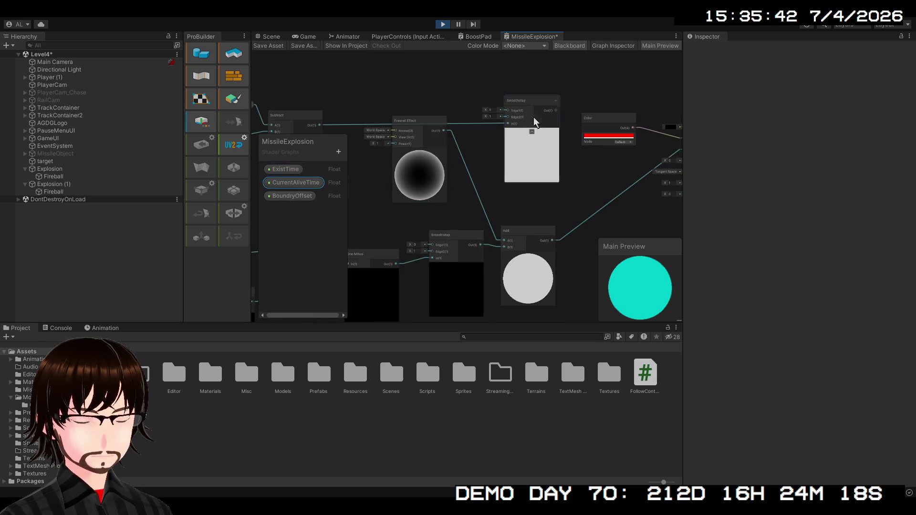
left_click(614, 47)
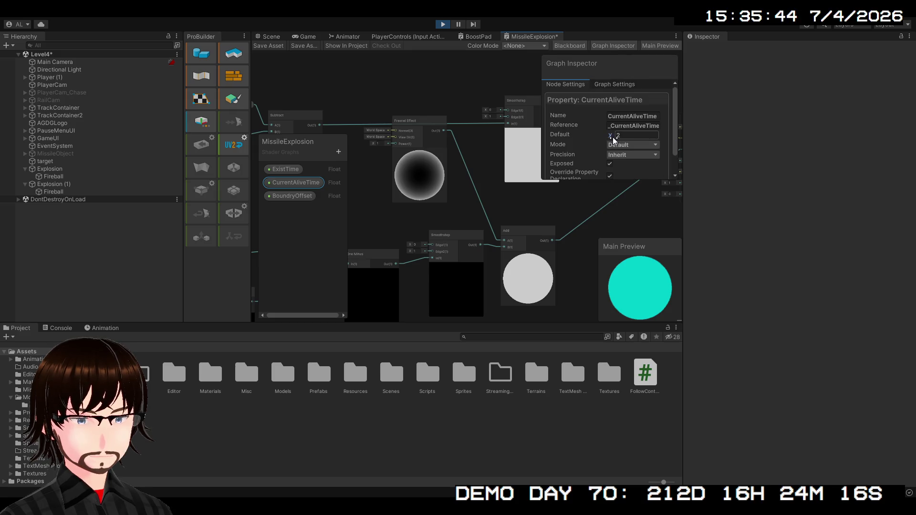
left_click_drag(627, 138, 641, 142)
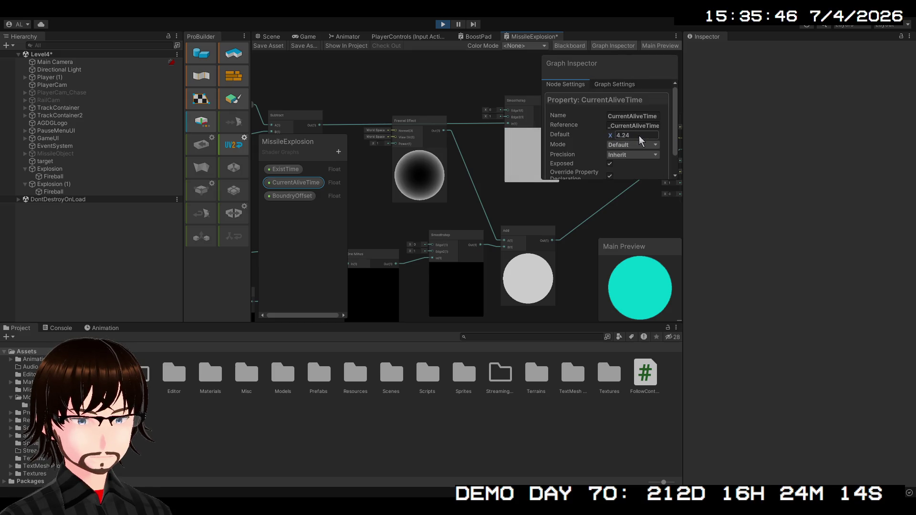
type("5")
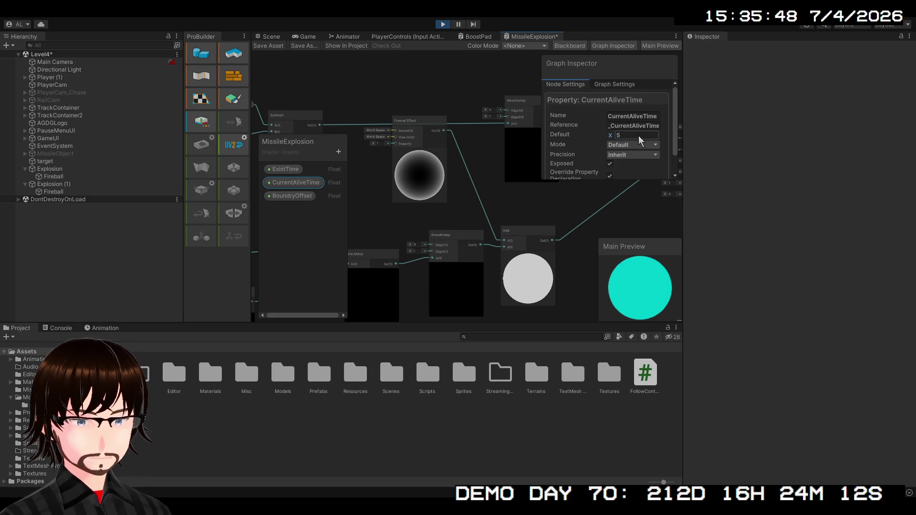
mouse_move(542, 202)
left_mouse_down()
mouse_move(575, 202)
mouse_move(541, 260)
left_mouse_up()
left_click(634, 139)
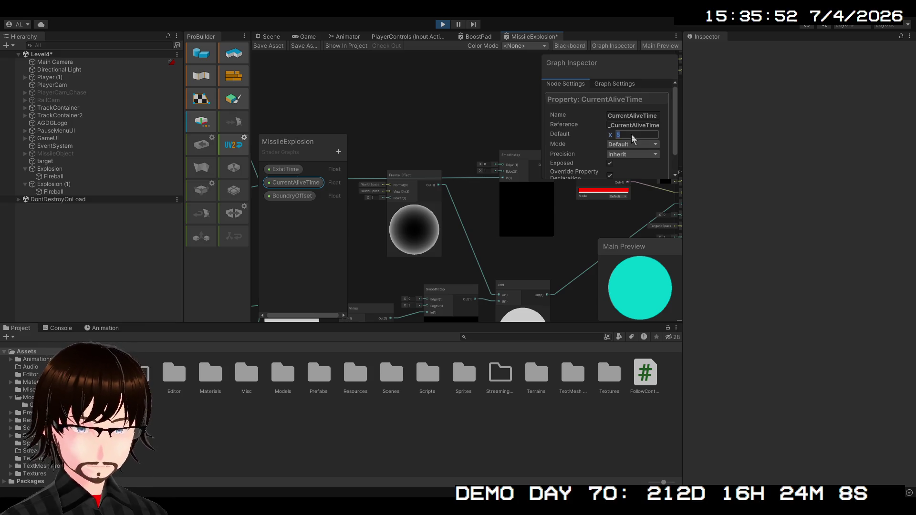
type("0")
key("Return")
Wire the Add output into Multiply's B input and return to the Scene view
left_click_drag(572, 259, 474, 258)
scroll(475, 253, "down", 2)
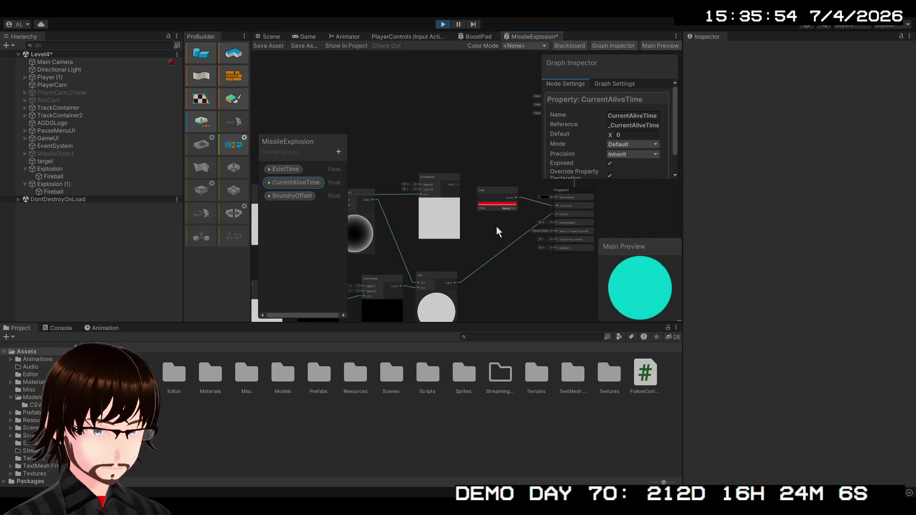
mouse_move(496, 226)
left_mouse_down()
mouse_move(506, 188)
mouse_move(537, 256)
left_mouse_up()
scroll(506, 188, "up", 4)
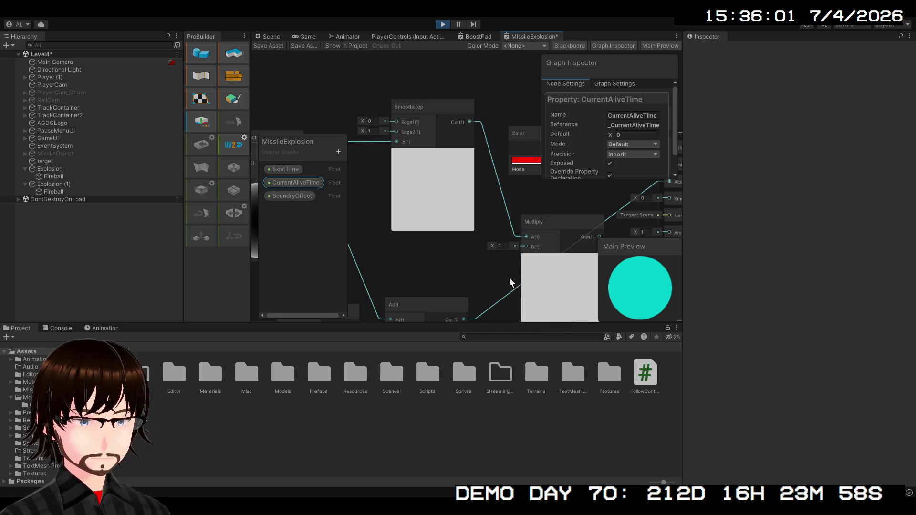
left_click_drag(509, 282, 467, 191)
mouse_move(426, 255)
left_mouse_down()
mouse_move(497, 180)
mouse_move(438, 247)
mouse_move(545, 204)
left_mouse_up()
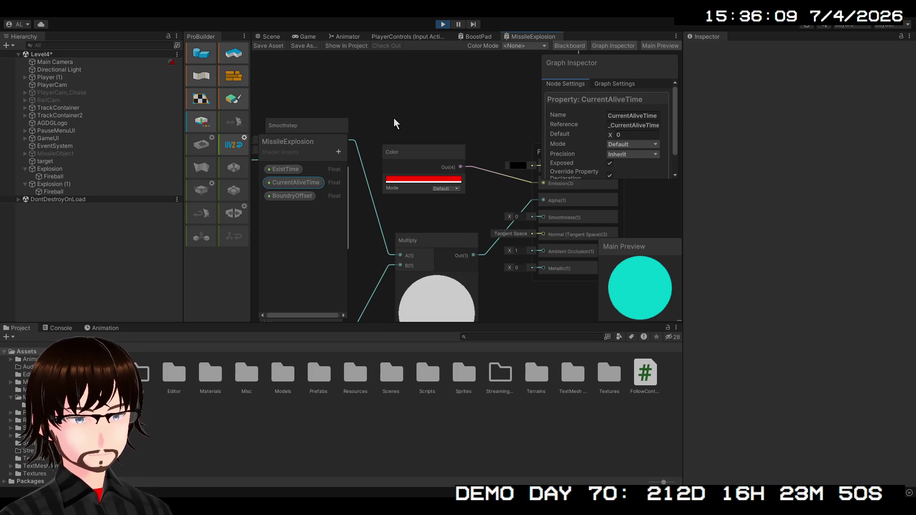
left_click(272, 38)
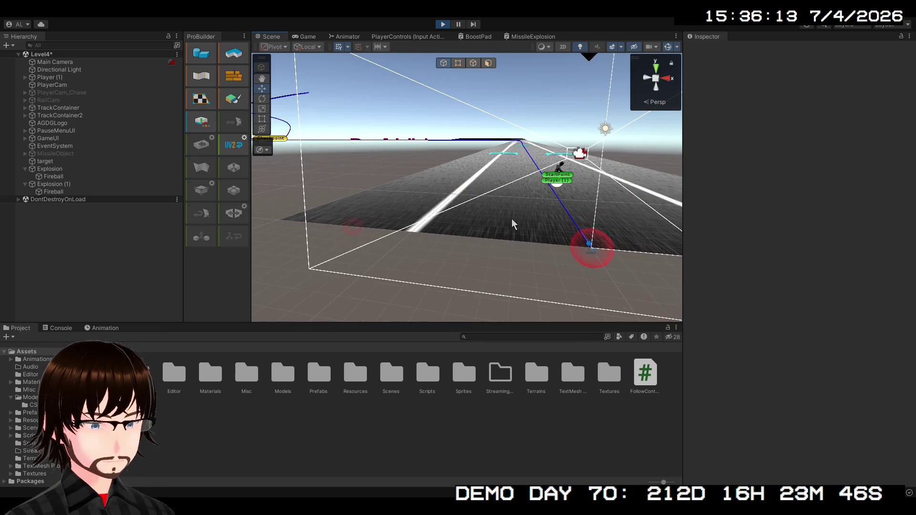
Switch between the Move and Hand tools while watching the explosion, then exit Play mode
key("w")
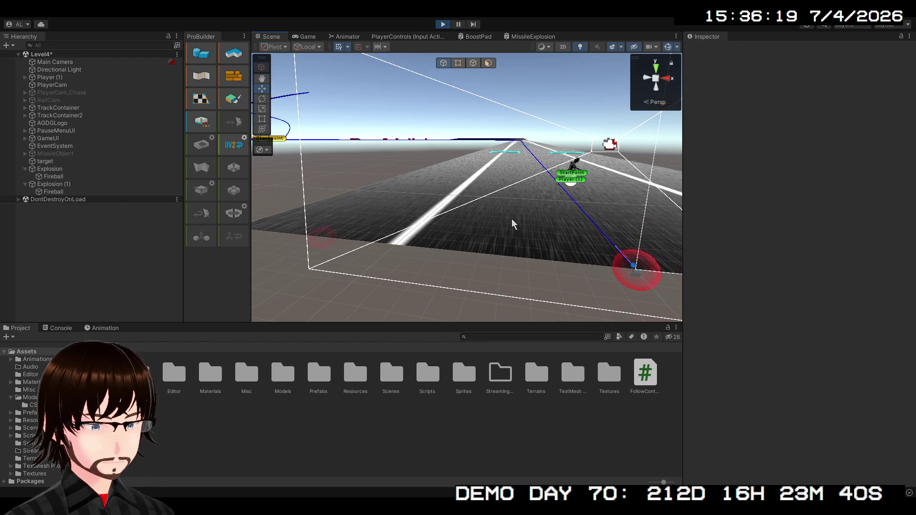
key("q")
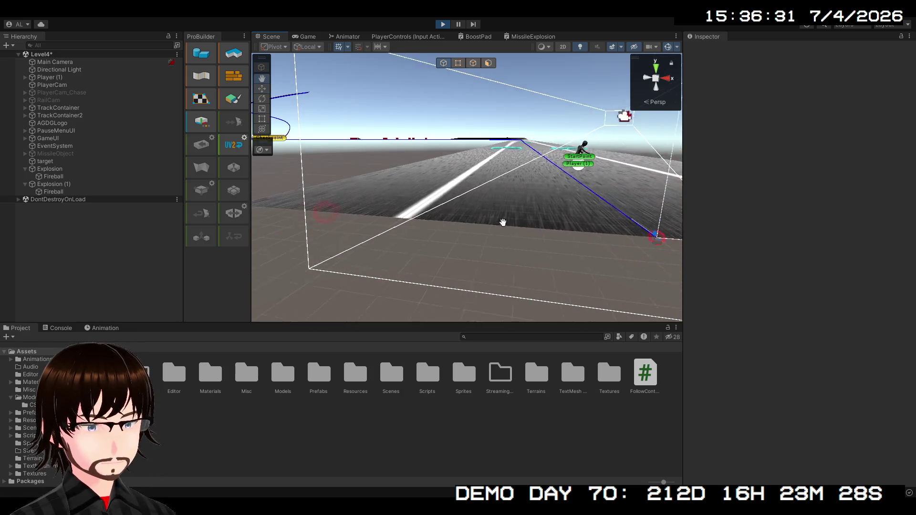
key("q")
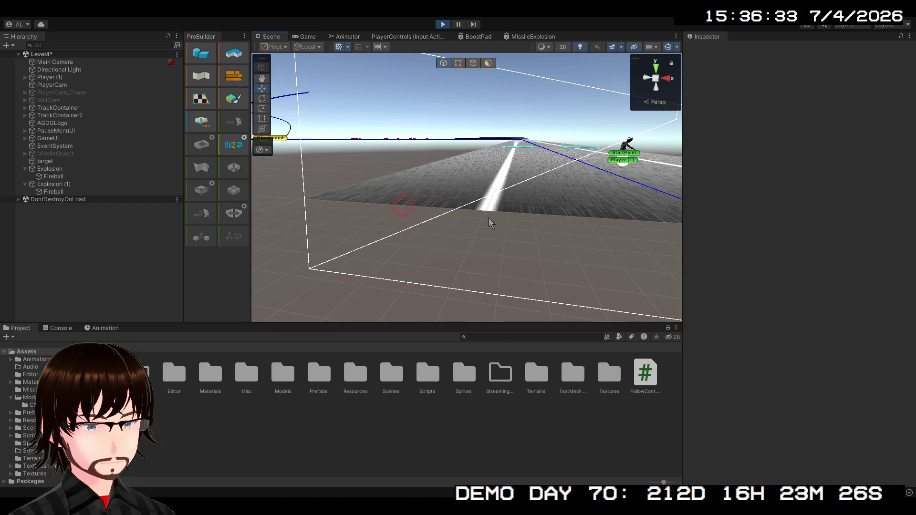
key("w")
left_click(438, 25)
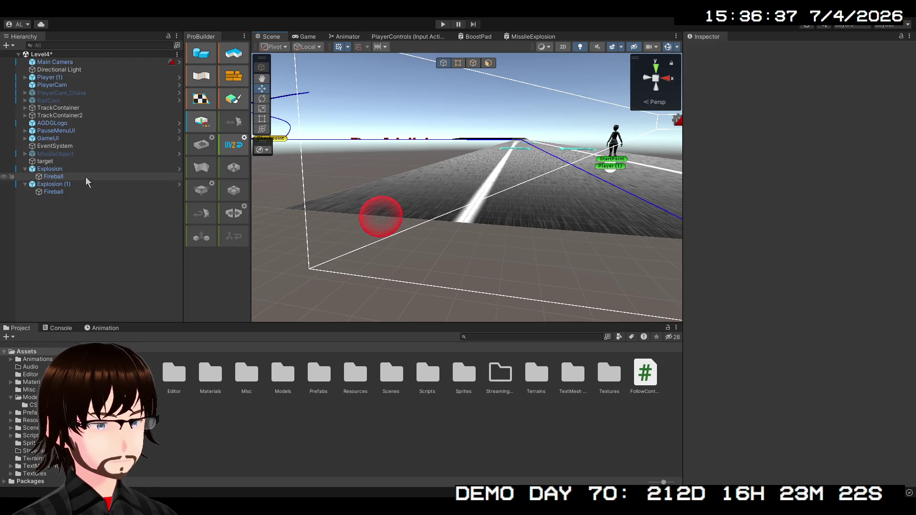
Compare Explosion and Explosion (1) settings, give Explosion (1) Exist Time 0.5, and enter Play mode
left_click(66, 169)
left_click(67, 177)
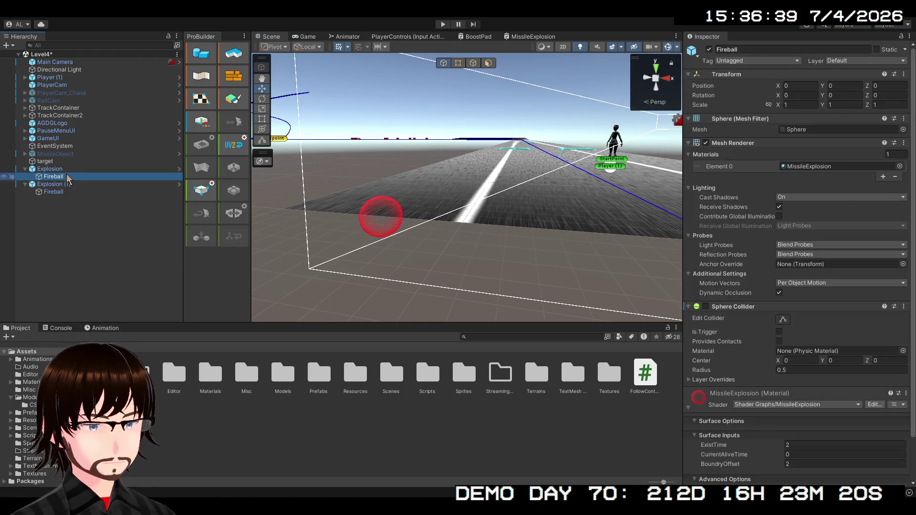
scroll(725, 313, "down", 2)
scroll(744, 343, "down", 1)
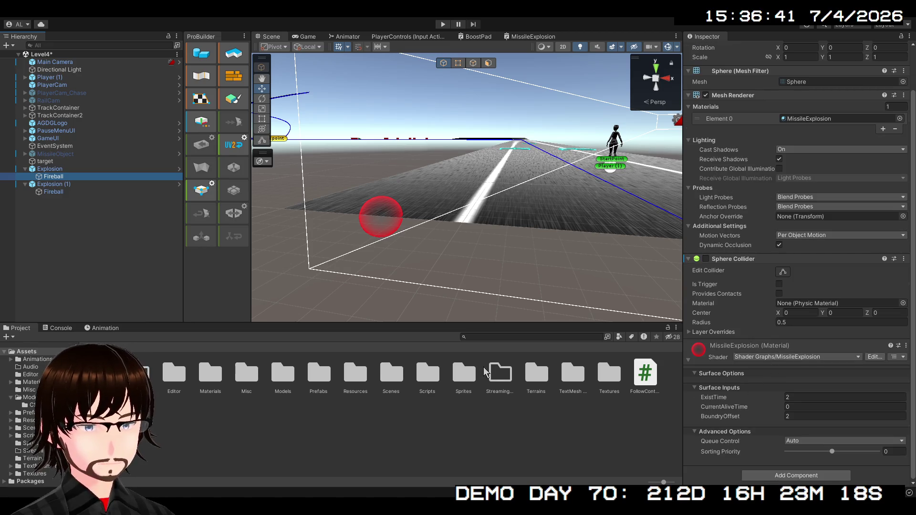
left_click(70, 192)
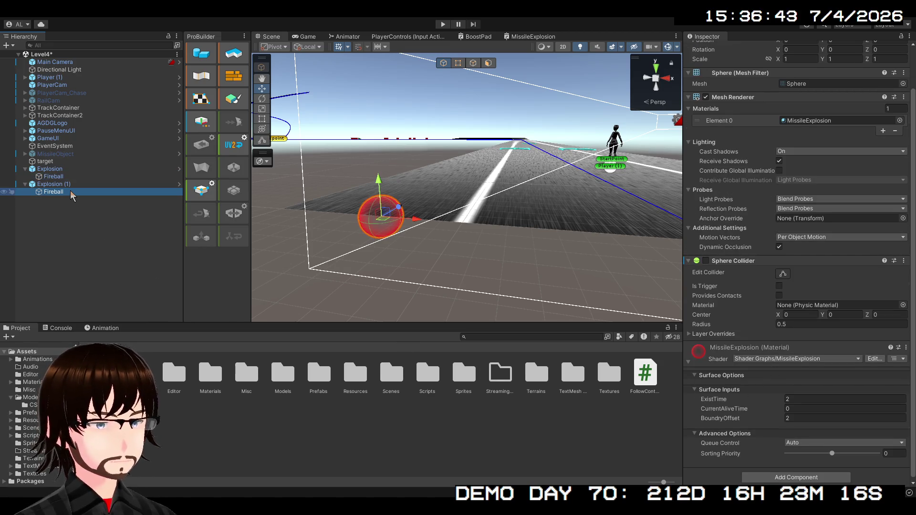
left_click(50, 169)
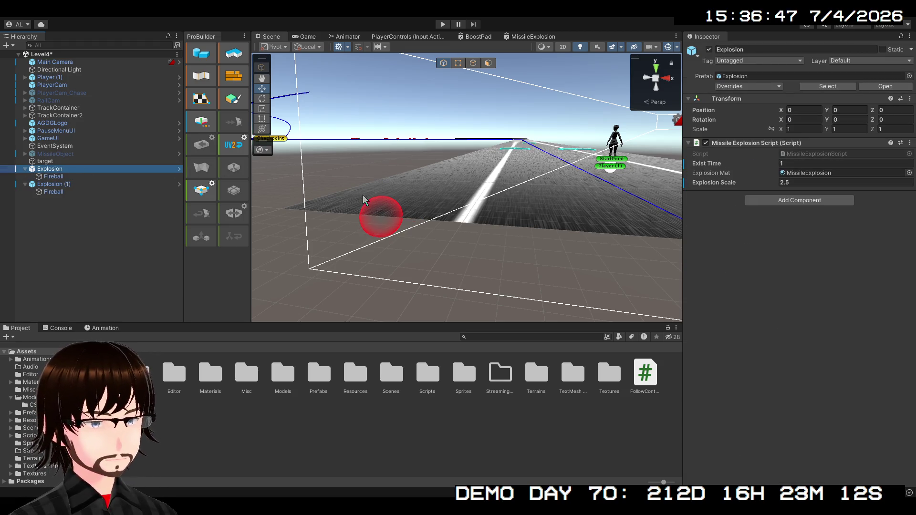
left_click(373, 211)
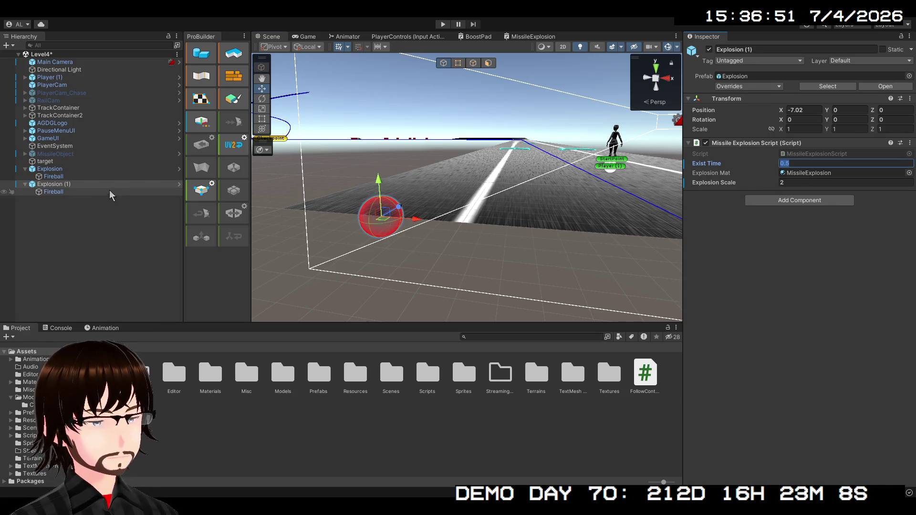
left_click(71, 172)
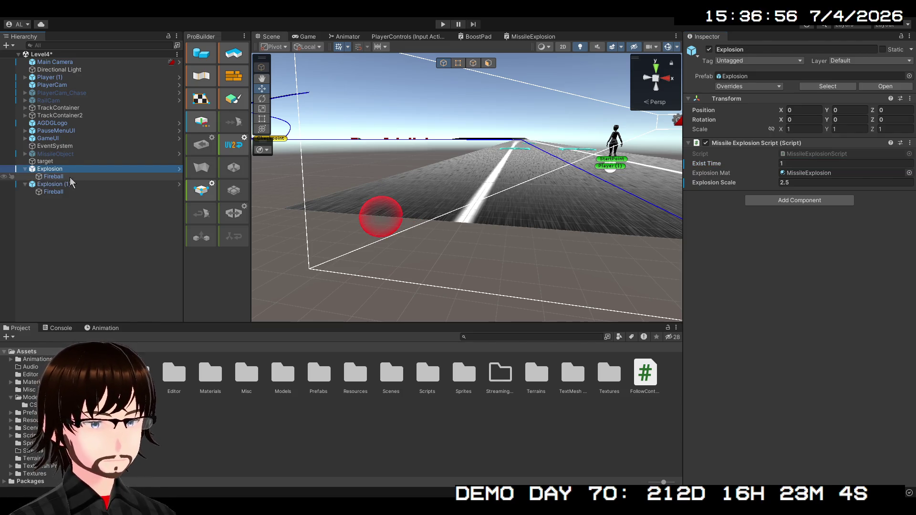
left_click(66, 186)
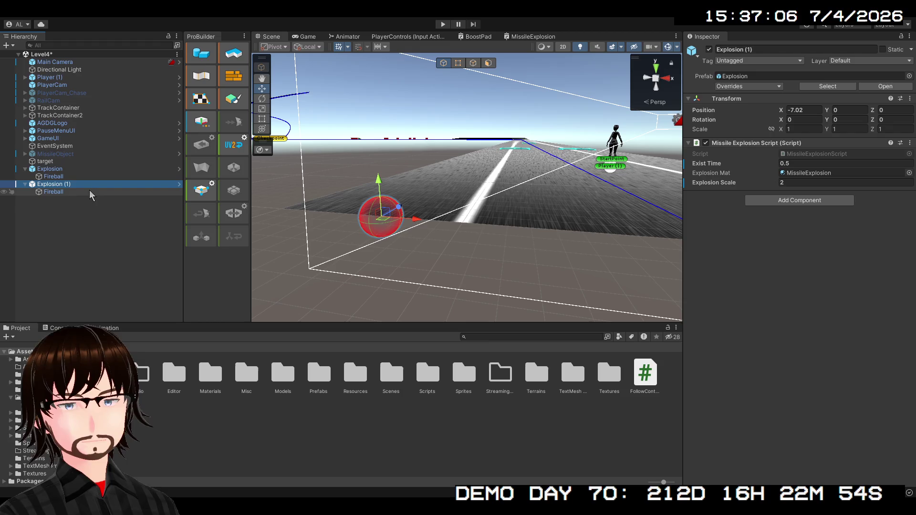
left_click(449, 24)
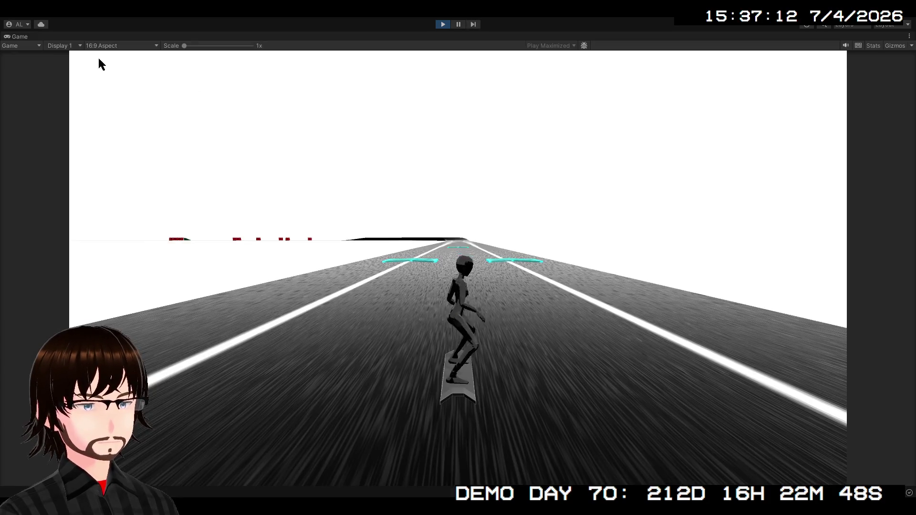
Inspect Explosion (1)'s Fireball during play, stop the game, and reopen the MissileExplosion graph
double_click(18, 35)
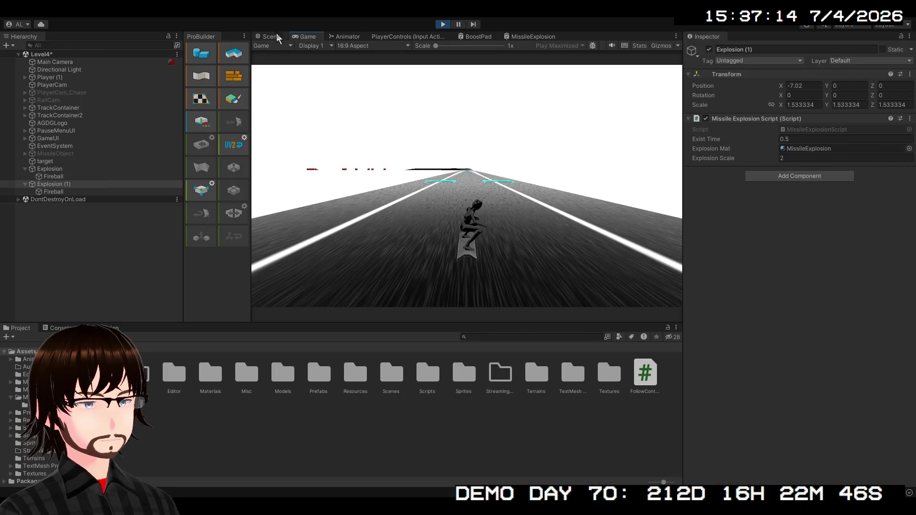
left_click(274, 37)
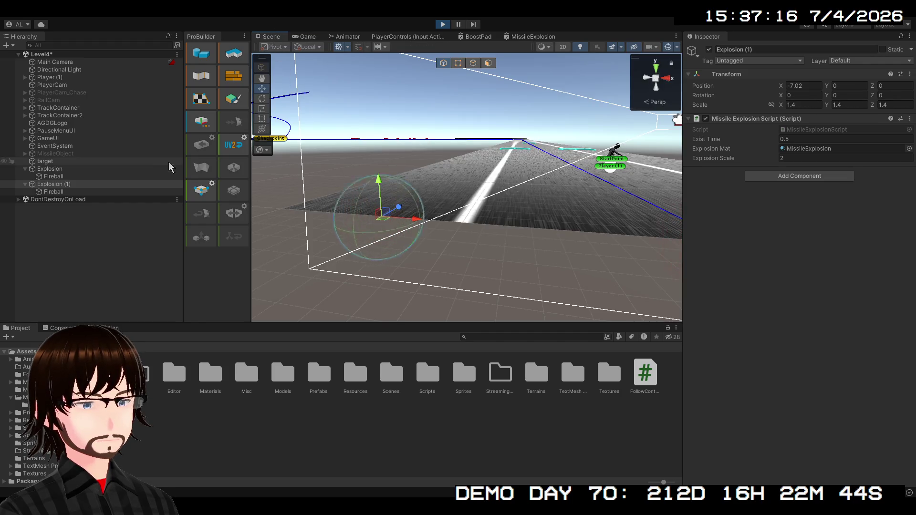
left_click(53, 192)
scroll(848, 330, "down", 3)
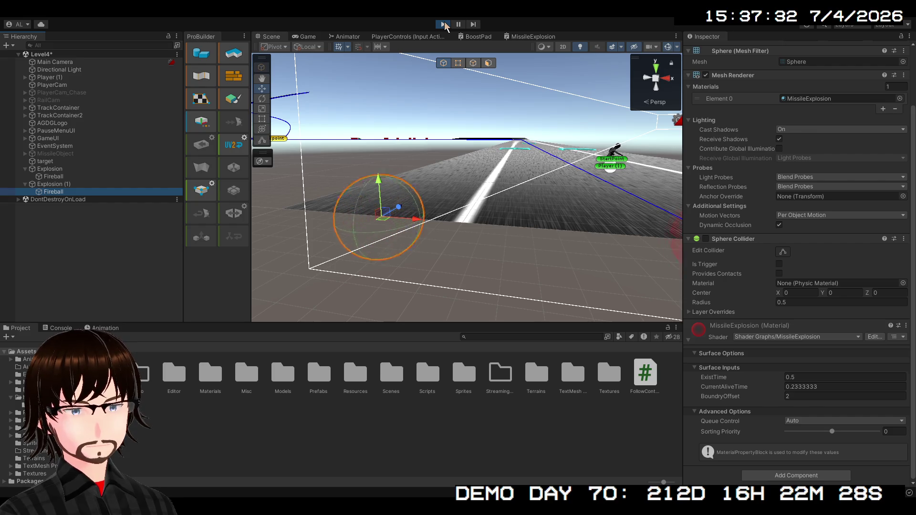
left_click(444, 24)
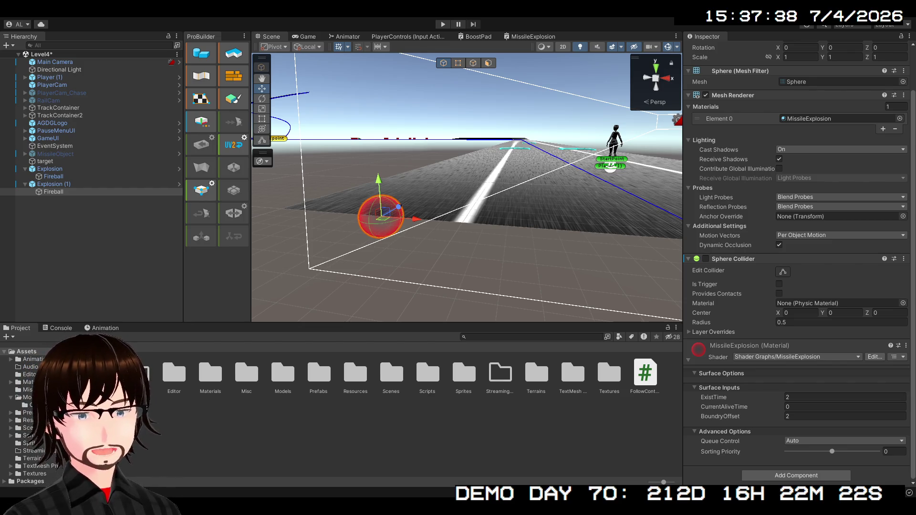
left_click(535, 36)
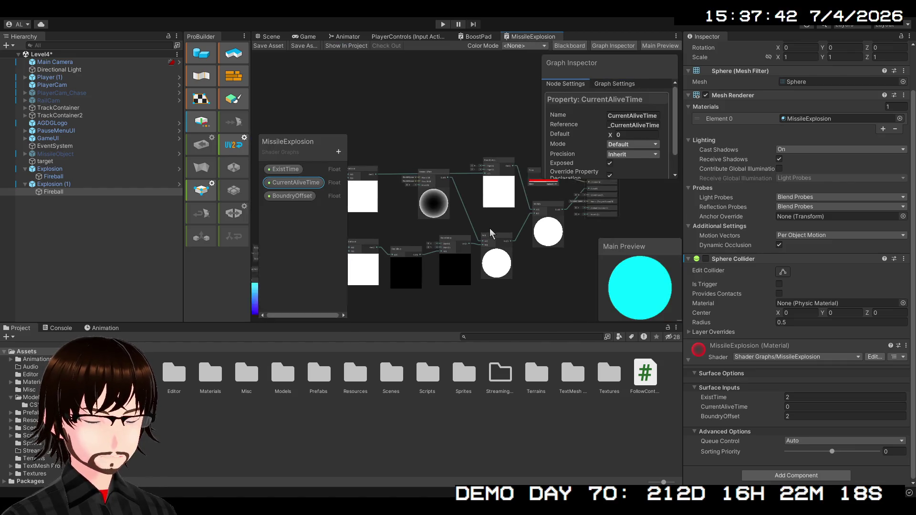
Create a Remap node from the Subtract output and move it up and to the left
scroll(492, 234, "up", 5)
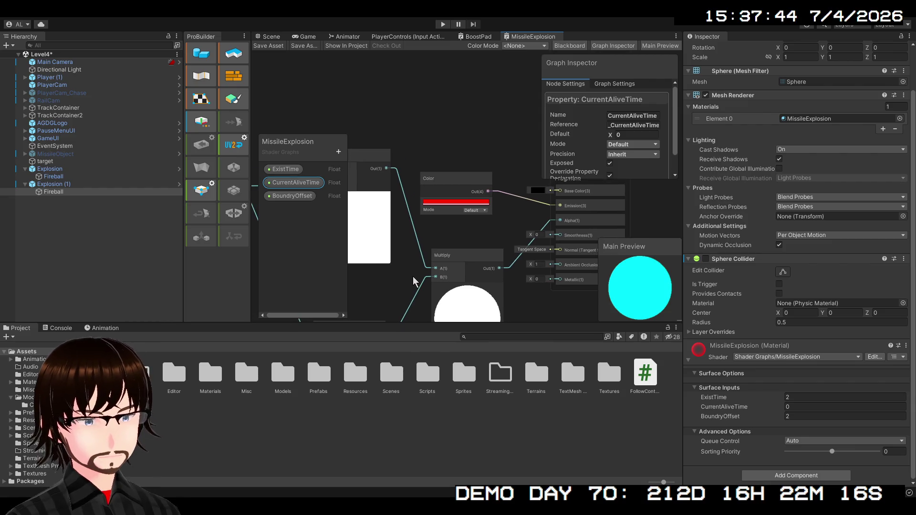
mouse_move(437, 255)
left_mouse_down()
mouse_move(583, 197)
mouse_move(759, 217)
mouse_move(851, 207)
mouse_move(830, 212)
left_mouse_up()
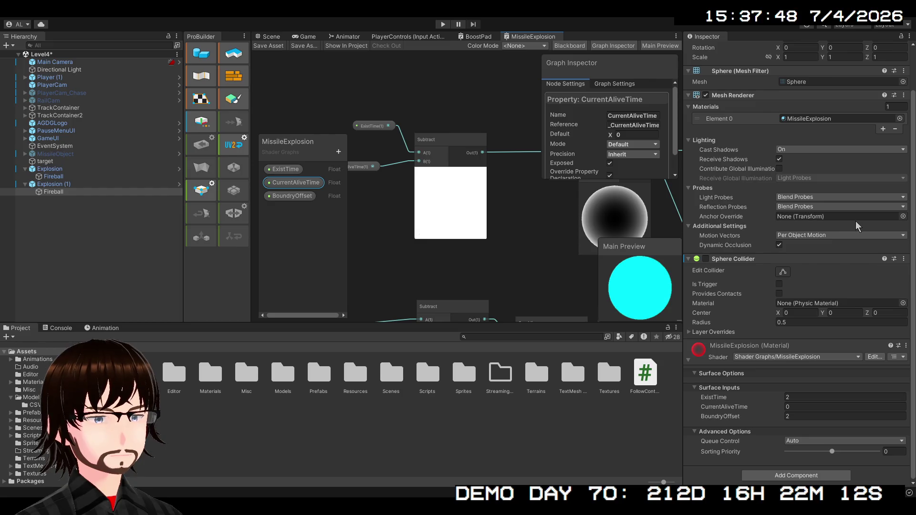
mouse_move(552, 235)
left_mouse_down()
mouse_move(609, 265)
mouse_move(550, 245)
mouse_move(434, 264)
mouse_move(402, 282)
mouse_move(488, 271)
mouse_move(439, 257)
mouse_move(403, 265)
mouse_move(388, 294)
mouse_move(414, 282)
mouse_move(431, 293)
mouse_move(454, 276)
left_mouse_up()
scroll(538, 244, "down", 2)
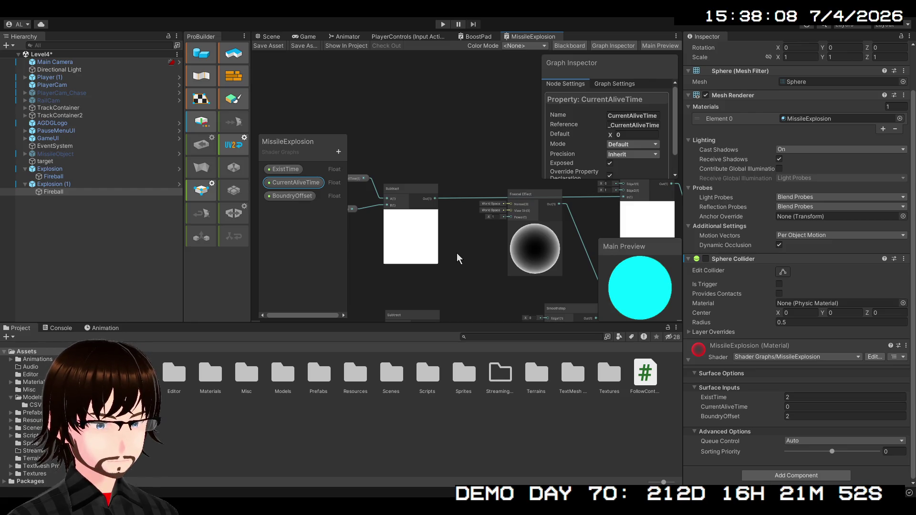
scroll(457, 252, "up", 1)
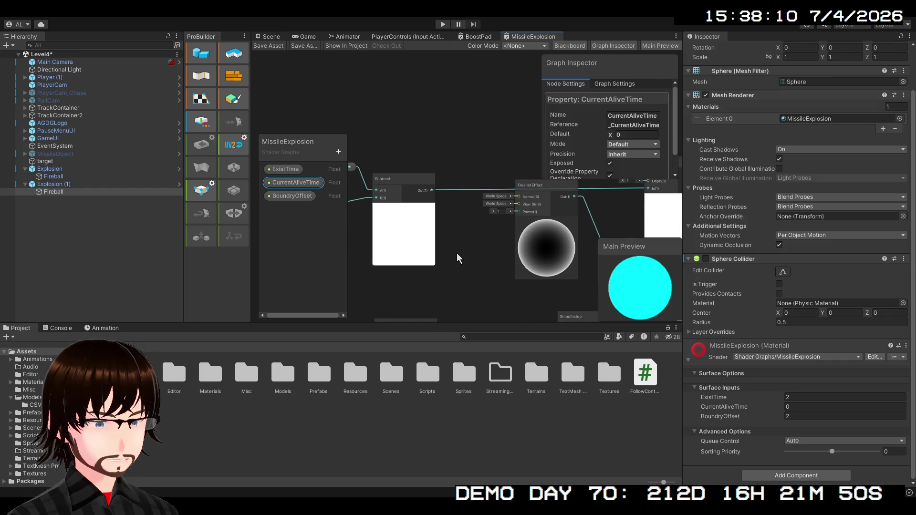
mouse_move(457, 253)
left_mouse_down()
mouse_move(428, 278)
mouse_move(520, 270)
left_mouse_up()
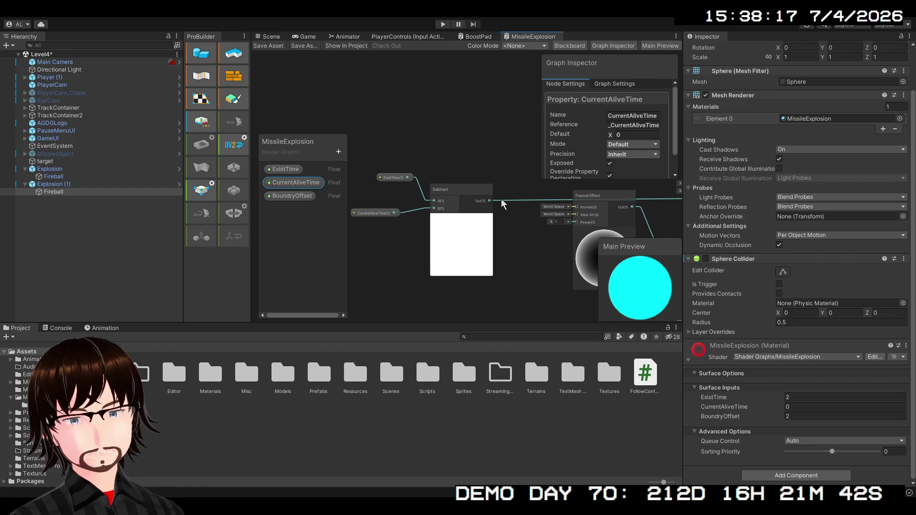
mouse_move(517, 223)
left_mouse_down()
mouse_move(502, 252)
mouse_move(408, 257)
mouse_move(392, 234)
mouse_move(397, 261)
mouse_move(442, 250)
mouse_move(432, 263)
left_mouse_up()
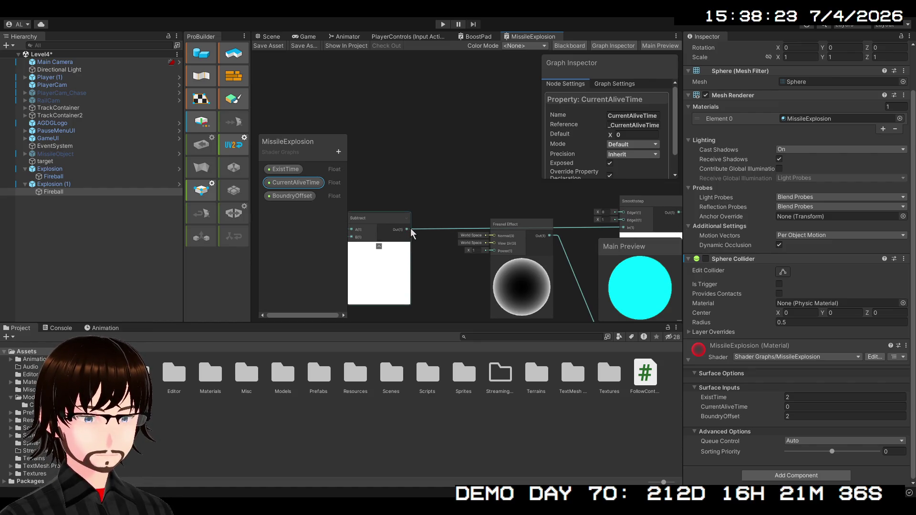
left_click_drag(415, 231, 278, 237)
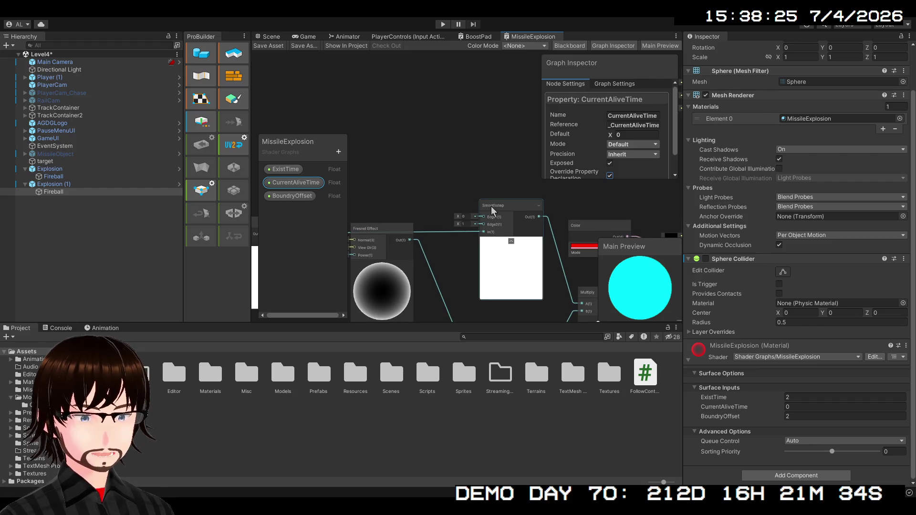
left_click_drag(450, 205, 472, 202)
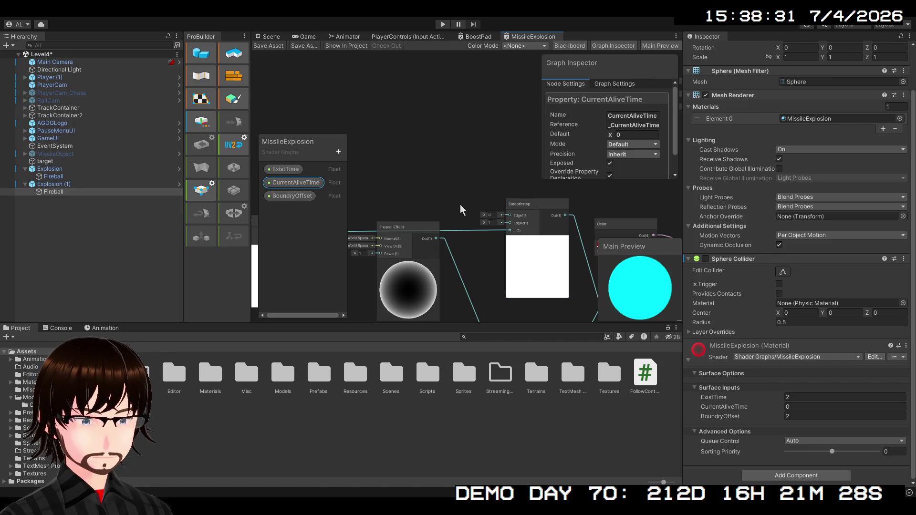
mouse_move(460, 204)
left_mouse_down()
mouse_move(554, 159)
mouse_move(511, 190)
mouse_move(596, 196)
left_mouse_up()
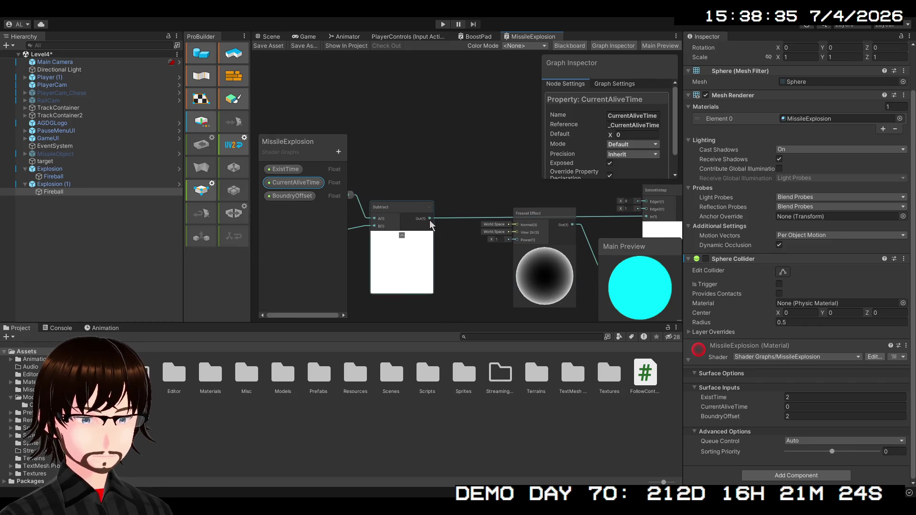
left_click_drag(430, 219, 510, 155)
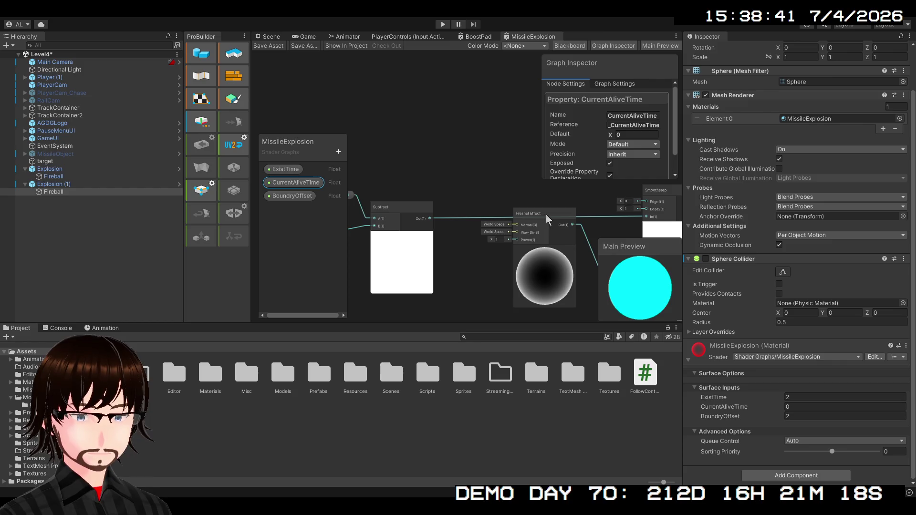
key("ctrl+z")
mouse_move(528, 153)
left_mouse_down()
mouse_move(475, 132)
mouse_move(482, 116)
left_mouse_up()
mouse_move(415, 193)
left_mouse_down()
mouse_move(414, 275)
mouse_move(480, 224)
mouse_move(470, 258)
left_mouse_up()
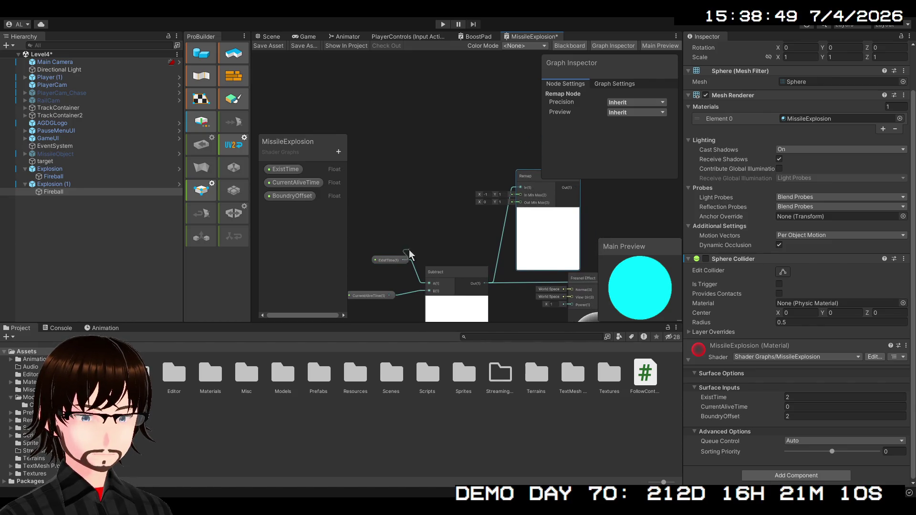
Feed ExistTime into a Vector 2 node and wire it into Remap's In Min Max
mouse_move(409, 250)
left_mouse_down()
mouse_move(477, 206)
mouse_move(428, 212)
left_mouse_up()
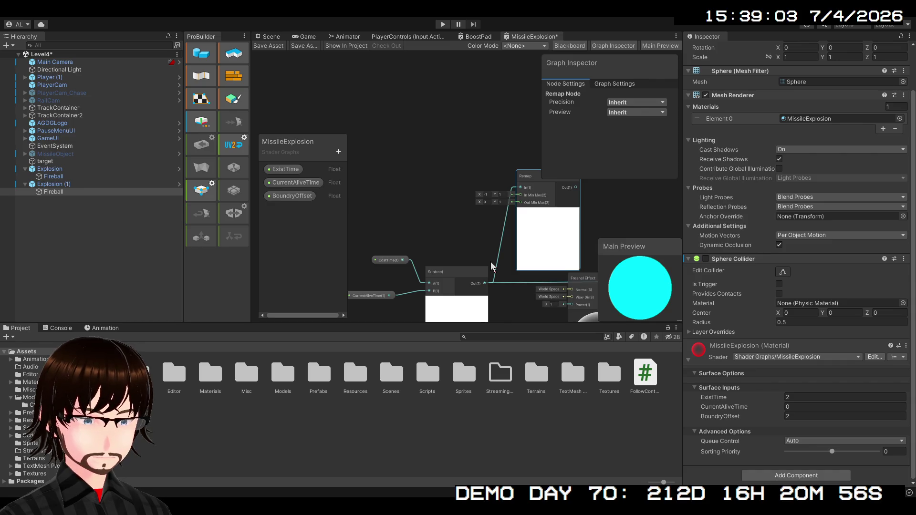
key("ctrl+z")
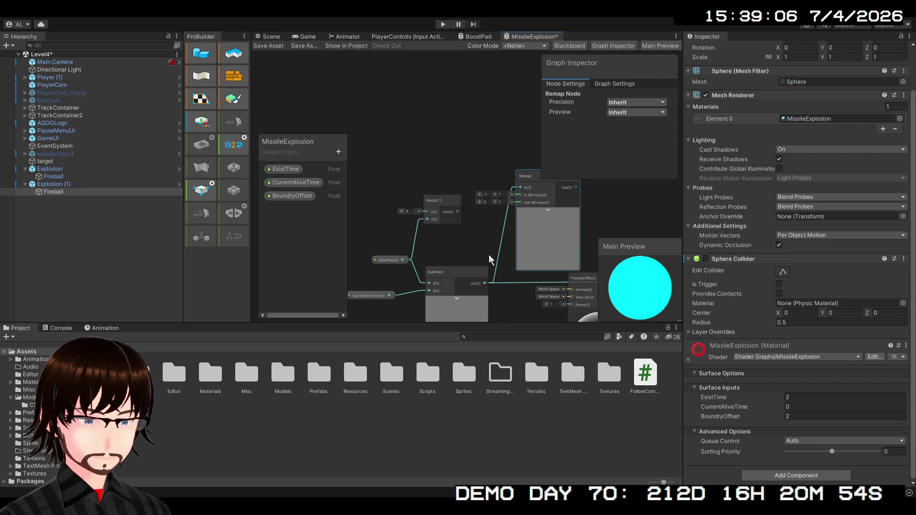
scroll(459, 232, "up", 3)
left_click_drag(443, 242, 410, 282)
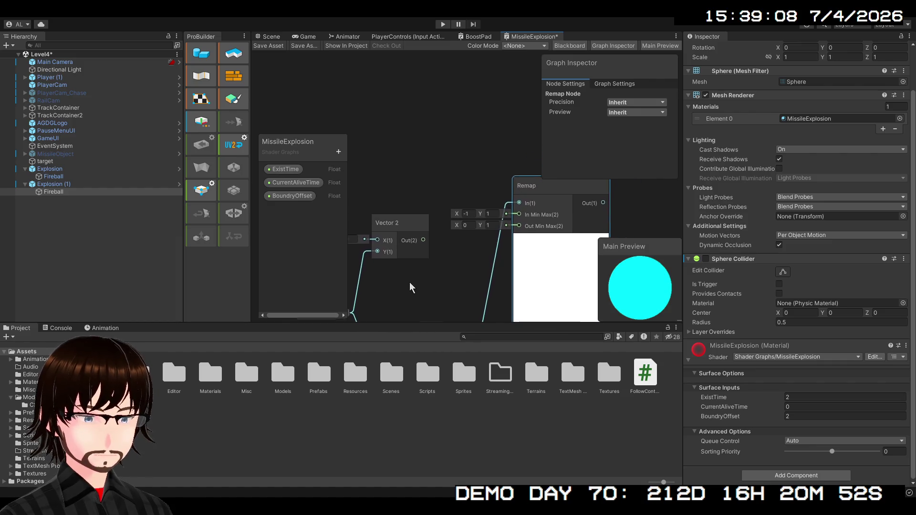
left_click_drag(423, 242, 518, 217)
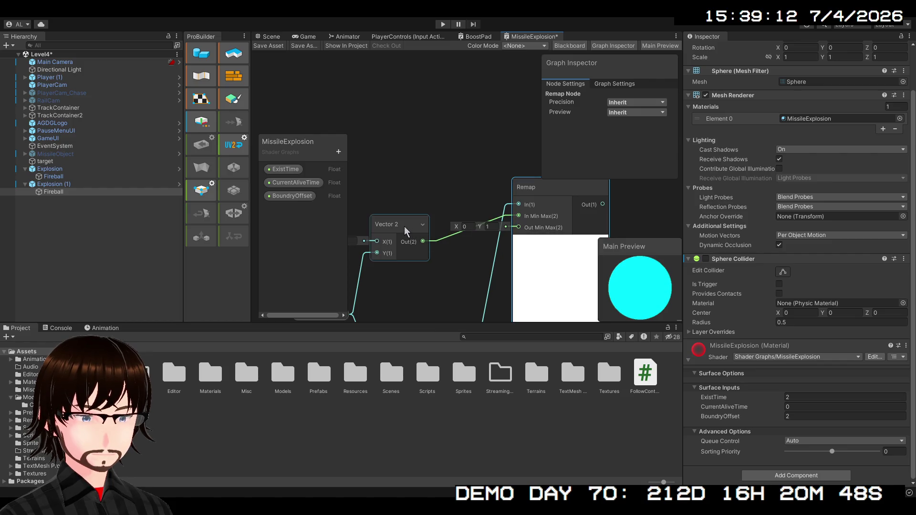
left_click_drag(405, 226, 386, 203)
Connect Remap's output into the Smoothstep In input and save the graph
scroll(442, 249, "down", 2)
mouse_move(442, 250)
left_mouse_down()
mouse_move(575, 217)
mouse_move(524, 229)
mouse_move(526, 243)
mouse_move(468, 239)
left_mouse_up()
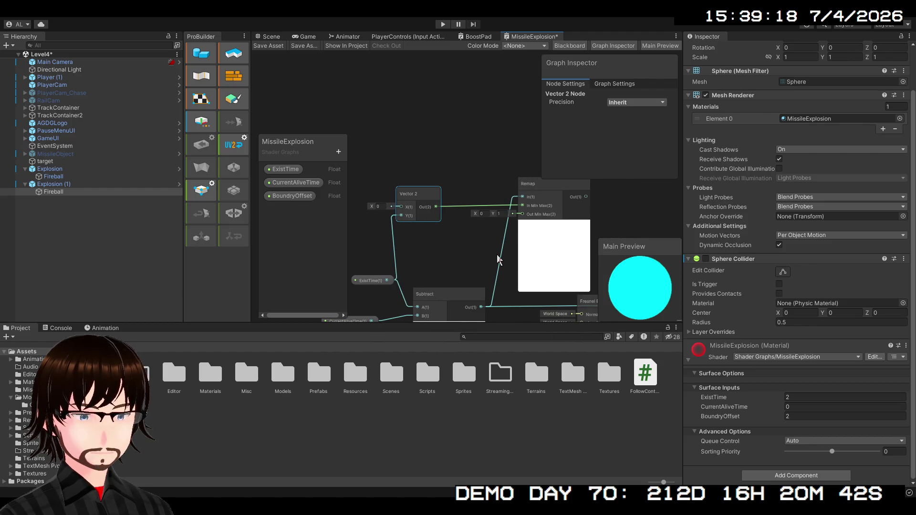
left_click_drag(463, 253, 435, 206)
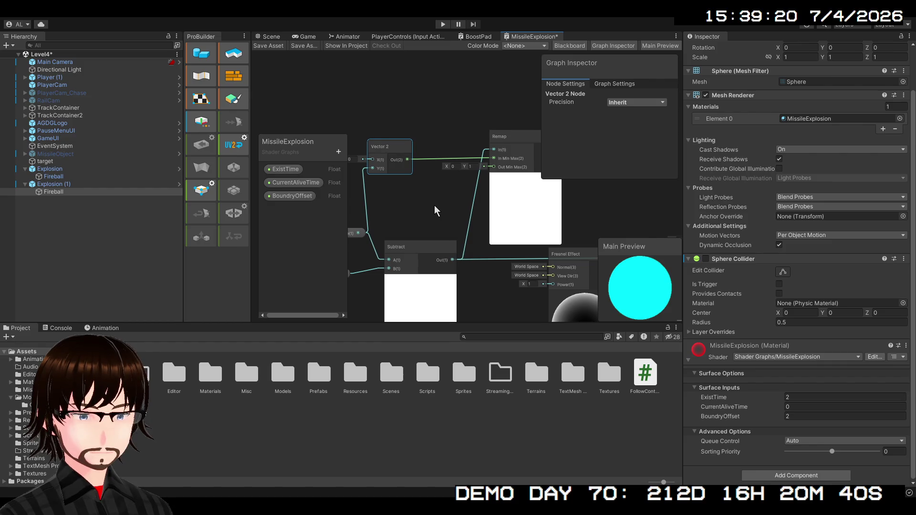
left_click_drag(435, 206, 436, 231)
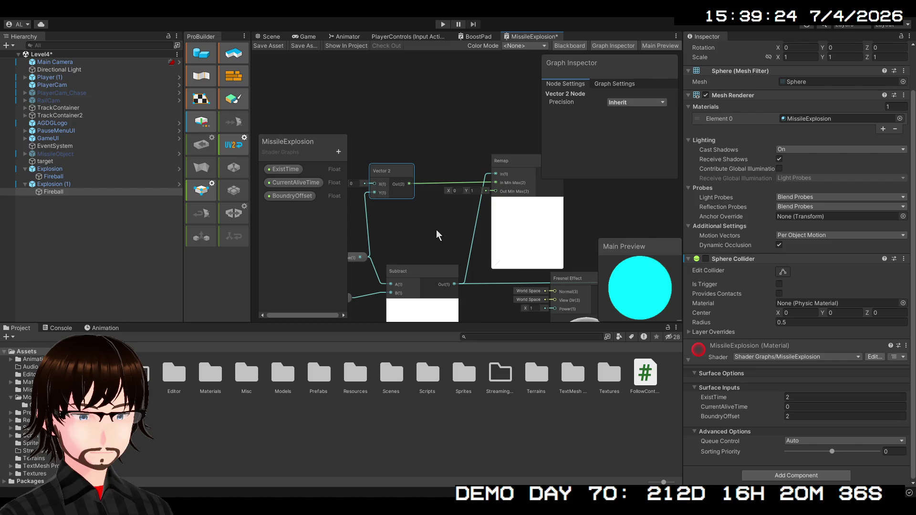
mouse_move(456, 238)
left_mouse_down()
mouse_move(539, 236)
mouse_move(440, 265)
mouse_move(389, 257)
left_mouse_up()
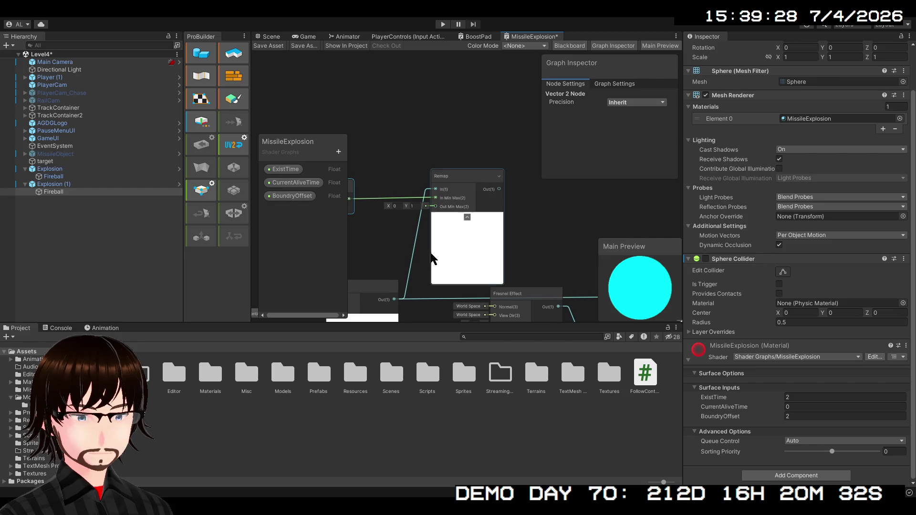
left_click_drag(505, 250, 401, 204)
mouse_move(391, 140)
left_mouse_down()
mouse_move(538, 255)
mouse_move(391, 181)
left_mouse_up()
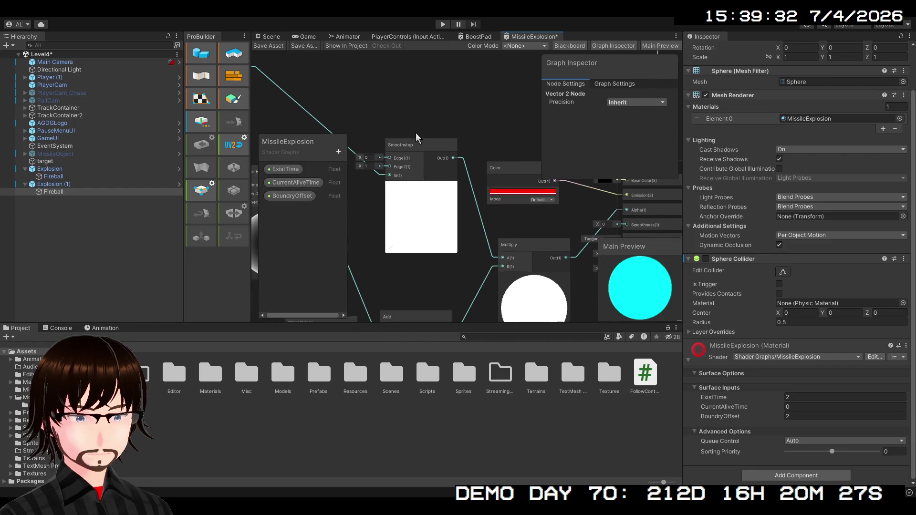
left_click(268, 46)
Move the Subtract, ExistTime and CurrentAliveTime nodes up and left into a tidier group
mouse_move(378, 138)
left_mouse_down()
mouse_move(610, 143)
mouse_move(559, 189)
left_mouse_up()
scroll(559, 188, "down", 3)
left_click_drag(478, 220, 524, 202)
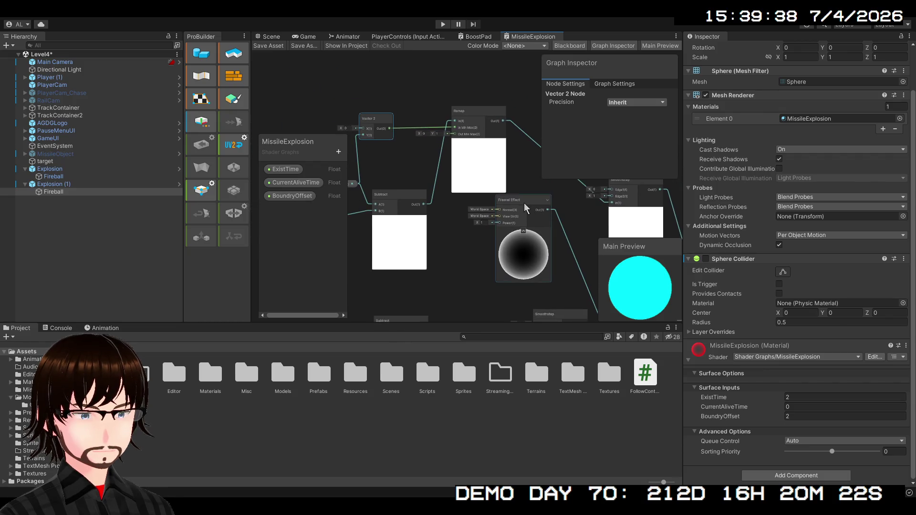
left_click_drag(443, 237, 525, 226)
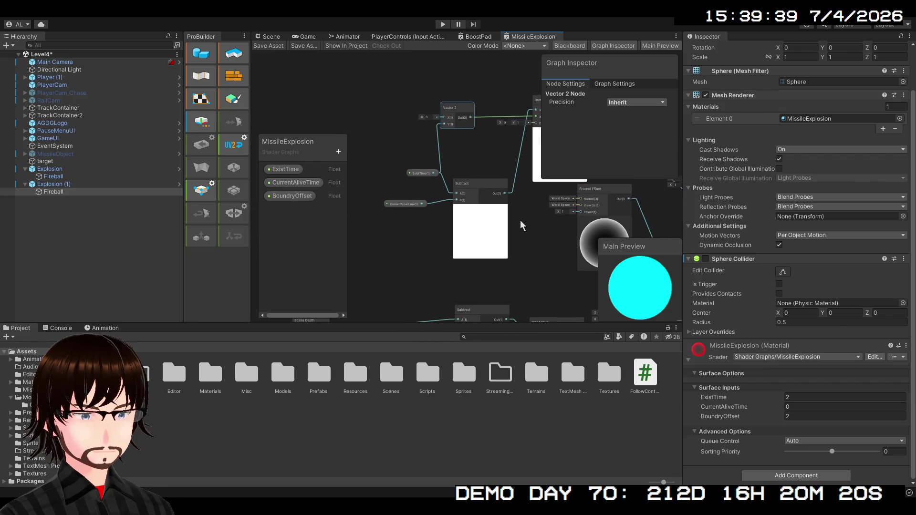
left_click(466, 190)
left_click_drag(466, 190, 452, 185)
mouse_move(383, 145)
left_mouse_down()
mouse_move(419, 224)
mouse_move(421, 210)
left_mouse_up()
left_click(404, 213)
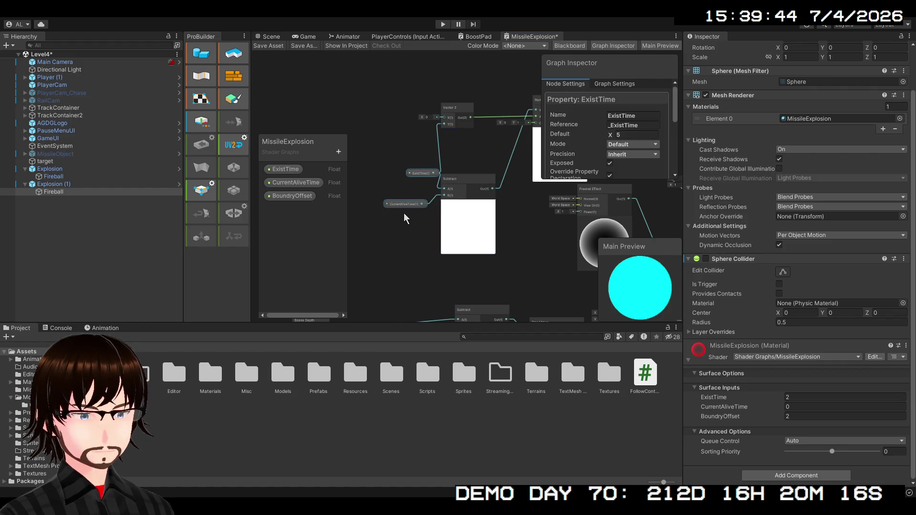
mouse_move(370, 147)
left_mouse_down()
mouse_move(414, 220)
mouse_move(379, 173)
left_mouse_up()
left_click_drag(468, 182, 460, 150)
Shift the Fresnel Effect node right and down, then save the shader graph
mouse_move(502, 185)
left_mouse_down()
mouse_move(388, 182)
mouse_move(329, 202)
left_mouse_up()
left_click(440, 208)
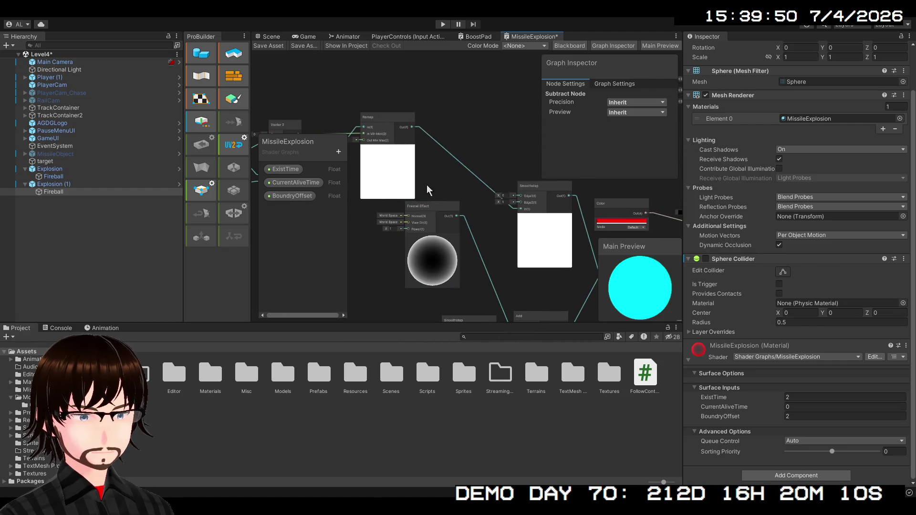
mouse_move(439, 207)
left_mouse_down()
mouse_move(462, 206)
mouse_move(466, 228)
left_mouse_up()
mouse_move(538, 247)
left_mouse_down()
mouse_move(448, 174)
mouse_move(468, 258)
left_mouse_up()
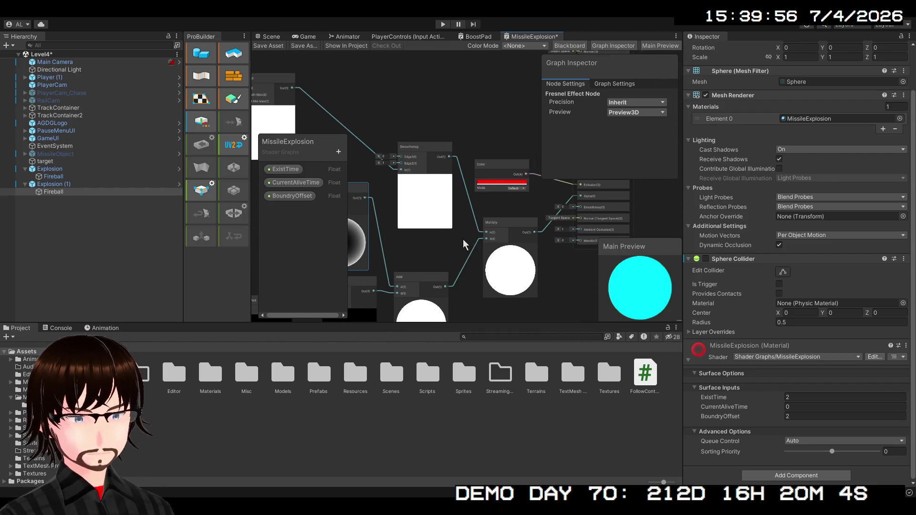
left_click(268, 46)
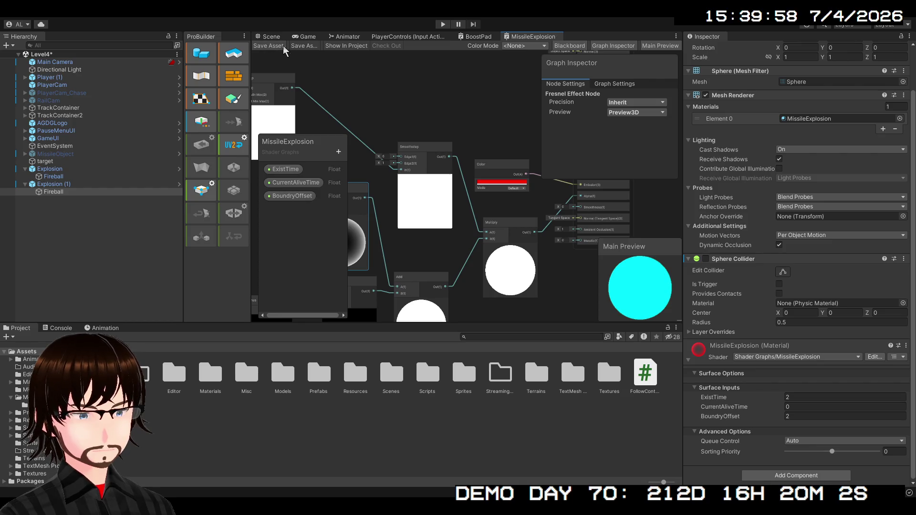
left_click(270, 37)
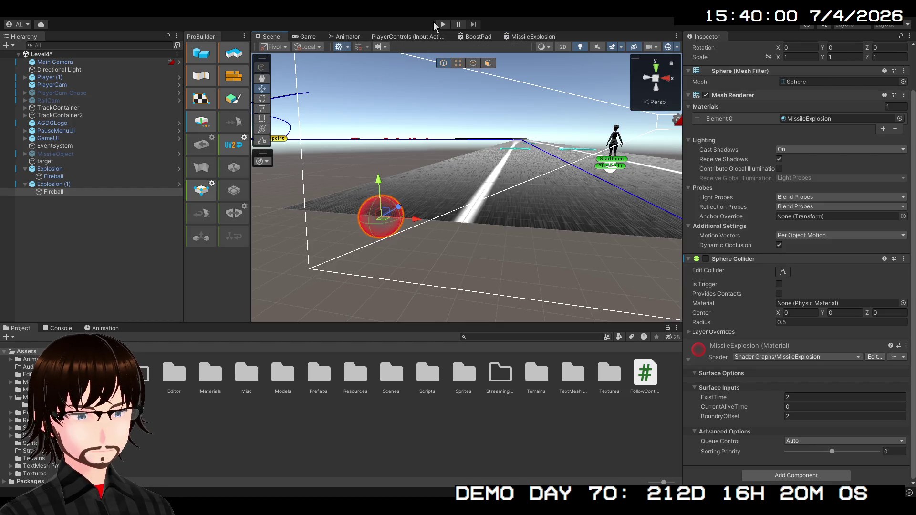
left_click(441, 25)
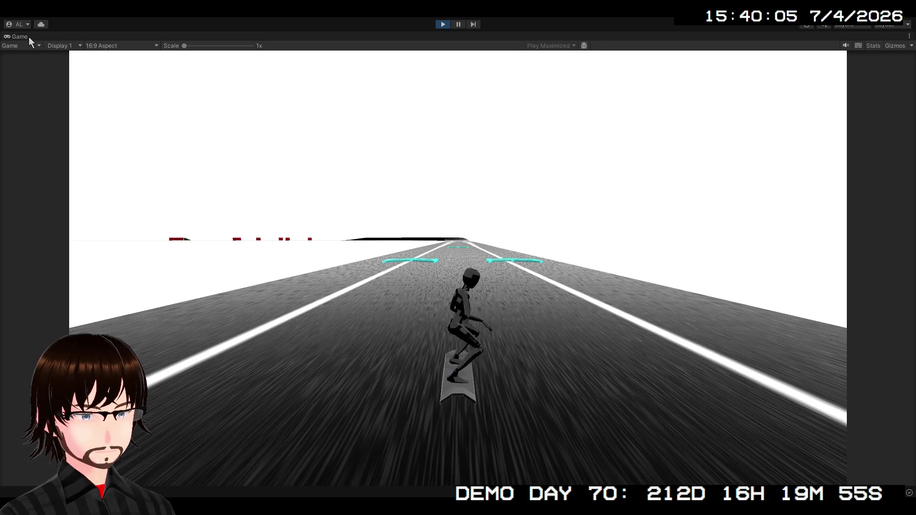
double_click(29, 37)
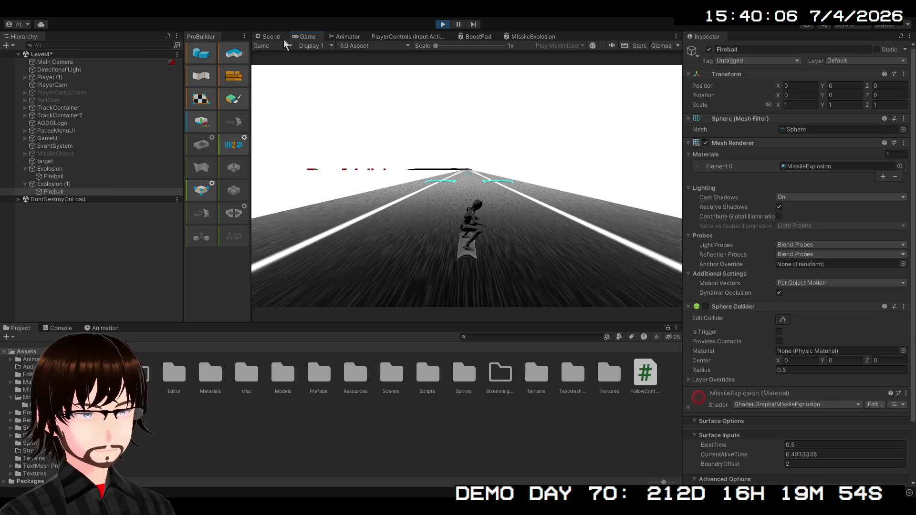
left_click(271, 36)
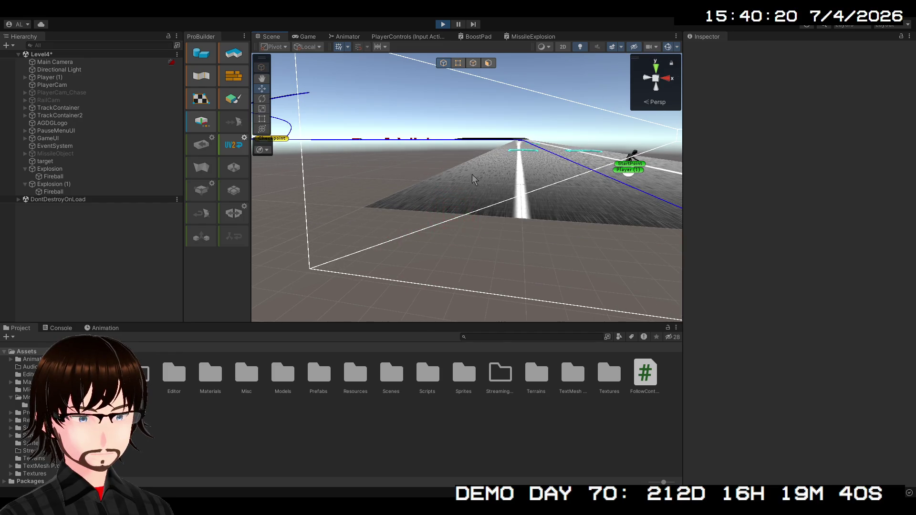
left_click(443, 25)
left_click(524, 40)
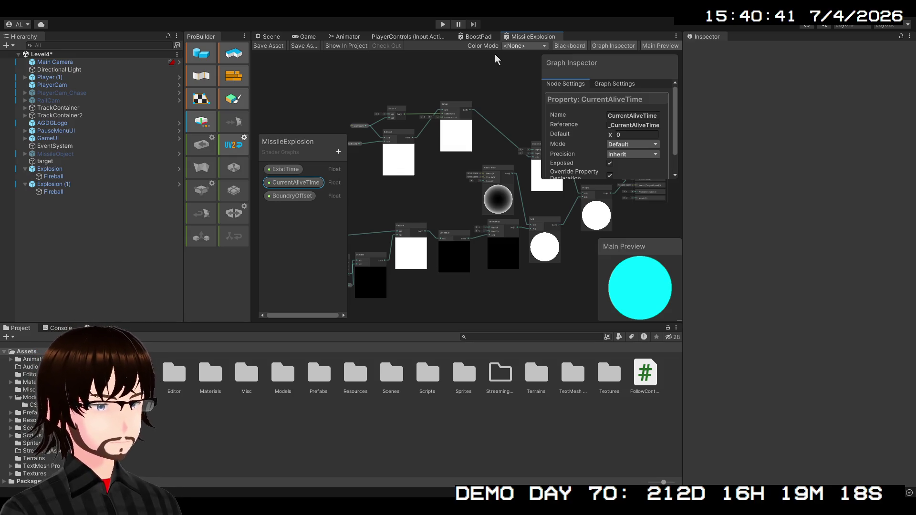
scroll(375, 259, "down", 2)
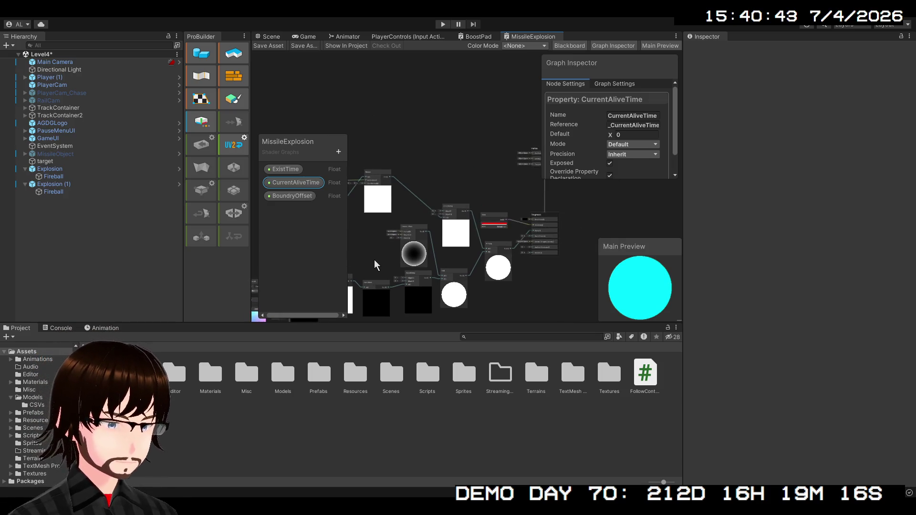
scroll(392, 244, "up", 3)
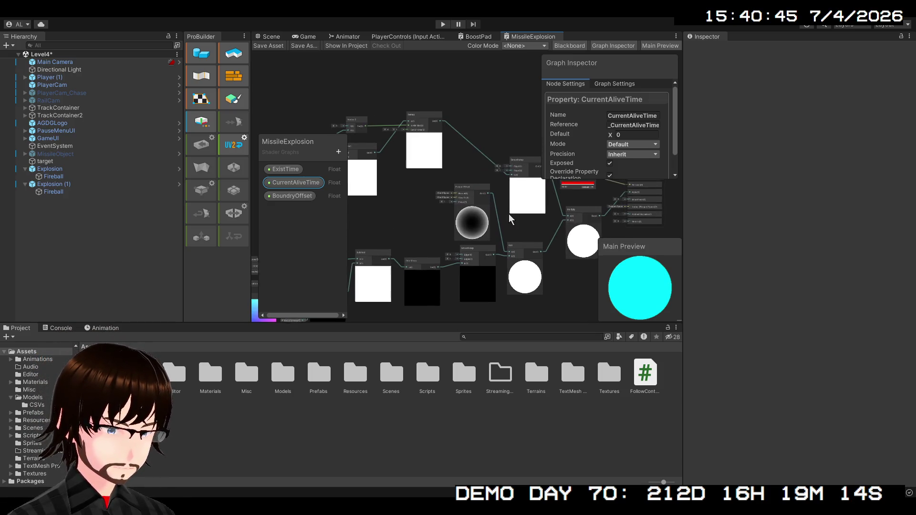
mouse_move(509, 214)
left_mouse_down()
mouse_move(440, 236)
mouse_move(506, 179)
mouse_move(529, 234)
left_mouse_up()
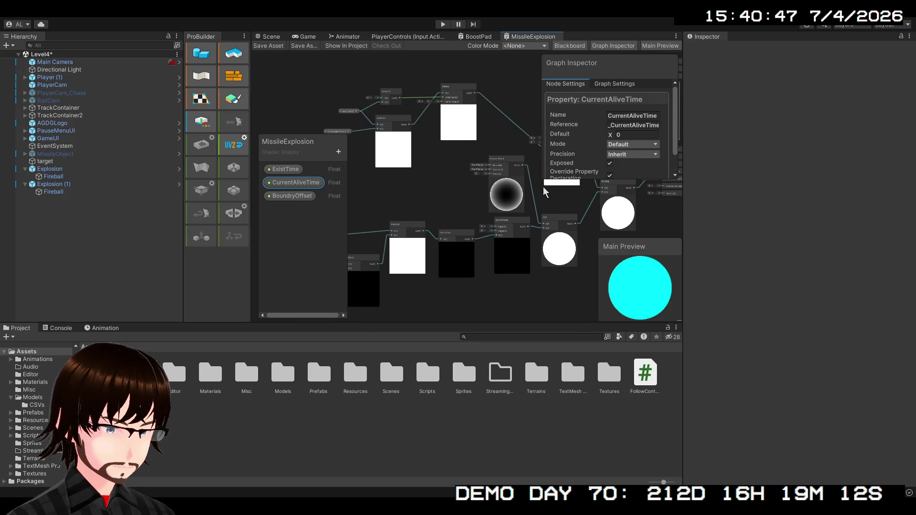
scroll(529, 234, "down", 1)
scroll(540, 265, "down", 1)
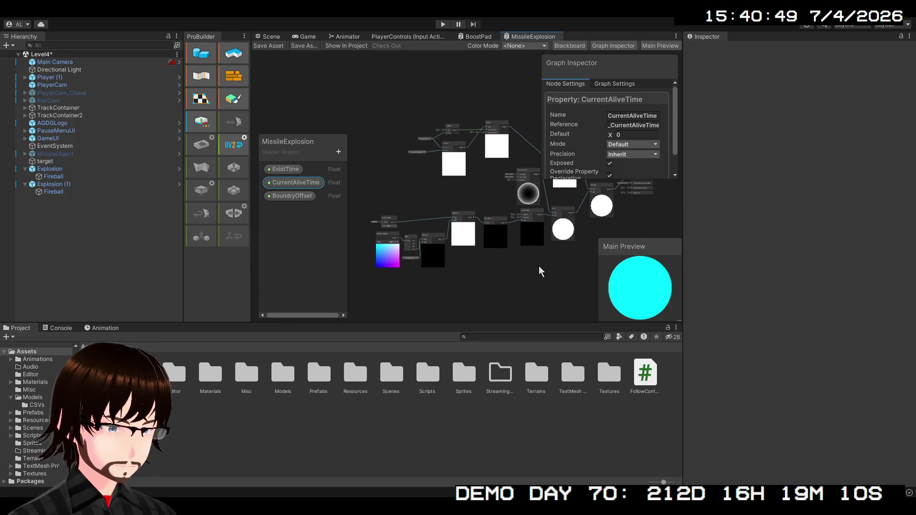
left_click_drag(560, 269, 373, 204)
mouse_move(544, 205)
left_mouse_down()
mouse_move(531, 292)
mouse_move(549, 256)
left_mouse_up()
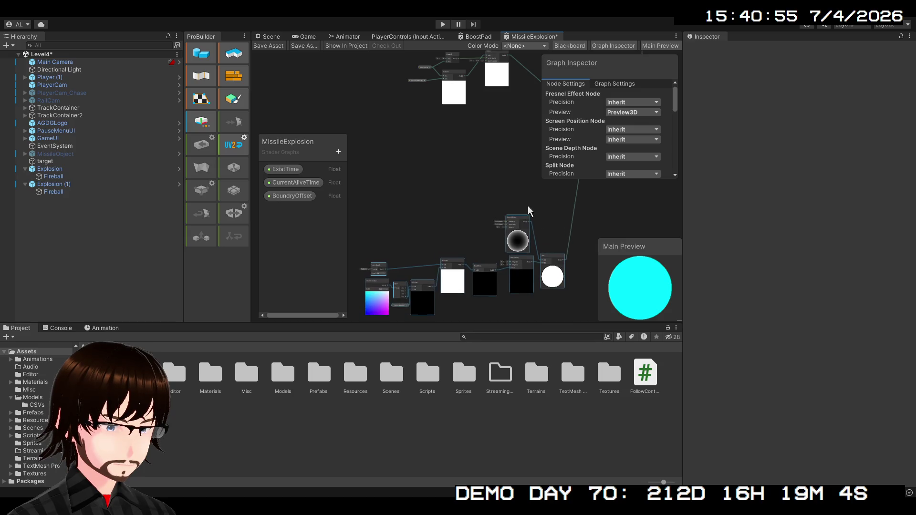
left_click_drag(528, 210, 449, 281)
scroll(453, 270, "up", 2)
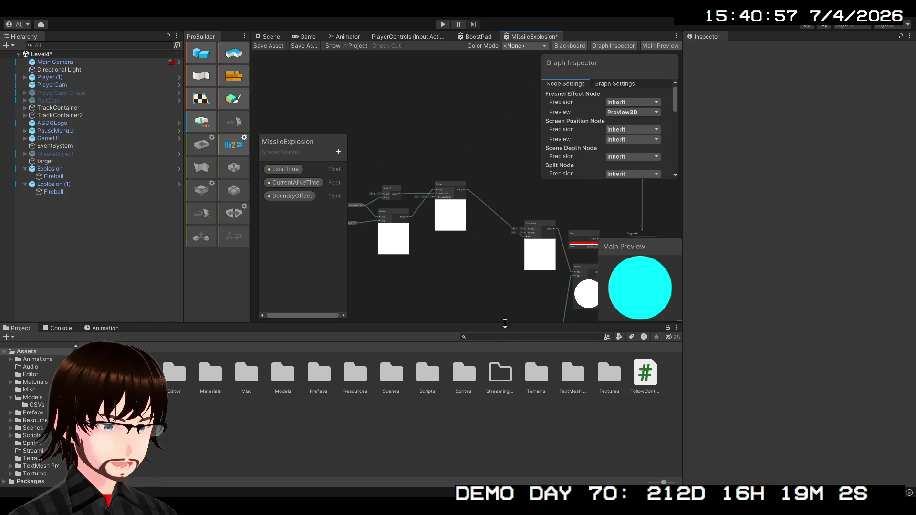
mouse_move(533, 239)
left_mouse_down()
mouse_move(479, 204)
mouse_move(485, 198)
left_mouse_up()
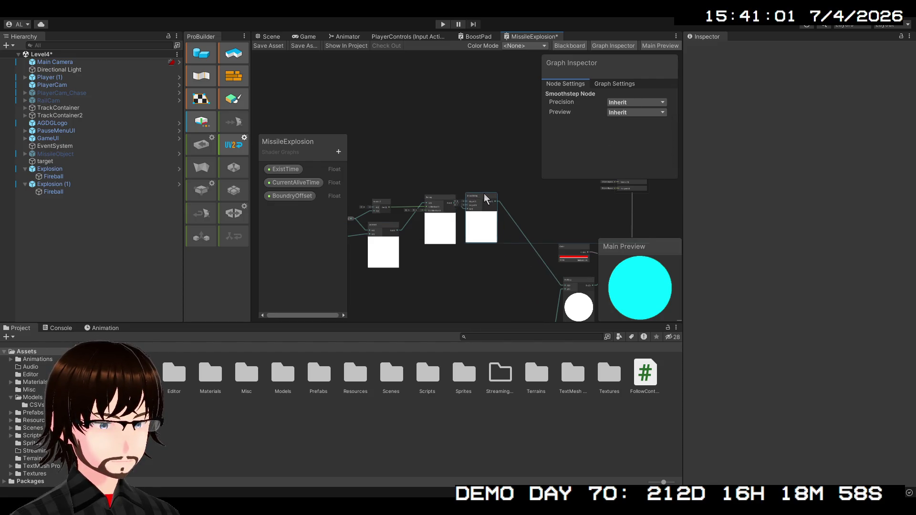
scroll(480, 225, "up", 3)
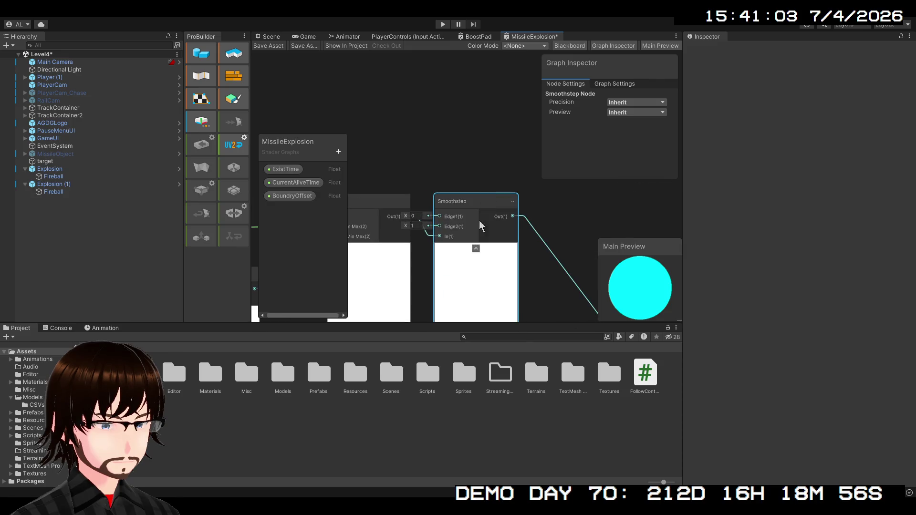
Collapse the previews on the Smoothstep, Remap and Subtract nodes
left_click(476, 249)
scroll(472, 239, "down", 2)
left_click(466, 218)
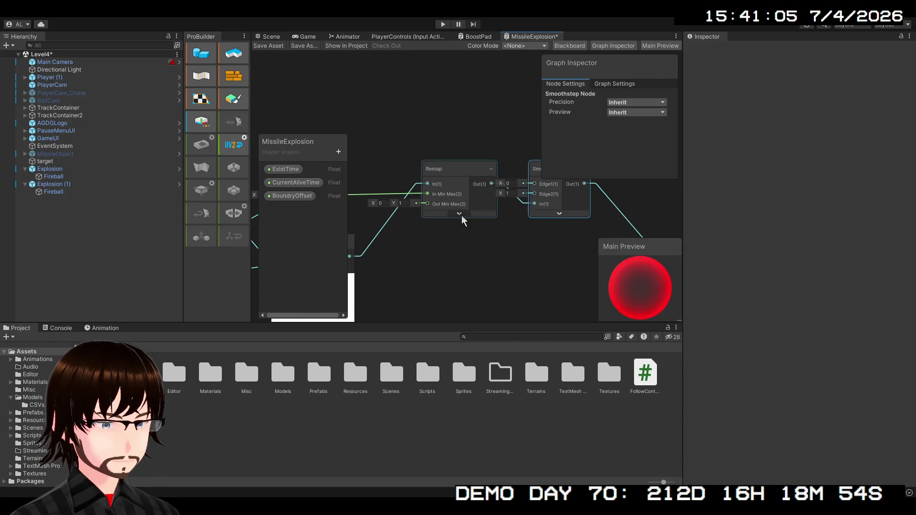
scroll(482, 219, "up", 1)
left_click(399, 250)
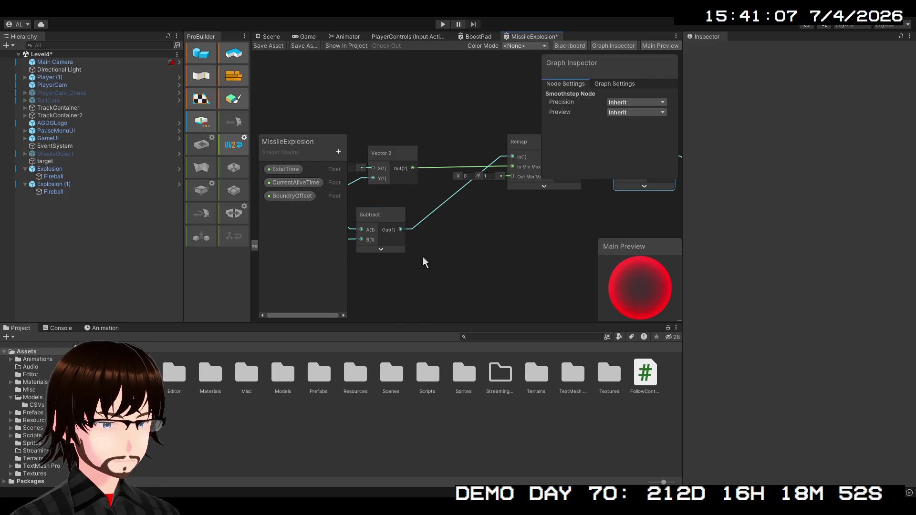
Move Subtract, ExistTime and CurrentAliveTime closer together beside the Vector 2 node
left_click_drag(422, 257, 463, 293)
scroll(473, 294, "down", 2)
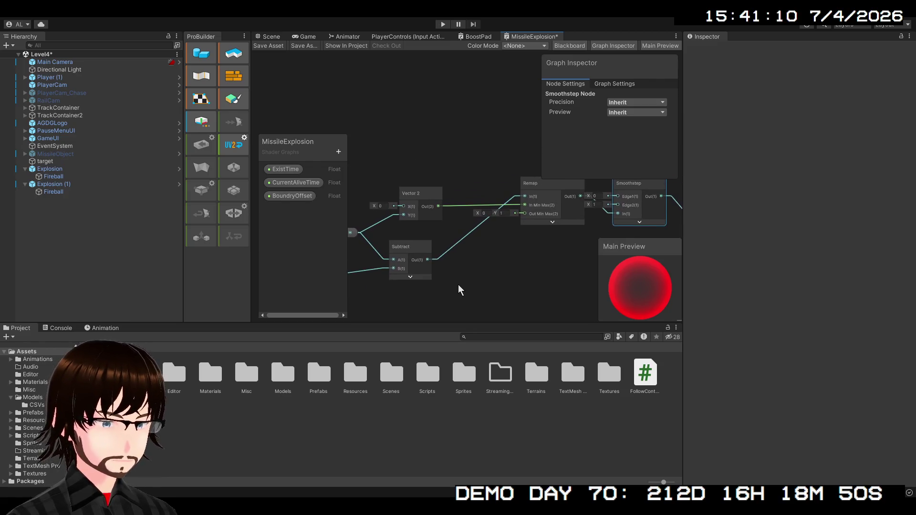
left_click_drag(447, 233, 457, 224)
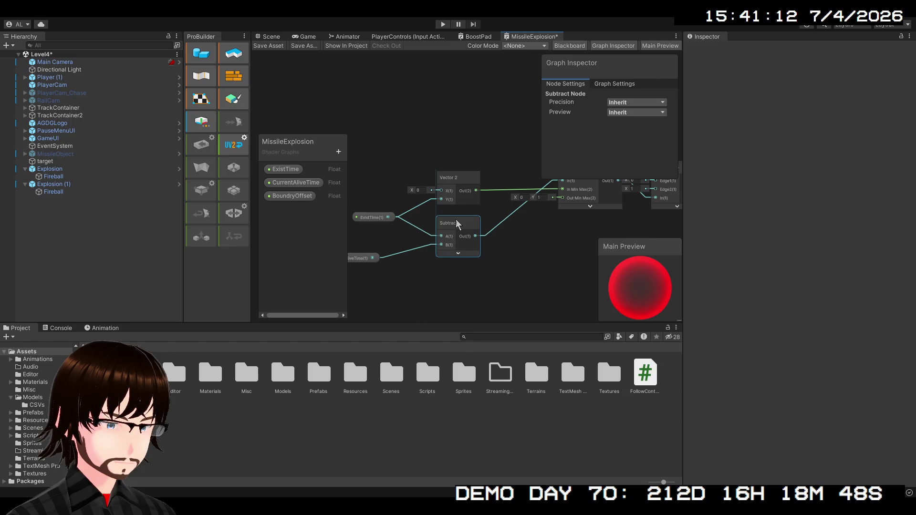
mouse_move(374, 221)
left_mouse_down()
mouse_move(383, 191)
mouse_move(385, 205)
left_mouse_up()
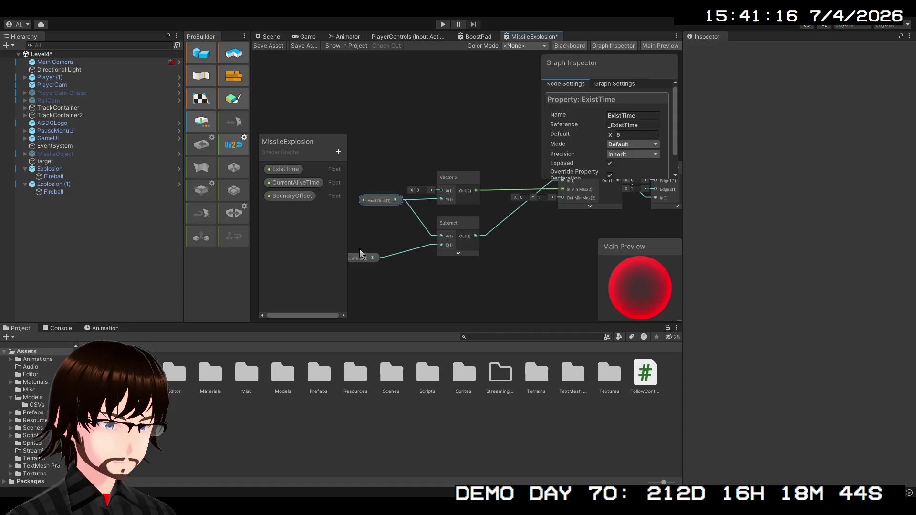
left_click_drag(360, 253, 405, 244)
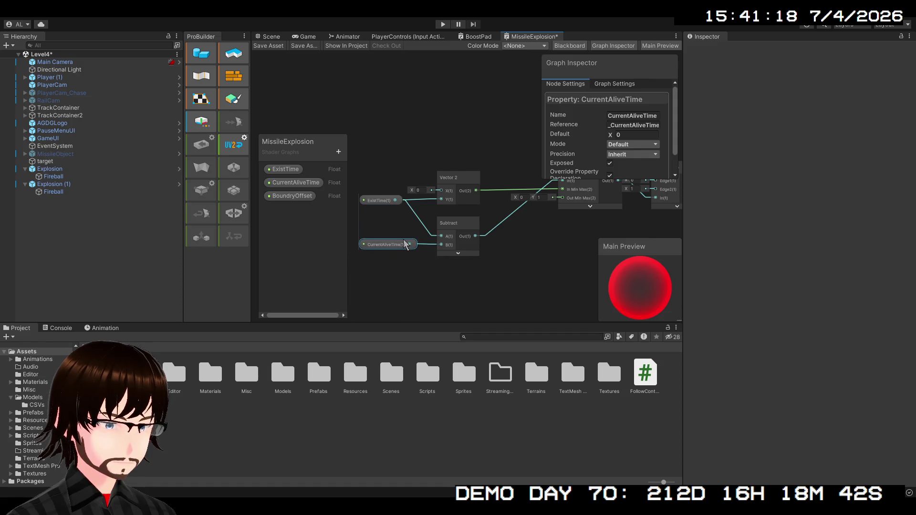
left_click(463, 270)
scroll(477, 274, "down", 3)
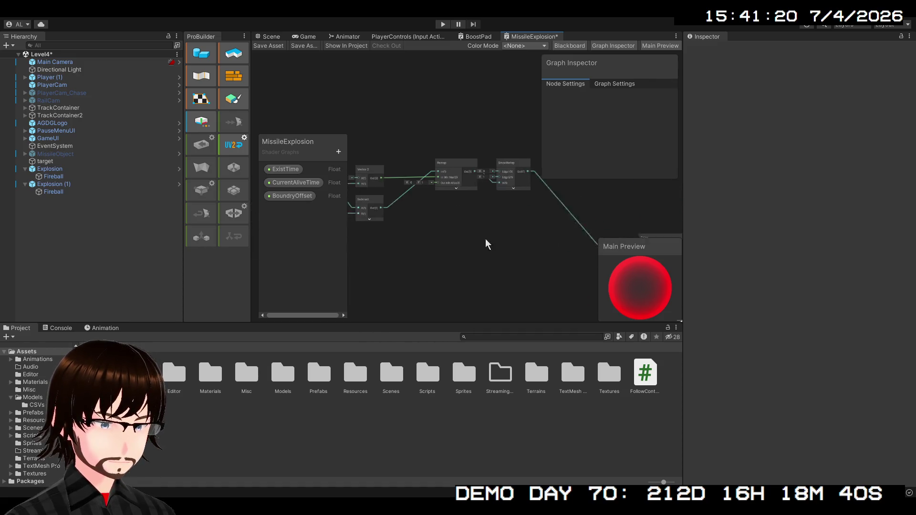
scroll(496, 245, "down", 1)
mouse_move(501, 249)
left_mouse_down()
mouse_move(450, 199)
mouse_move(436, 242)
mouse_move(386, 171)
mouse_move(364, 176)
mouse_move(338, 205)
left_mouse_up()
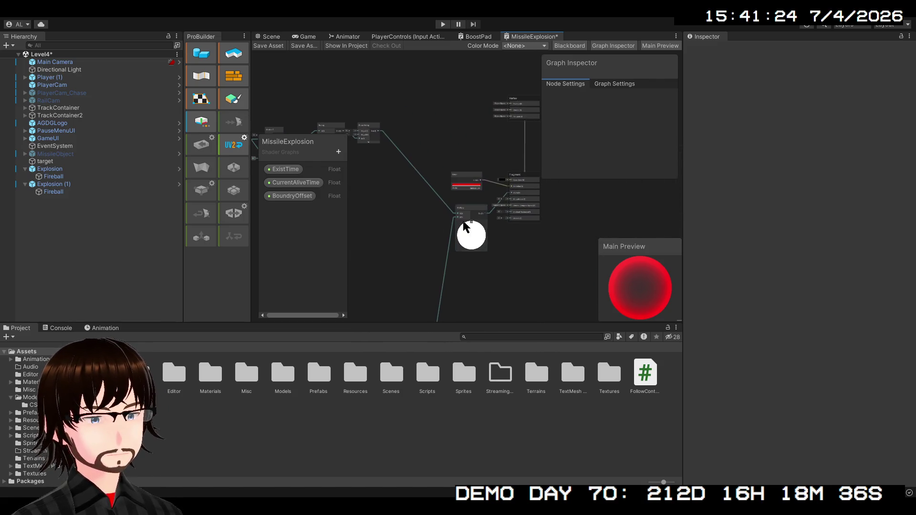
Drag the Multiply node up-left so it sits directly under the red Color node
left_click(467, 179)
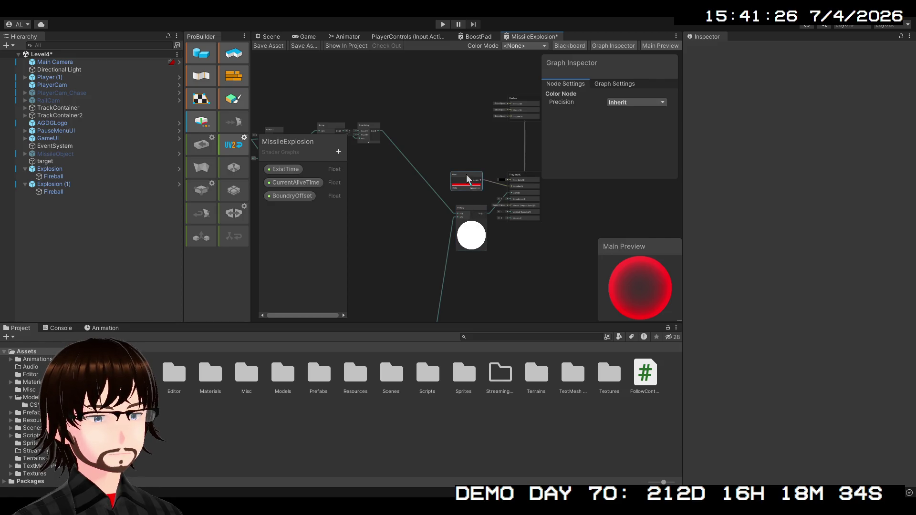
left_click_drag(466, 205, 459, 207)
left_click(496, 256)
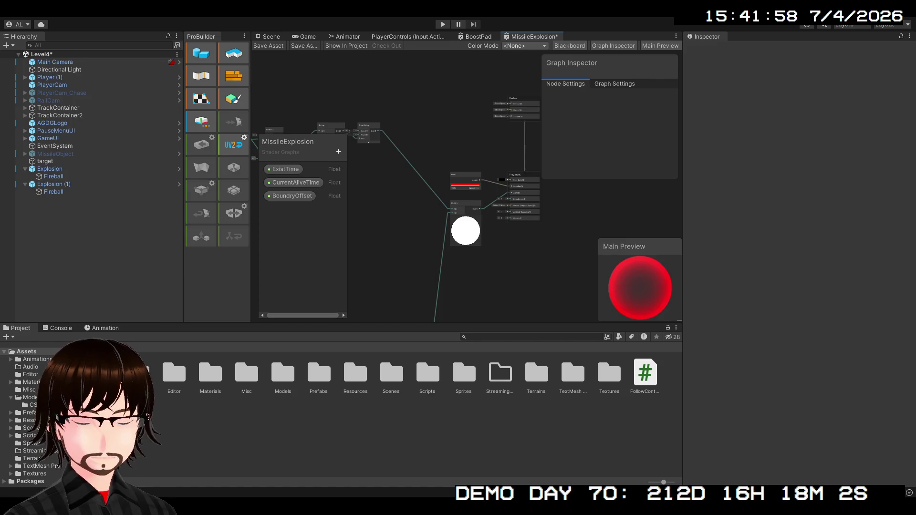
mouse_move(544, 139)
left_mouse_down()
mouse_move(600, 173)
mouse_move(508, 213)
mouse_move(422, 210)
left_mouse_up()
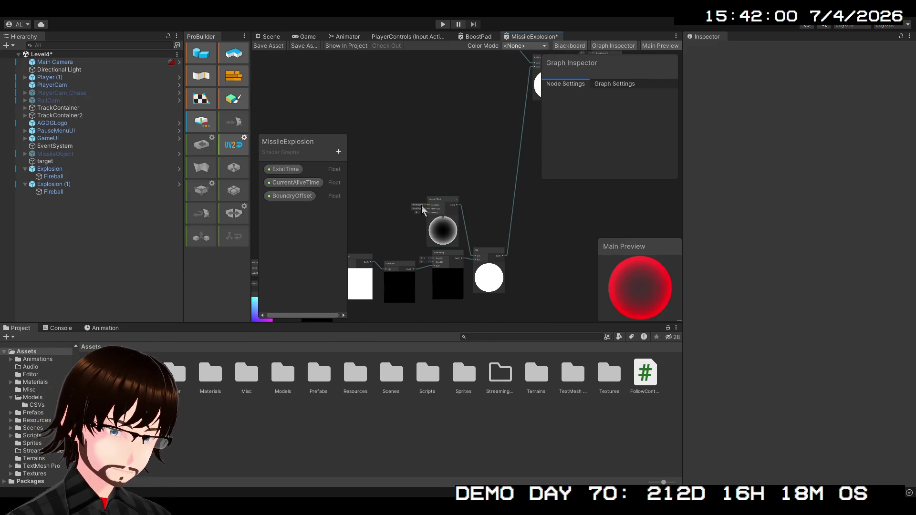
Collapse the previews on the Smoothstep, One Minus and both Subtract nodes
left_click(435, 201)
scroll(444, 202, "up", 2)
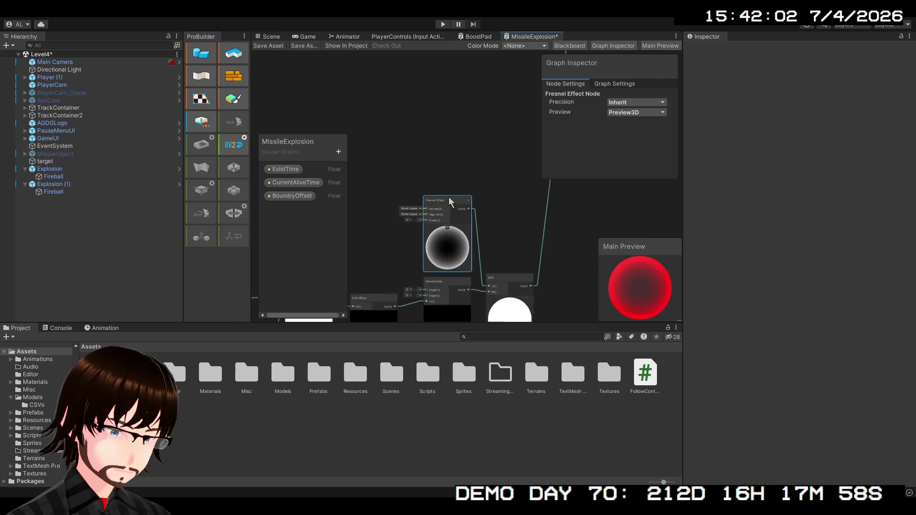
scroll(450, 202, "up", 1)
left_click_drag(473, 299, 475, 162)
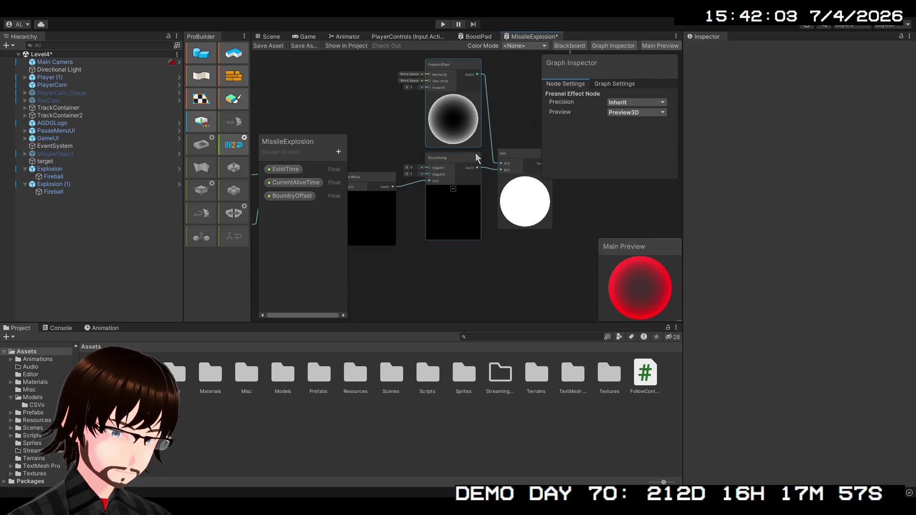
left_click(454, 189)
left_click_drag(430, 201, 522, 196)
left_click(436, 192)
left_click(446, 193)
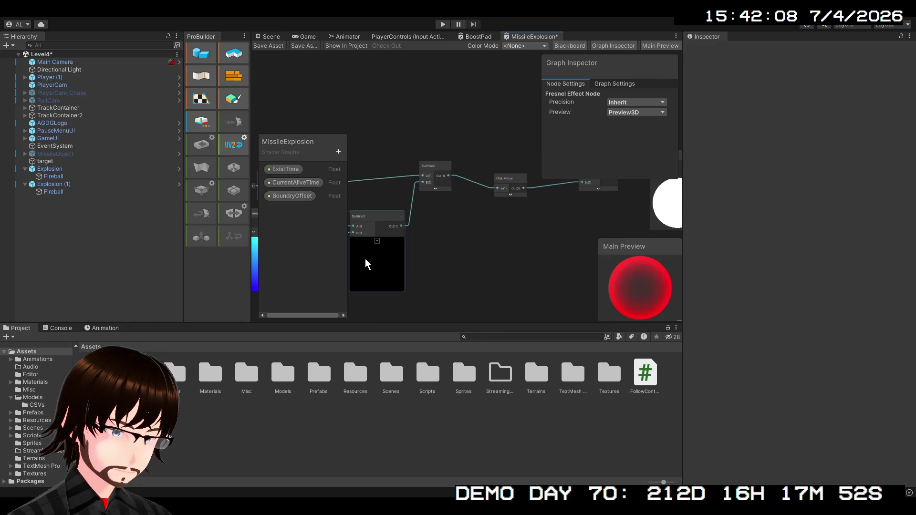
left_click(377, 241)
Pull the Scene Depth, Subtract, One Minus and Smoothstep nodes close together in a chain
mouse_move(379, 246)
left_mouse_down()
mouse_move(480, 239)
mouse_move(493, 311)
mouse_move(566, 210)
mouse_move(574, 264)
mouse_move(613, 262)
mouse_move(574, 259)
mouse_move(576, 271)
left_mouse_up()
left_click_drag(389, 210, 482, 208)
left_click_drag(548, 201, 530, 232)
mouse_move(620, 209)
left_mouse_down()
mouse_move(579, 231)
mouse_move(434, 243)
left_mouse_up()
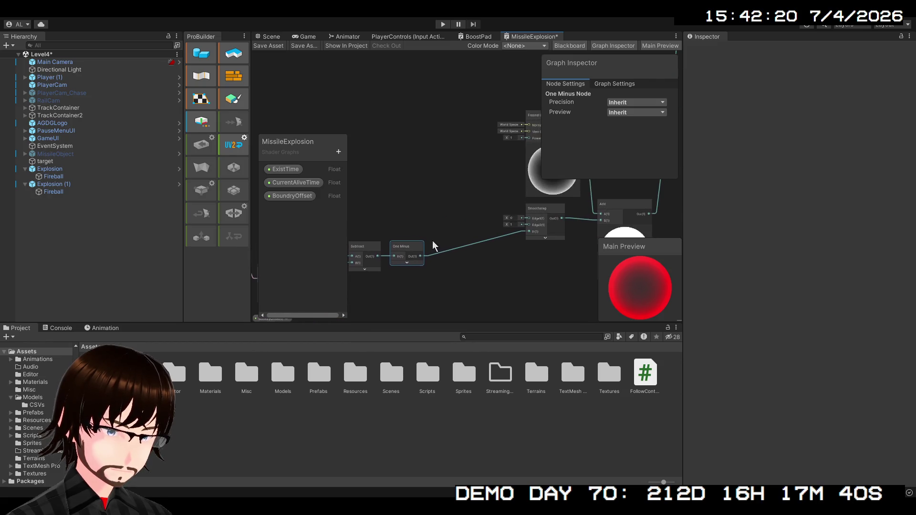
left_click(495, 244)
left_click_drag(495, 244, 458, 249)
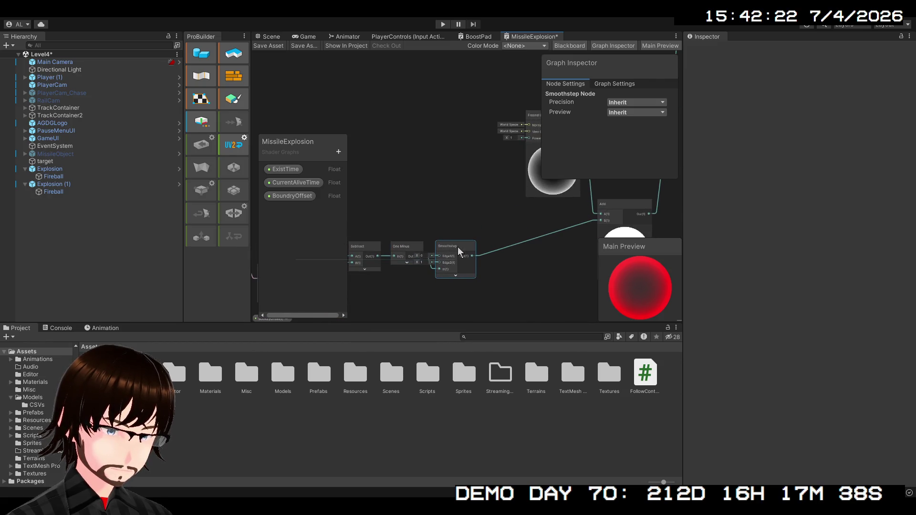
Move the Fresnel Effect and Add nodes next to the chain to complete the compact cluster
left_click_drag(572, 227, 482, 264)
left_click_drag(464, 160, 364, 164)
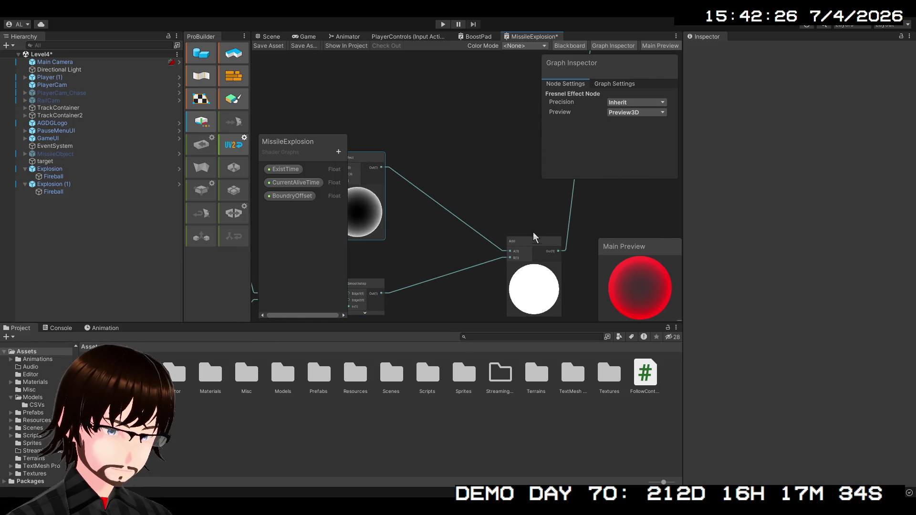
mouse_move(535, 236)
left_mouse_down()
mouse_move(424, 254)
mouse_move(427, 269)
mouse_move(435, 231)
left_mouse_up()
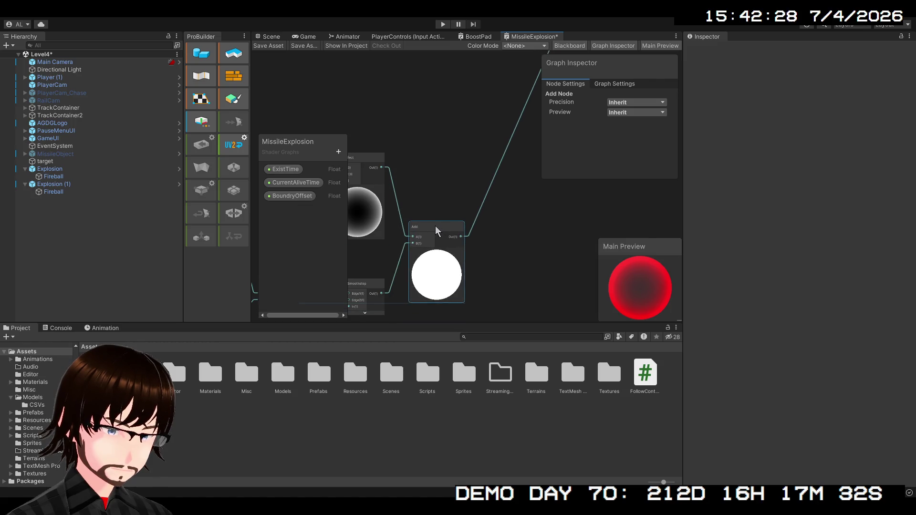
left_click_drag(437, 180, 525, 114)
scroll(525, 113, "down", 2)
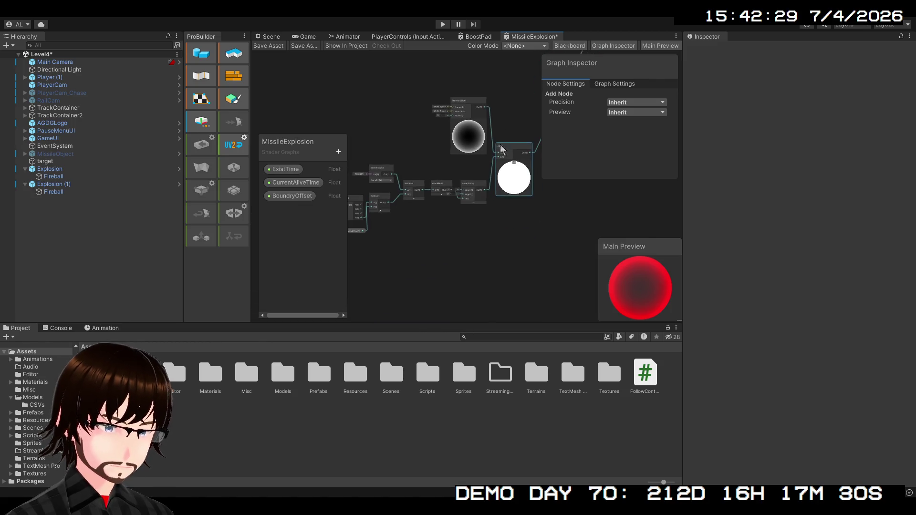
left_click_drag(502, 151, 465, 166)
mouse_move(510, 266)
left_mouse_down()
mouse_move(479, 317)
mouse_move(547, 210)
mouse_move(525, 278)
left_mouse_up()
scroll(474, 312, "down", 2)
scroll(525, 282, "up", 2)
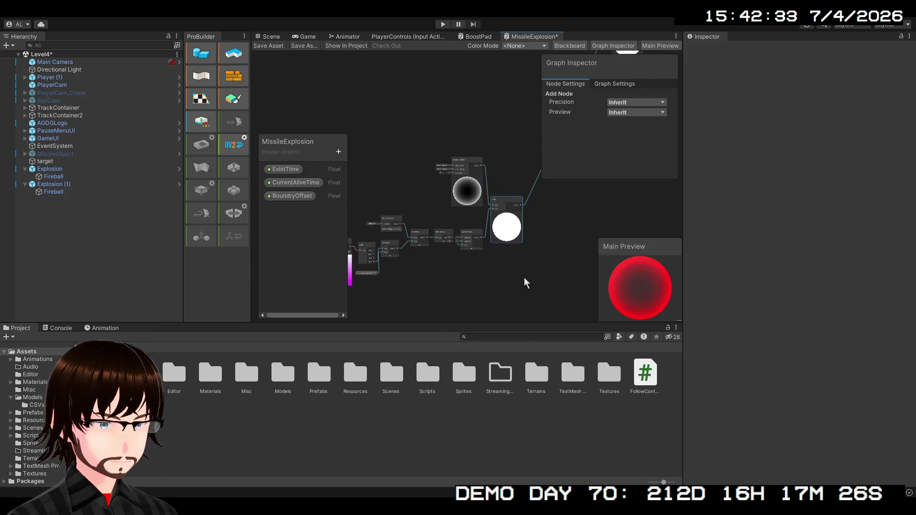
scroll(517, 261, "up", 2)
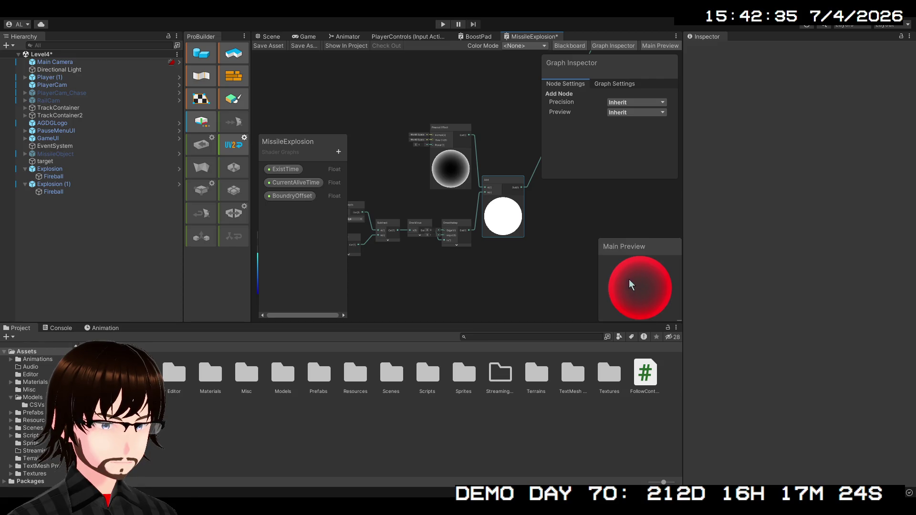
scroll(443, 255, "down", 2)
mouse_move(443, 255)
left_mouse_down()
mouse_move(500, 304)
mouse_move(473, 228)
mouse_move(468, 280)
mouse_move(373, 365)
mouse_move(449, 200)
mouse_move(448, 252)
mouse_move(401, 331)
mouse_move(402, 348)
left_mouse_up()
scroll(470, 272, "up", 3)
left_click_drag(451, 276, 425, 167)
scroll(430, 163, "up", 3)
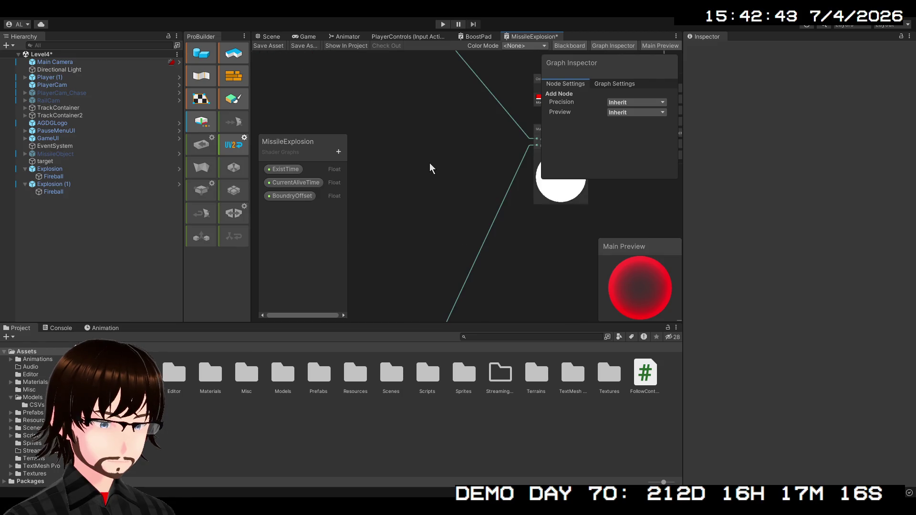
Attach a new One Minus node to the Fresnel Effect output and move it upward
scroll(430, 163, "down", 5)
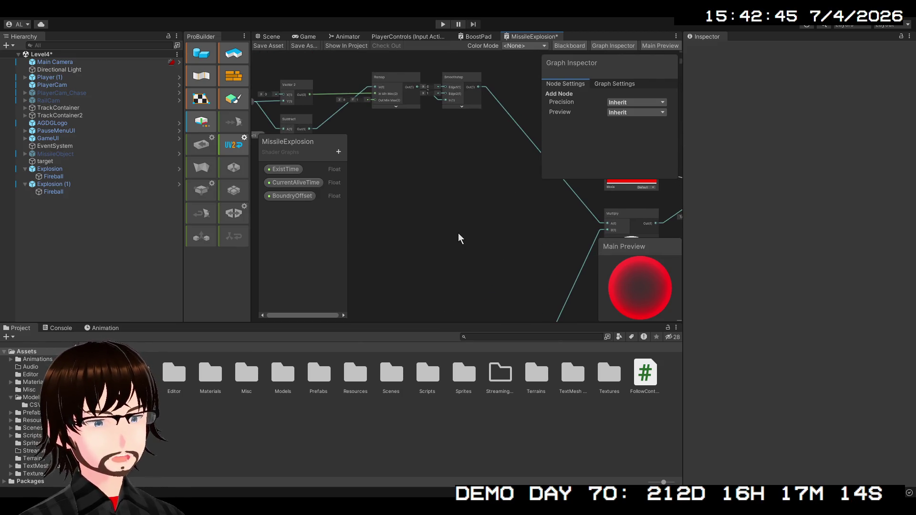
mouse_move(458, 232)
left_mouse_down()
mouse_move(508, 156)
mouse_move(470, 224)
mouse_move(446, 138)
left_mouse_up()
mouse_move(450, 171)
left_mouse_down()
mouse_move(471, 135)
mouse_move(450, 198)
left_mouse_up()
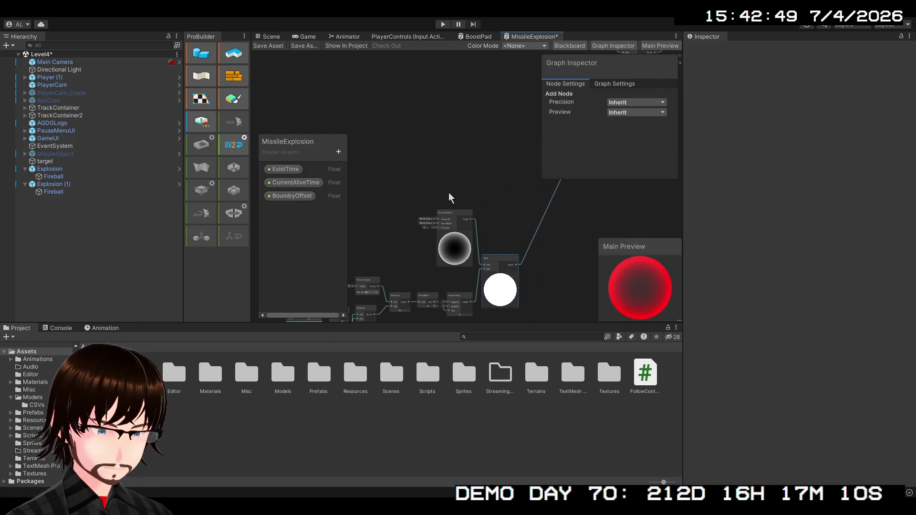
scroll(451, 205, "up", 3)
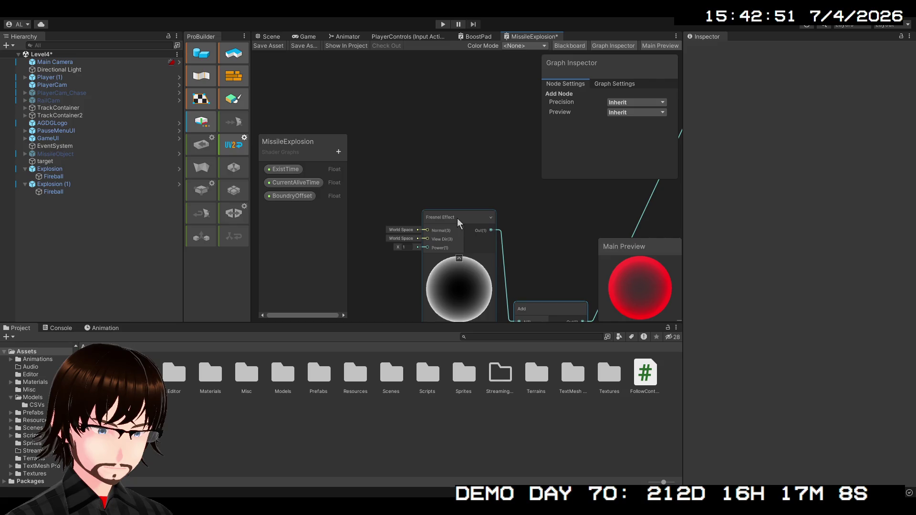
left_click_drag(492, 231, 545, 217)
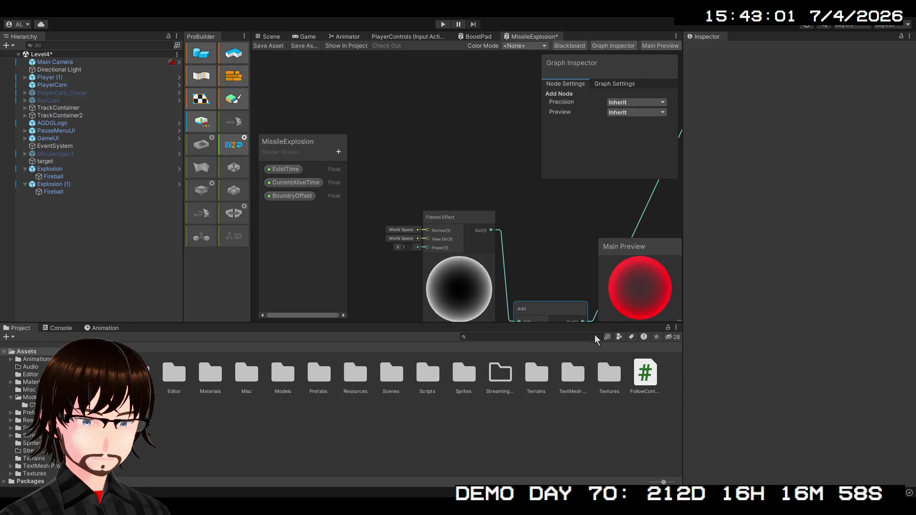
key("ctrl+z")
mouse_move(562, 206)
left_mouse_down()
mouse_move(554, 188)
mouse_move(469, 262)
mouse_move(436, 305)
mouse_move(392, 246)
mouse_move(398, 249)
mouse_move(375, 235)
mouse_move(359, 238)
left_mouse_up()
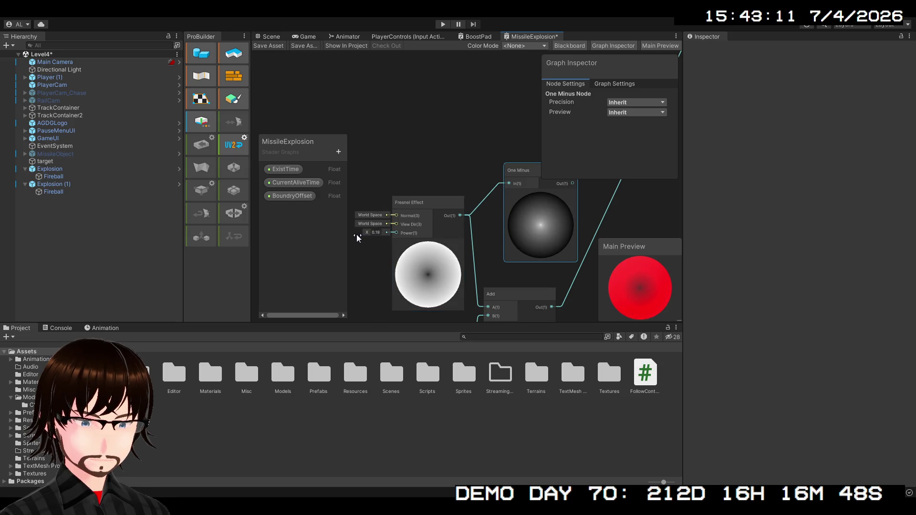
Keep the Fresnel power at 1 and duplicate the Fresnel Effect node
type("1")
key("Return")
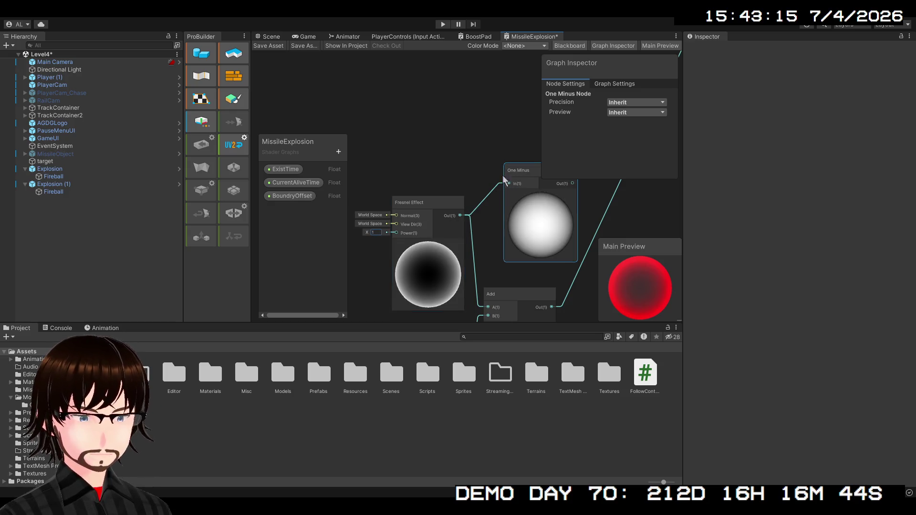
left_click(454, 204)
key("ctrl+d")
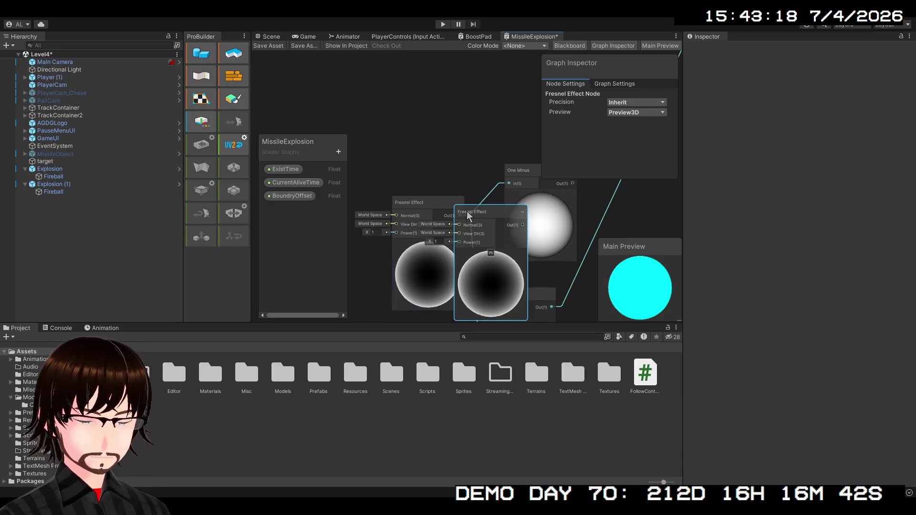
Place the Fresnel Effect copy above the original and give it a different Power value
mouse_move(466, 211)
left_mouse_down()
mouse_move(415, 129)
mouse_move(403, 88)
mouse_move(408, 125)
mouse_move(509, 237)
mouse_move(512, 124)
left_mouse_up()
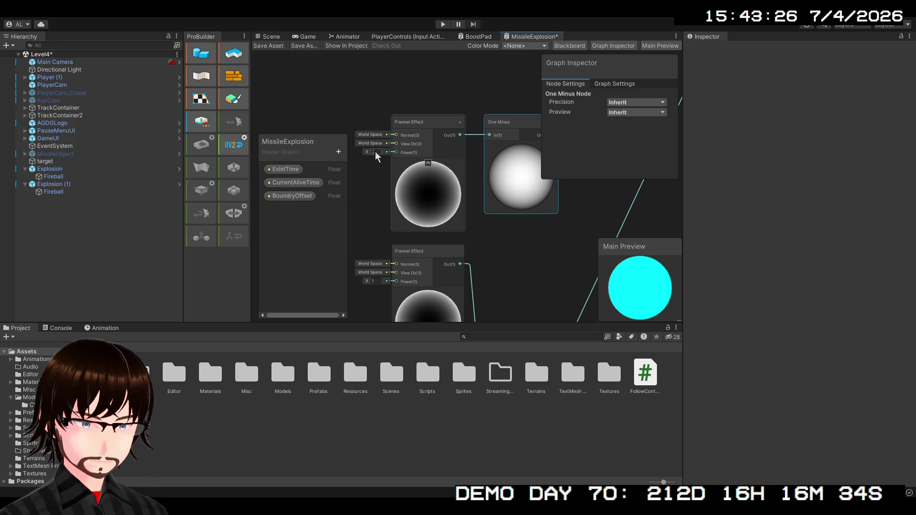
key("Return")
scroll(491, 273, "down", 2)
mouse_move(491, 273)
left_mouse_down()
mouse_move(417, 280)
mouse_move(471, 180)
mouse_move(454, 241)
mouse_move(506, 182)
left_mouse_up()
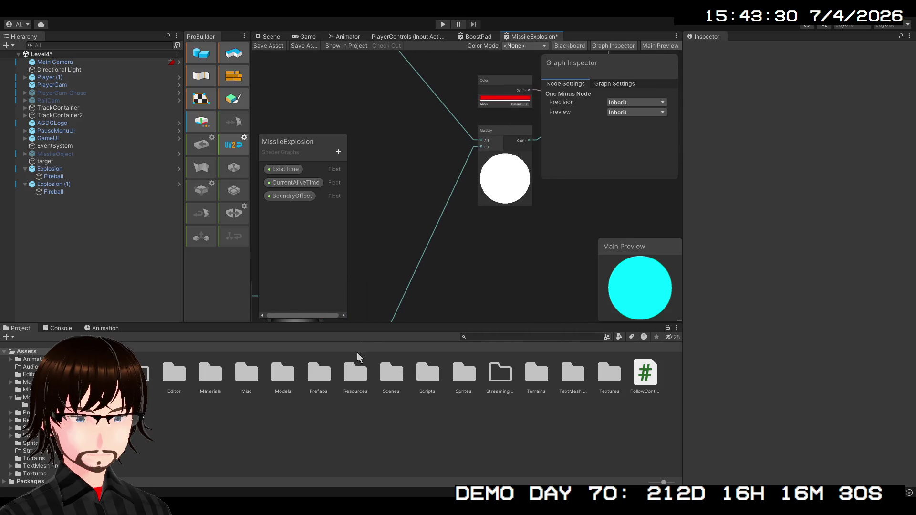
mouse_move(418, 233)
left_mouse_down()
mouse_move(331, 299)
mouse_move(340, 282)
mouse_move(419, 272)
mouse_move(415, 320)
mouse_move(396, 219)
mouse_move(502, 148)
mouse_move(512, 182)
mouse_move(483, 204)
mouse_move(450, 188)
mouse_move(399, 194)
mouse_move(497, 172)
mouse_move(383, 280)
left_mouse_up()
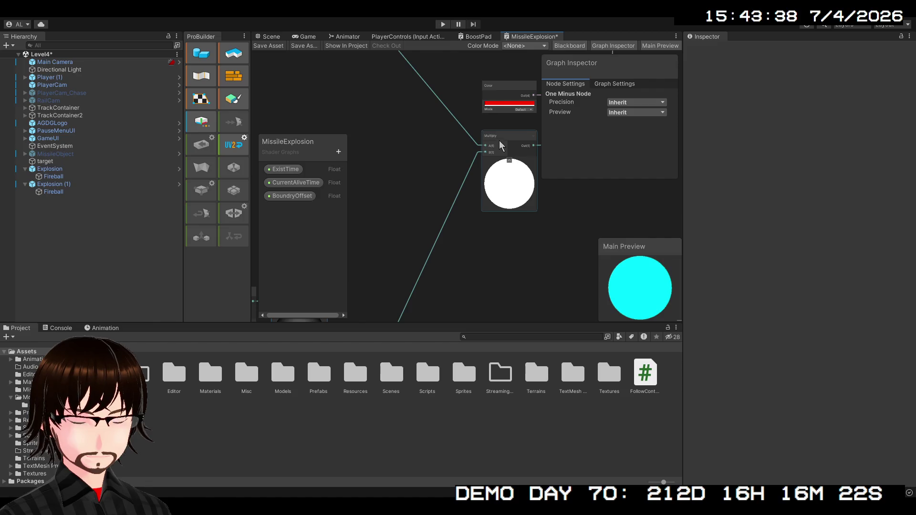
scroll(501, 145, "down", 3)
mouse_move(439, 219)
left_mouse_down()
mouse_move(473, 216)
mouse_move(511, 277)
mouse_move(449, 249)
mouse_move(489, 208)
mouse_move(499, 167)
left_mouse_up()
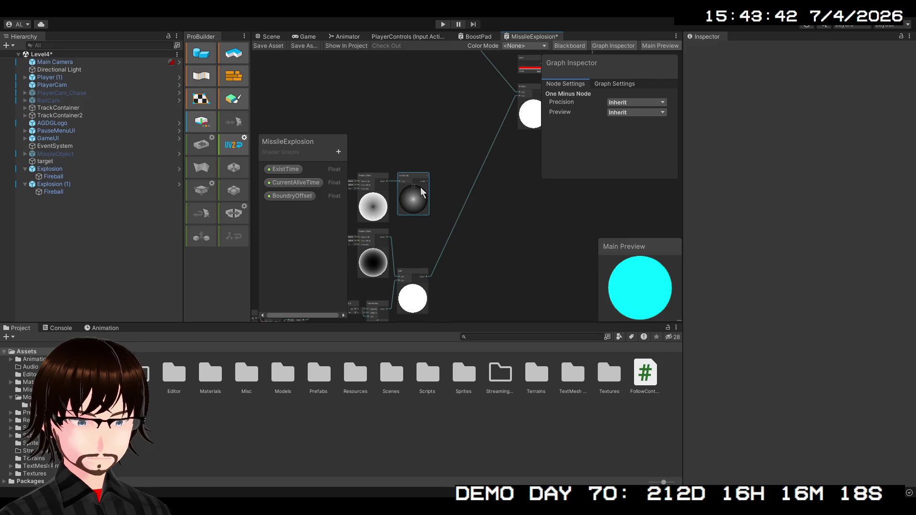
left_click(414, 278)
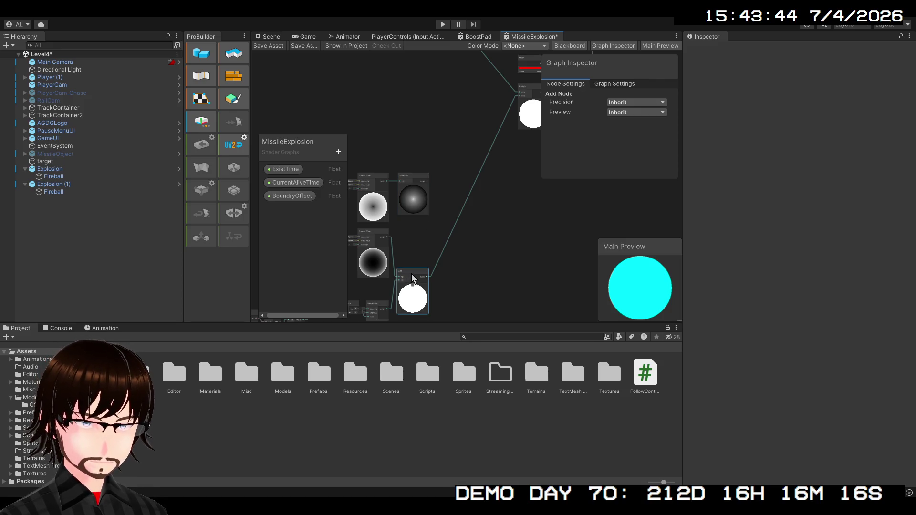
Duplicate the Add node and feed it the lower Add output and the One Minus result
key("ctrl+d")
left_click_drag(422, 285, 487, 190)
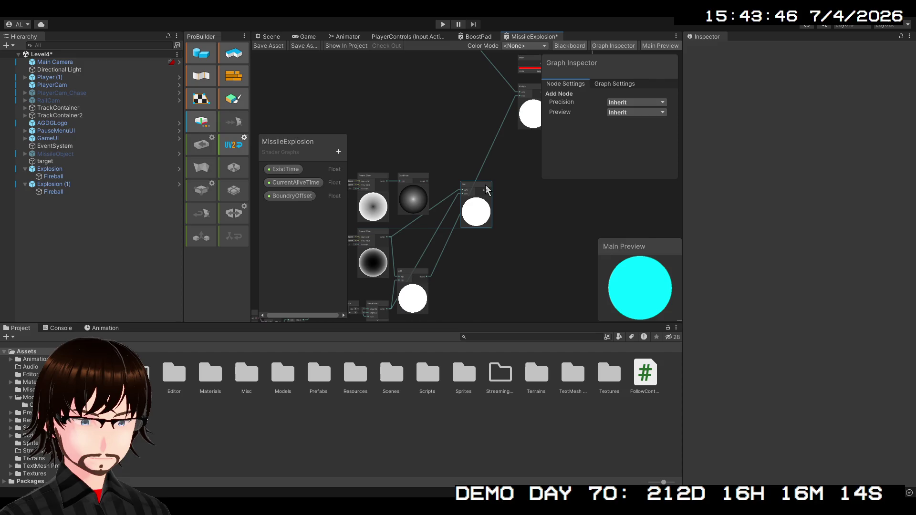
scroll(437, 191, "up", 3)
mouse_move(428, 276)
left_mouse_down()
mouse_move(454, 143)
mouse_move(413, 266)
mouse_move(461, 148)
mouse_move(441, 212)
left_mouse_up()
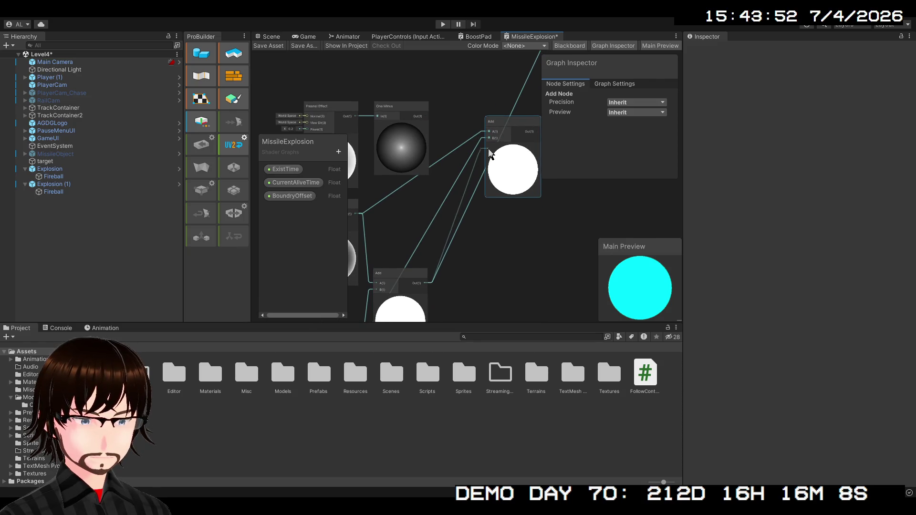
left_click_drag(427, 294, 490, 132)
mouse_move(423, 119)
left_mouse_down()
mouse_move(489, 131)
mouse_move(487, 122)
mouse_move(470, 122)
mouse_move(474, 173)
left_mouse_up()
Connect the new Add node's output into the Multiply node
left_click_drag(468, 122, 402, 182)
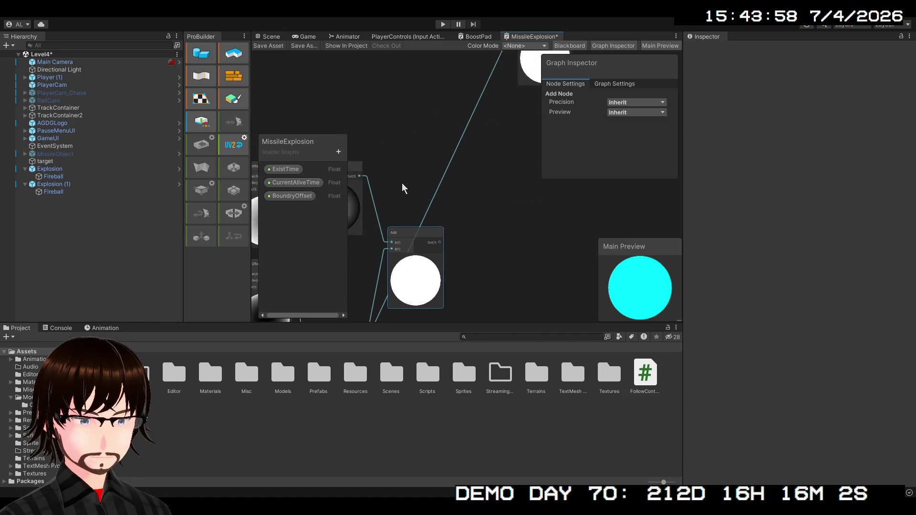
scroll(423, 311, "down", 2)
left_click_drag(422, 311, 453, 216)
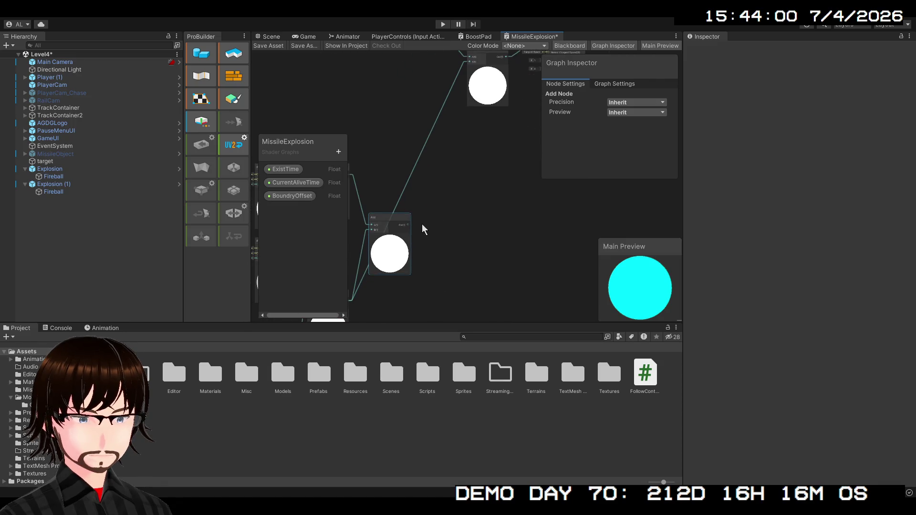
mouse_move(407, 235)
left_mouse_down()
mouse_move(459, 81)
mouse_move(462, 125)
mouse_move(471, 110)
left_mouse_up()
mouse_move(429, 159)
left_mouse_down()
mouse_move(514, 83)
mouse_move(493, 98)
left_mouse_up()
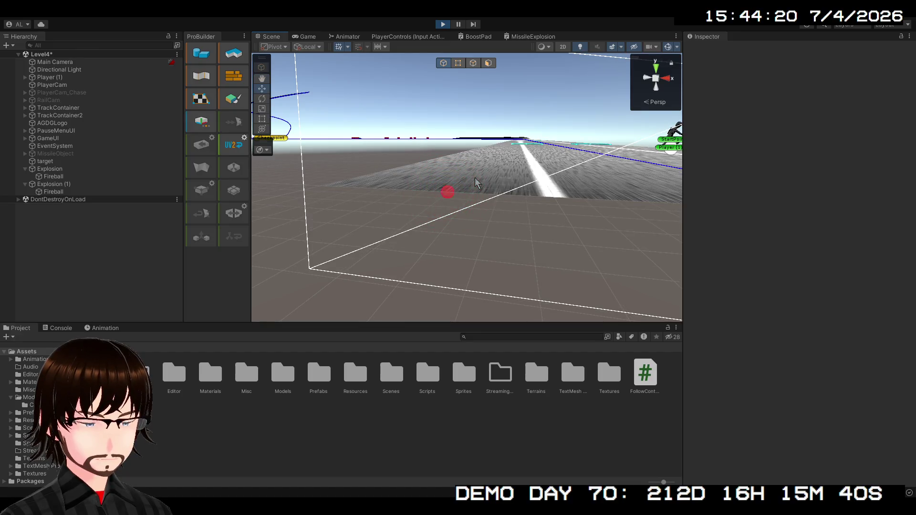
Stop and restart Play mode, check the explosion sphere in the Scene view, then return to MissileExplosion
left_click(527, 37)
left_click(443, 24)
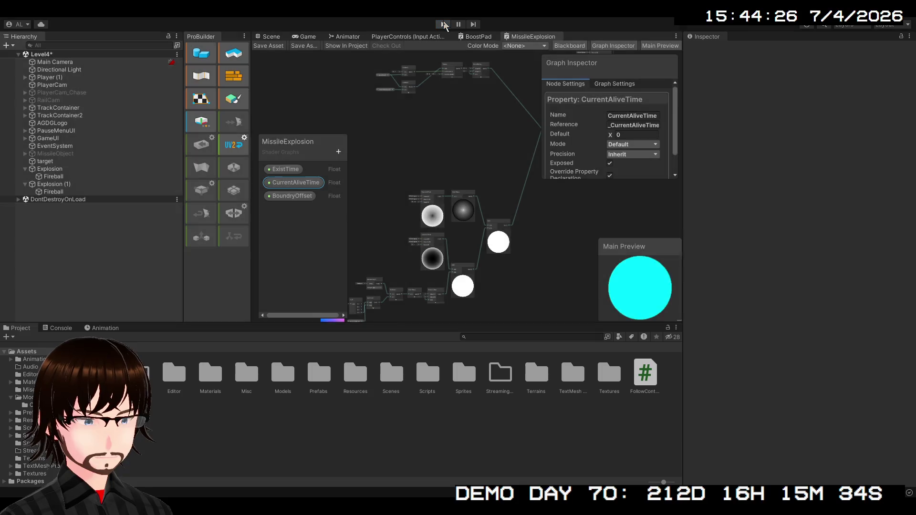
left_click(515, 37)
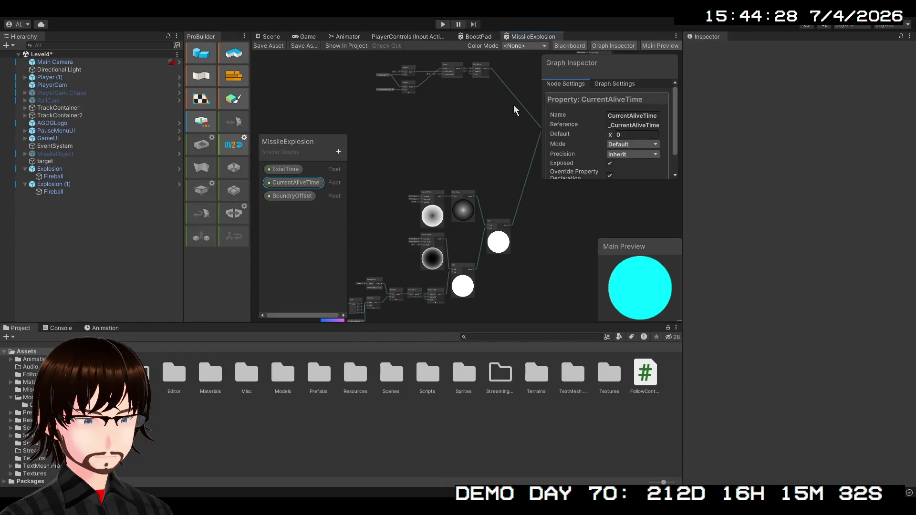
left_click(443, 24)
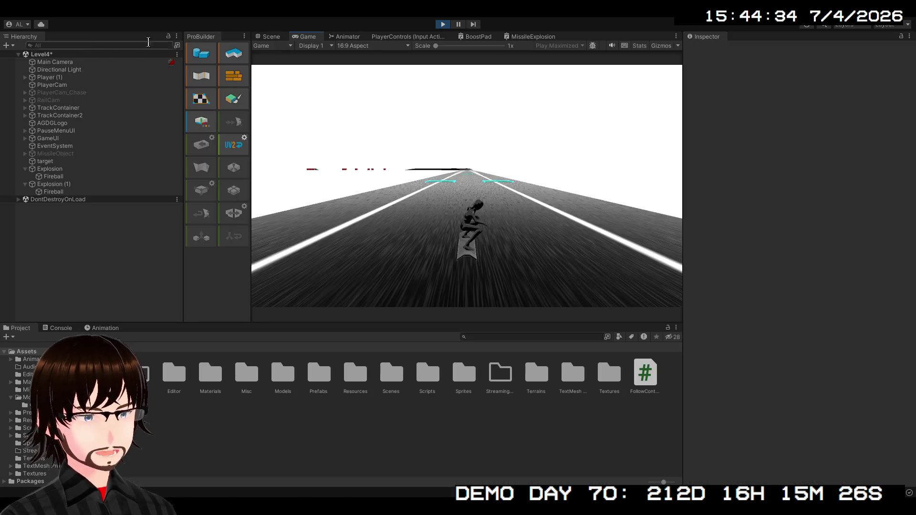
left_click(270, 37)
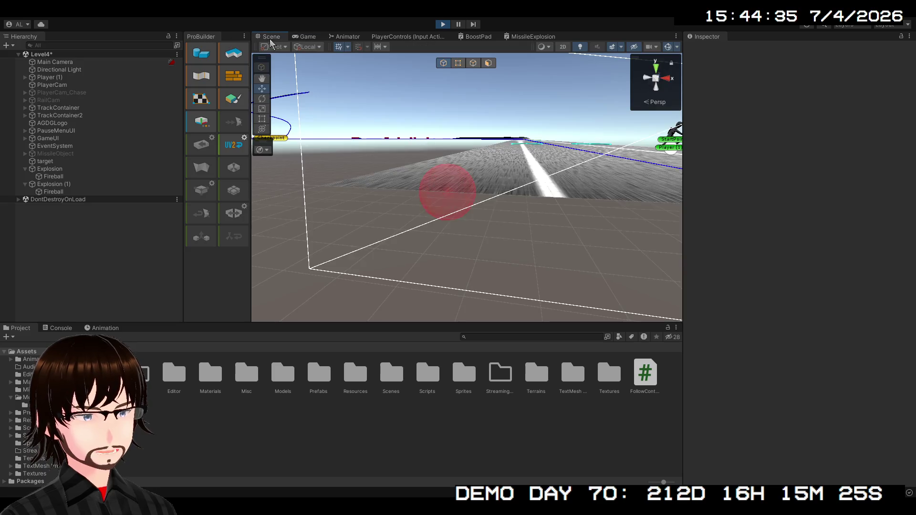
left_click(518, 37)
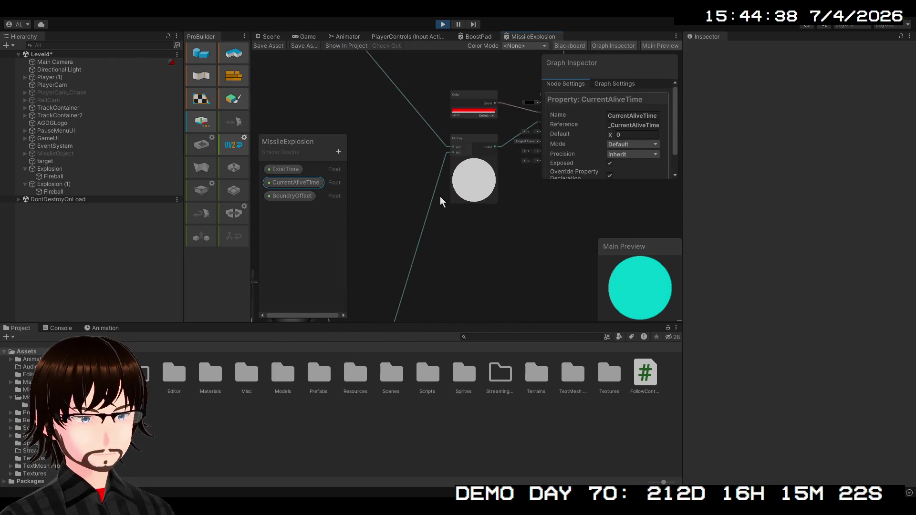
Move the red Color node left and restore a Multiply node fed by One Minus, placed higher
scroll(440, 196, "down", 5)
mouse_move(369, 297)
left_mouse_down()
mouse_move(467, 180)
mouse_move(424, 227)
mouse_move(434, 156)
mouse_move(457, 178)
mouse_move(450, 256)
left_mouse_up()
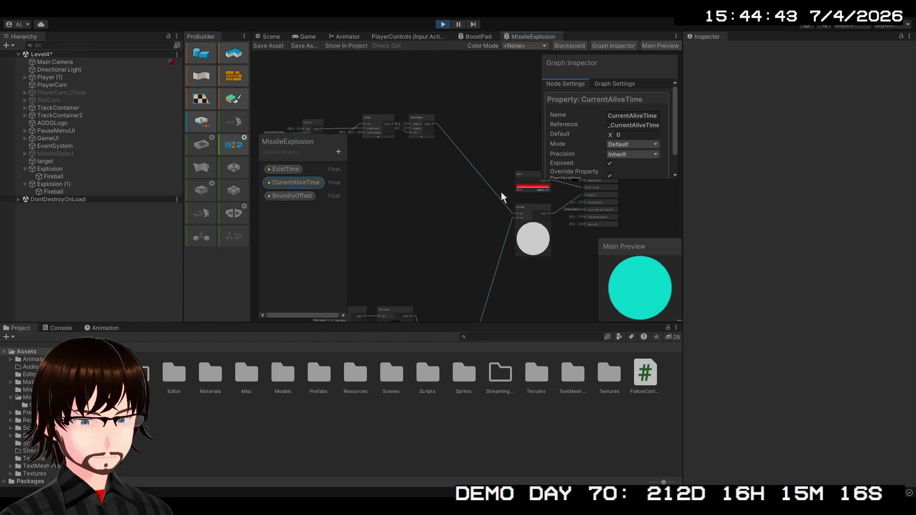
mouse_move(525, 180)
left_mouse_down()
mouse_move(395, 202)
mouse_move(409, 204)
mouse_move(415, 177)
mouse_move(395, 172)
mouse_move(416, 165)
mouse_move(406, 167)
left_mouse_up()
left_click_drag(409, 219, 414, 180)
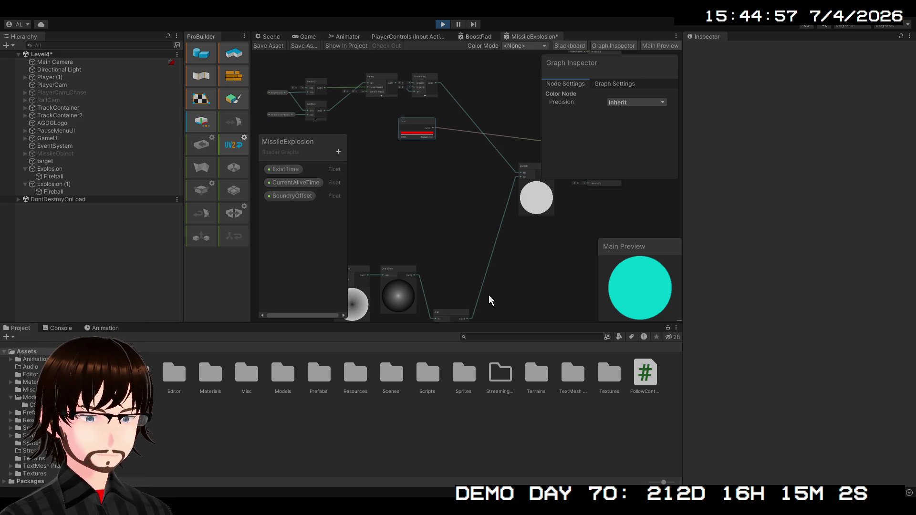
key("ctrl+z")
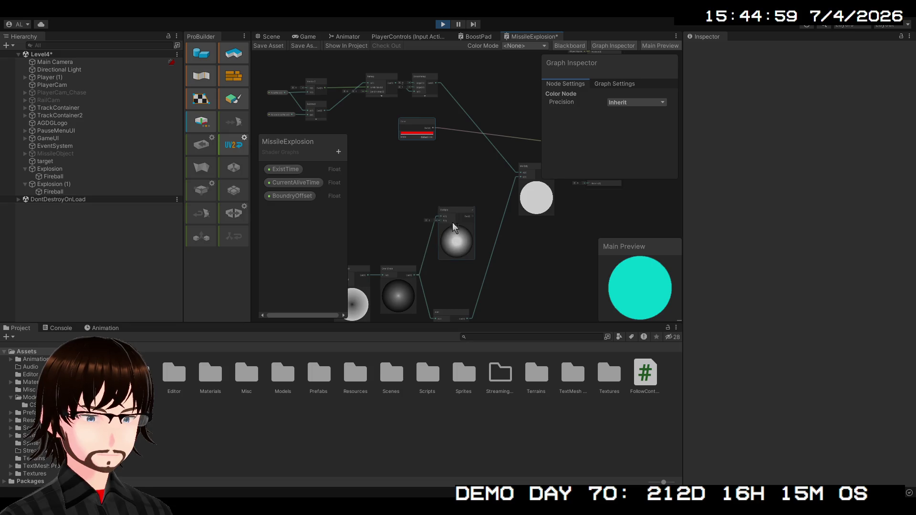
left_click_drag(456, 219, 454, 183)
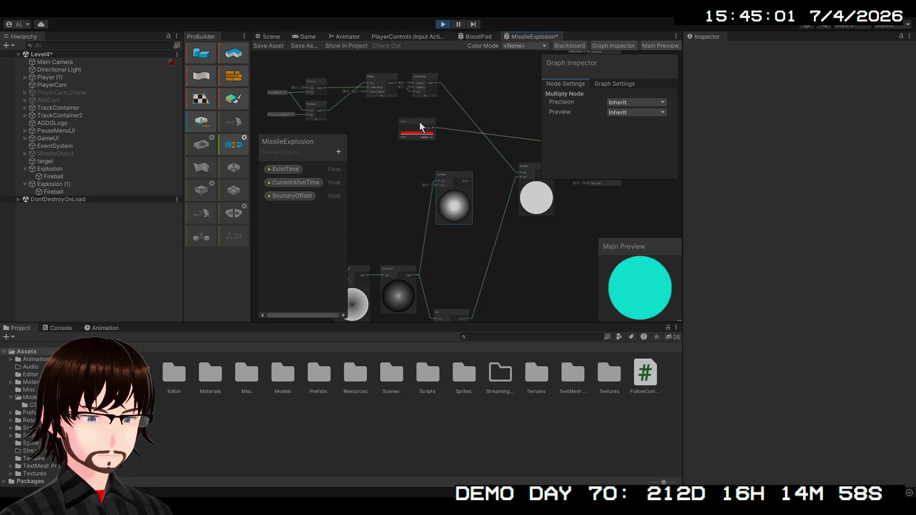
Duplicate the red Color node and place the copy beside the Multiply node
key("ctrl+d")
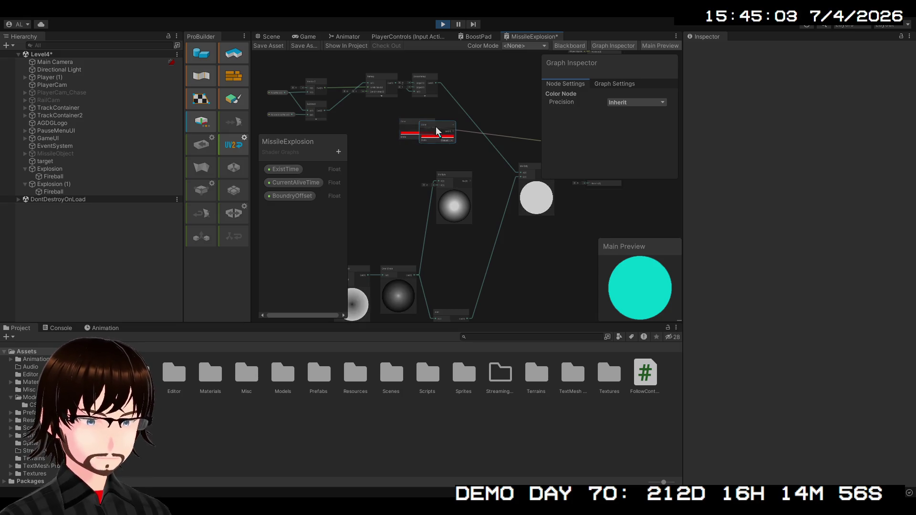
left_click_drag(436, 132, 405, 175)
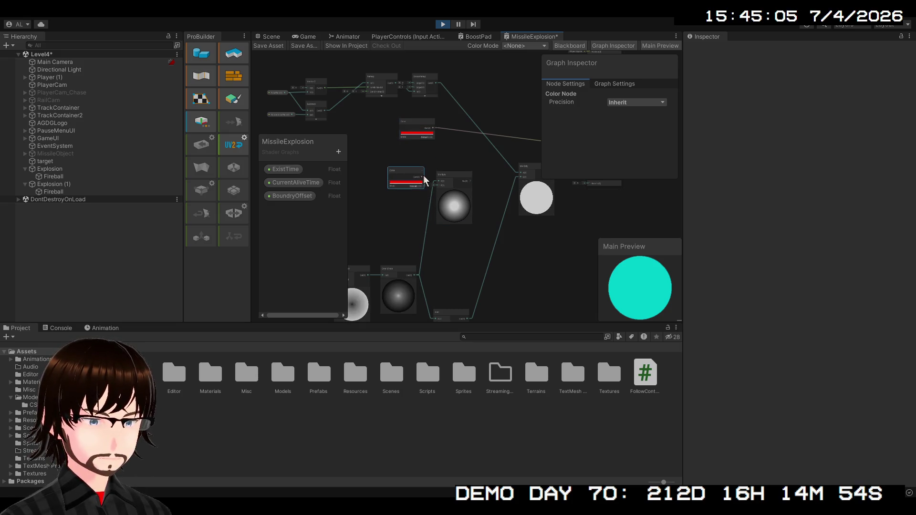
scroll(423, 199, "up", 5)
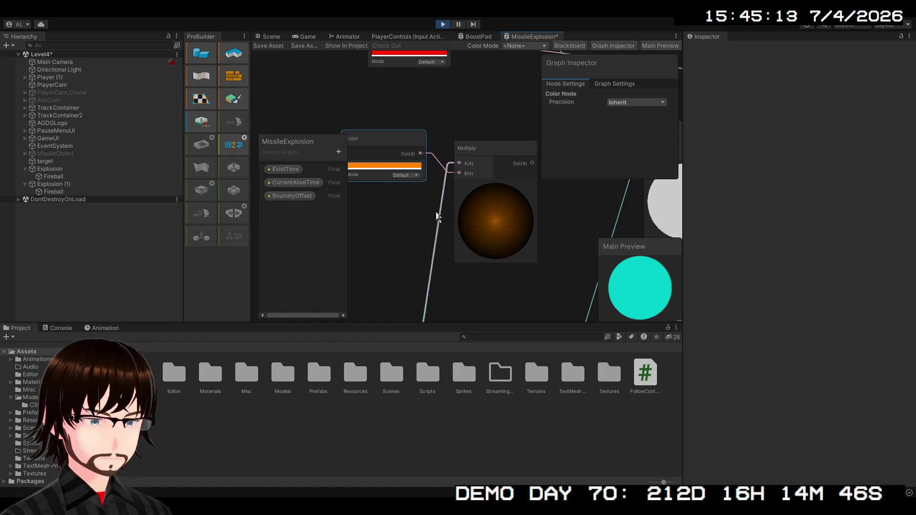
Reposition the red Color node down and left, framing the Multiply node and Emission input
mouse_move(421, 214)
left_mouse_down()
mouse_move(420, 247)
mouse_move(396, 278)
mouse_move(454, 221)
left_mouse_up()
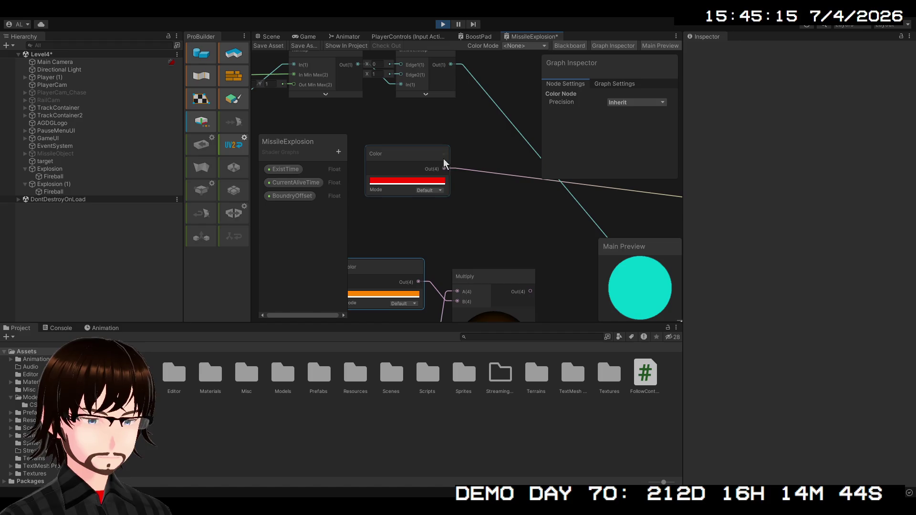
mouse_move(443, 158)
left_mouse_down()
mouse_move(410, 165)
mouse_move(388, 210)
mouse_move(404, 210)
left_mouse_up()
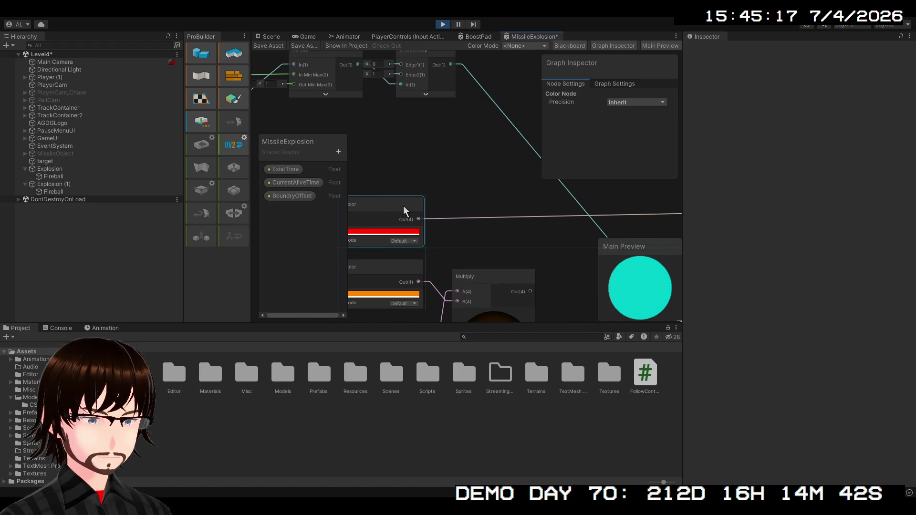
left_click_drag(495, 247, 427, 200)
scroll(444, 217, "down", 2)
mouse_move(466, 236)
left_mouse_down()
mouse_move(443, 260)
mouse_move(422, 255)
mouse_move(450, 235)
mouse_move(477, 247)
mouse_move(466, 253)
mouse_move(489, 234)
left_mouse_up()
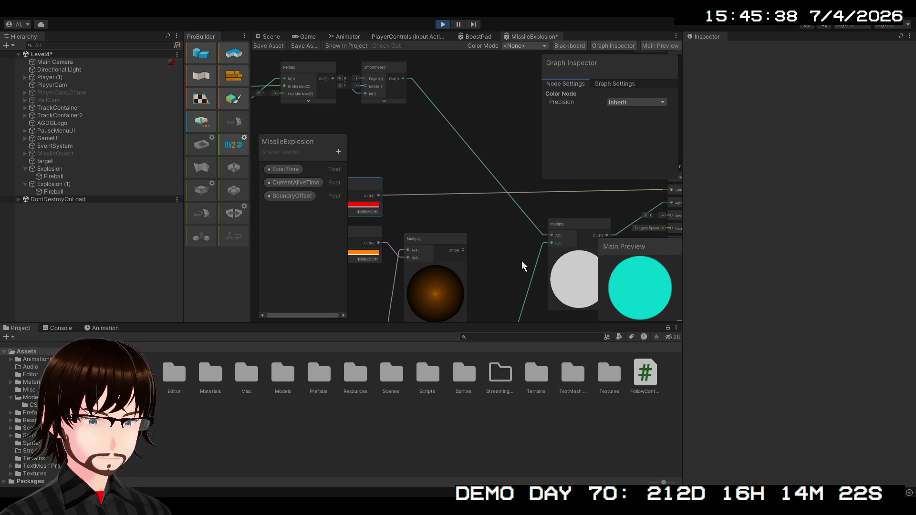
Paste a new Add node and drop it onto the wire feeding Emission
key("ctrl+v")
mouse_move(502, 219)
left_mouse_down()
mouse_move(488, 186)
mouse_move(438, 237)
mouse_move(445, 177)
mouse_move(479, 160)
left_mouse_up()
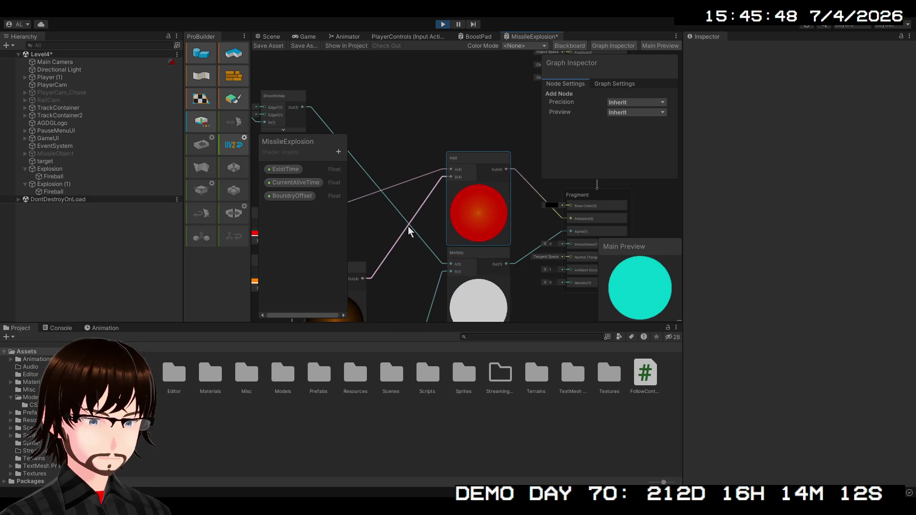
mouse_move(408, 231)
left_mouse_down()
mouse_move(537, 153)
mouse_move(491, 213)
mouse_move(432, 236)
mouse_move(652, 149)
left_mouse_up()
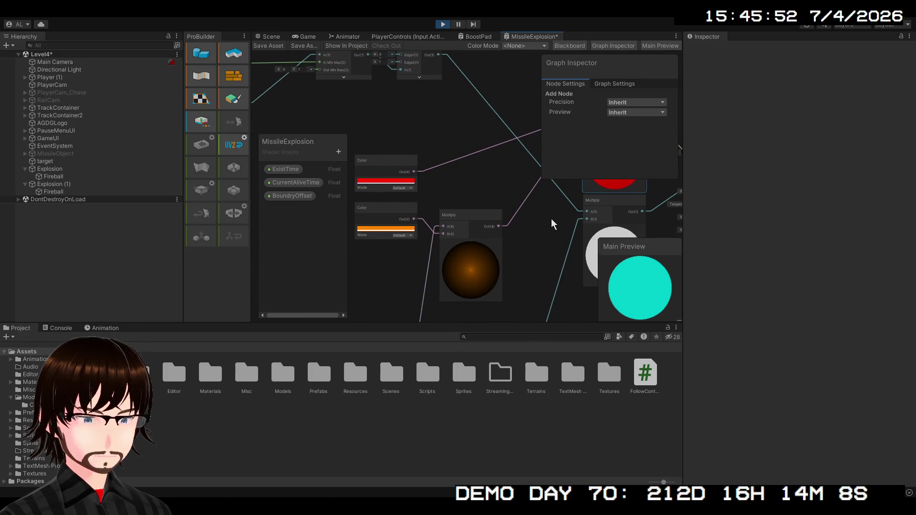
scroll(543, 248, "down", 5)
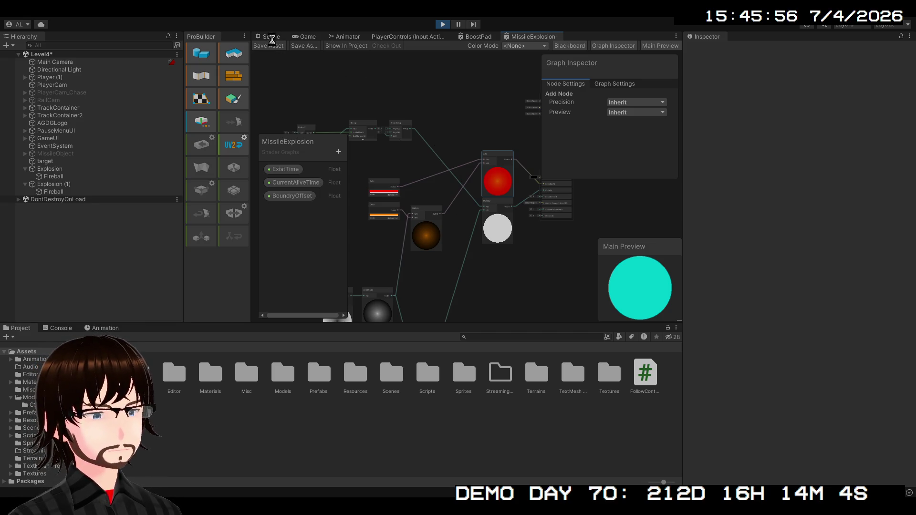
left_click(271, 37)
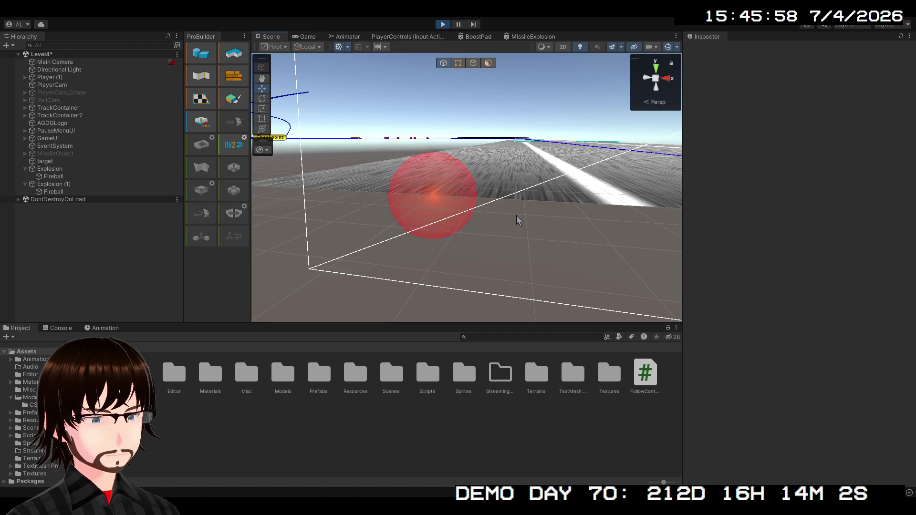
Orbit around the track in the running Scene view, then reopen the MissileExplosion shader graph
key("q")
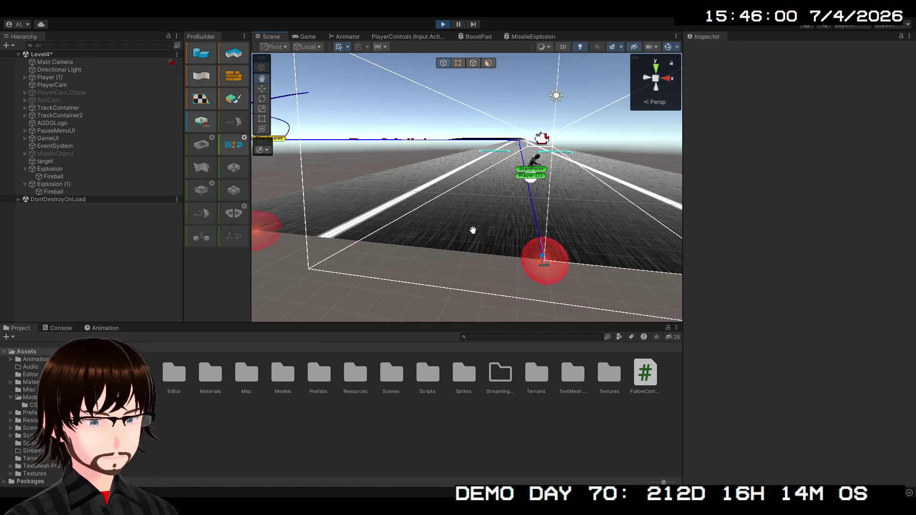
key("w")
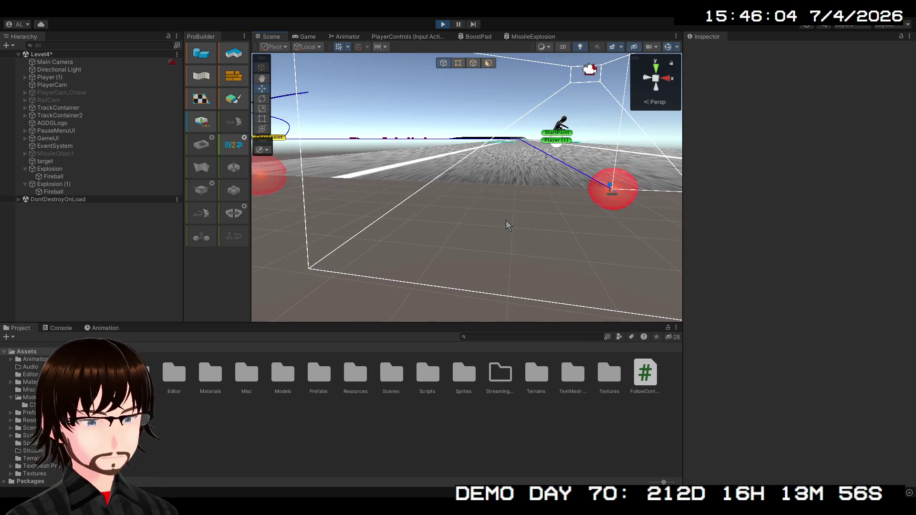
key("q")
left_click_drag(563, 229, 427, 239)
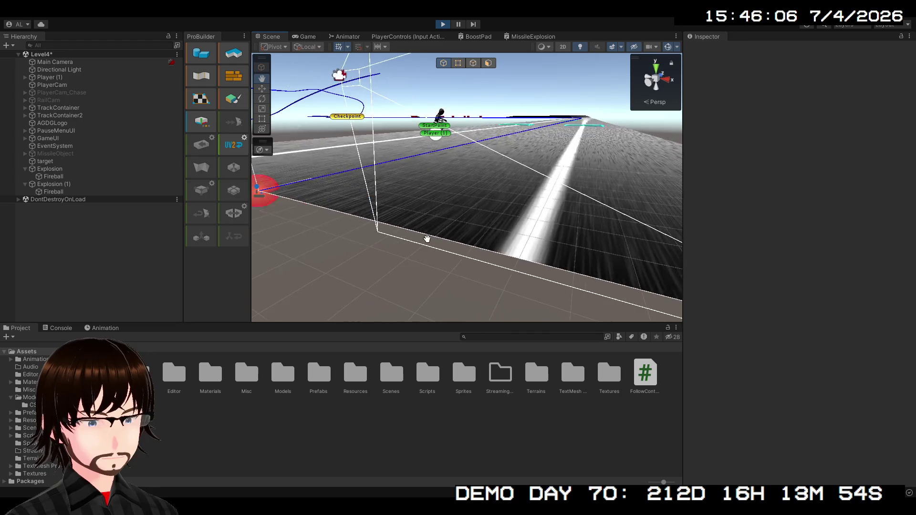
key("w")
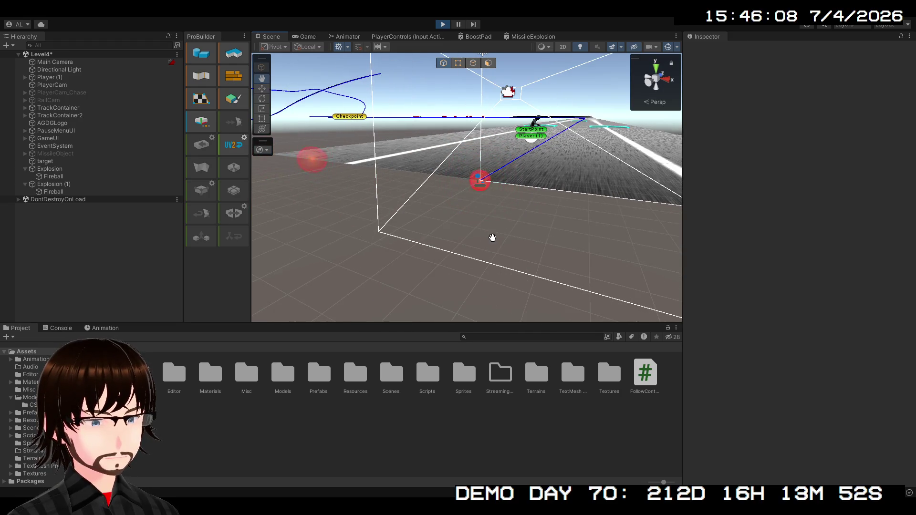
key("w")
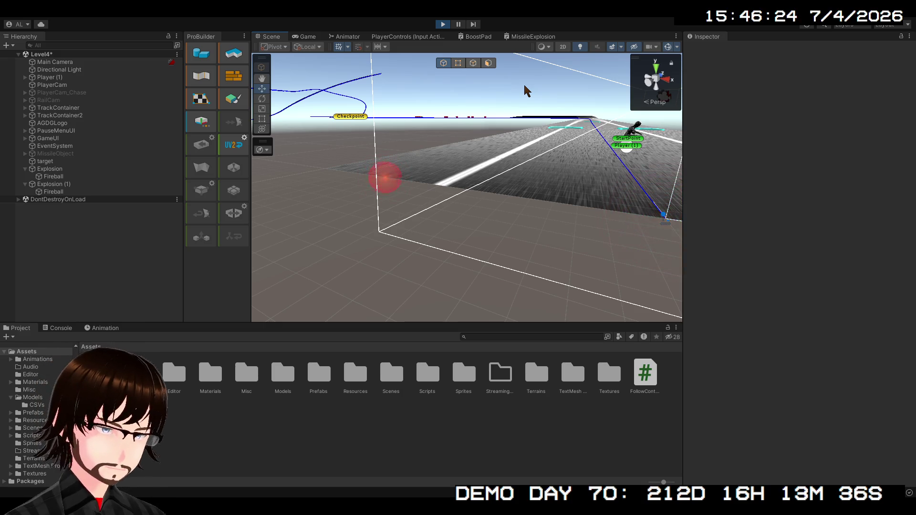
left_click(542, 38)
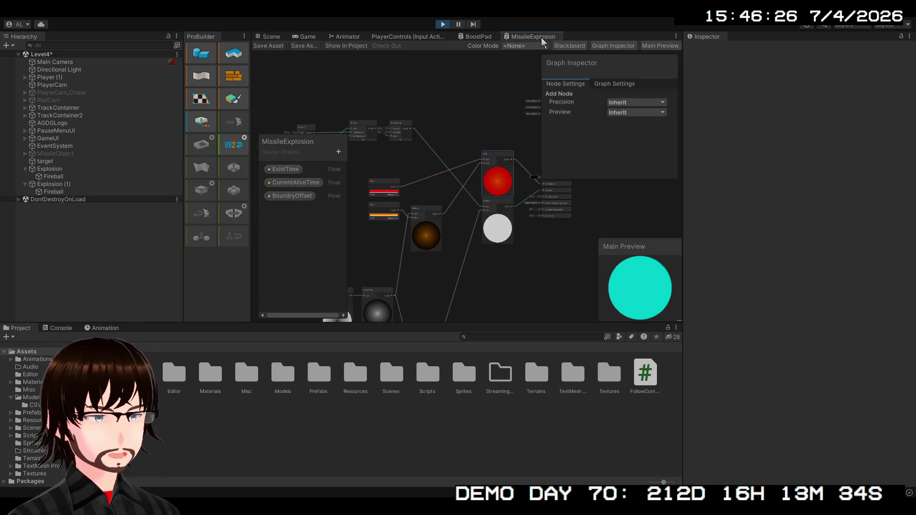
Review the MissileExplosion glow nodes, deselect the Add node, and switch to the BoostPad graph
scroll(535, 158, "down", 5)
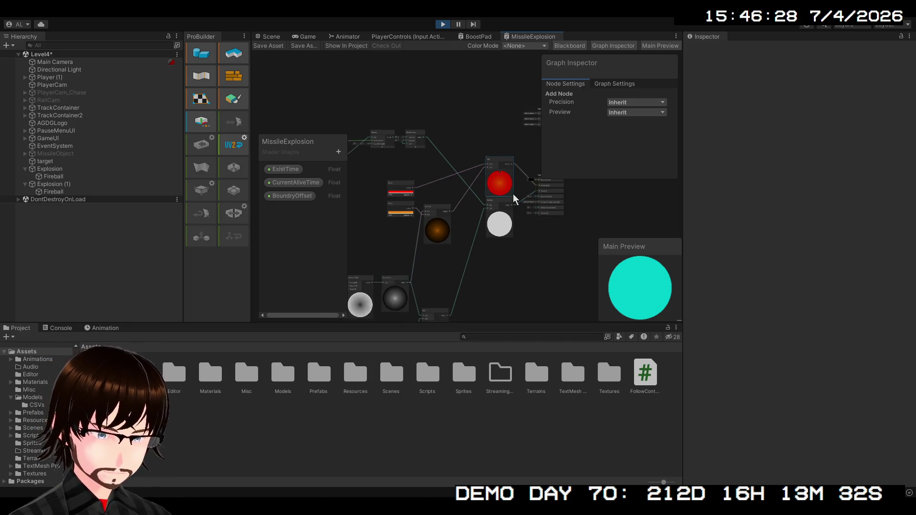
scroll(499, 166, "up", 5)
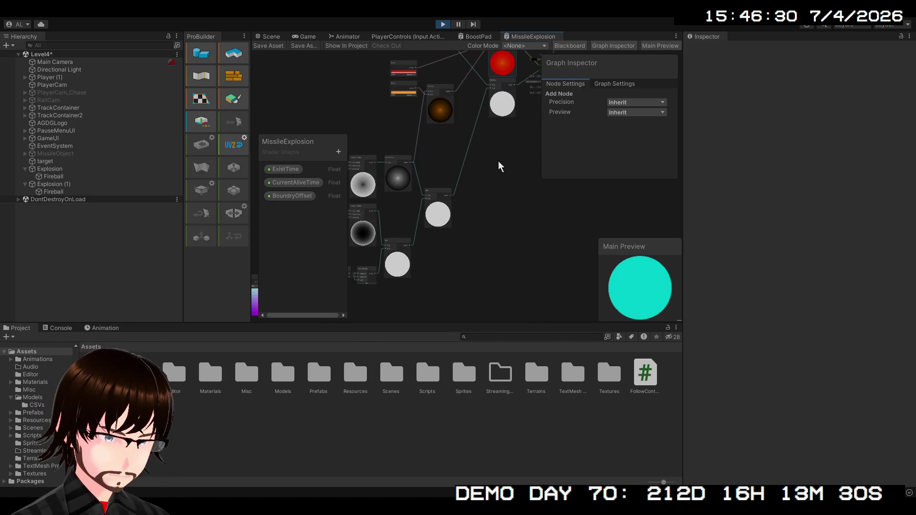
scroll(510, 313, "up", 2)
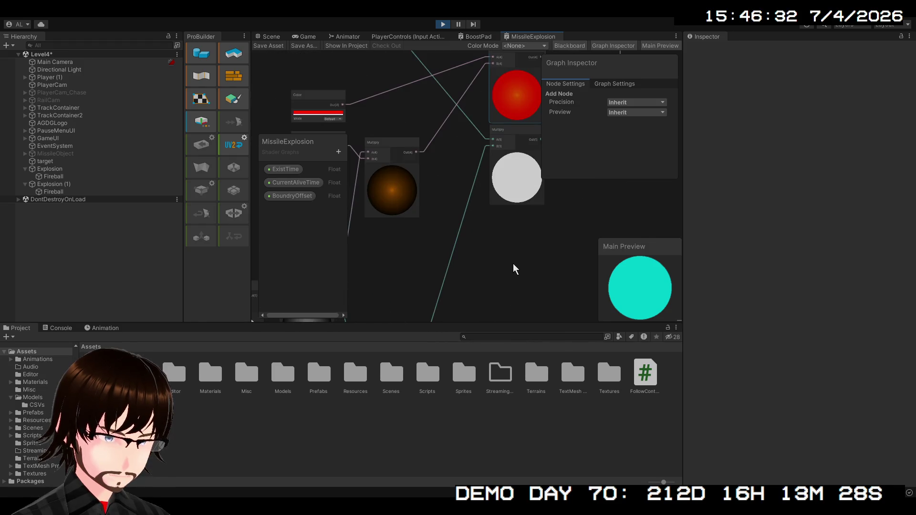
mouse_move(513, 264)
left_mouse_down()
mouse_move(520, 437)
mouse_move(497, 503)
left_mouse_up()
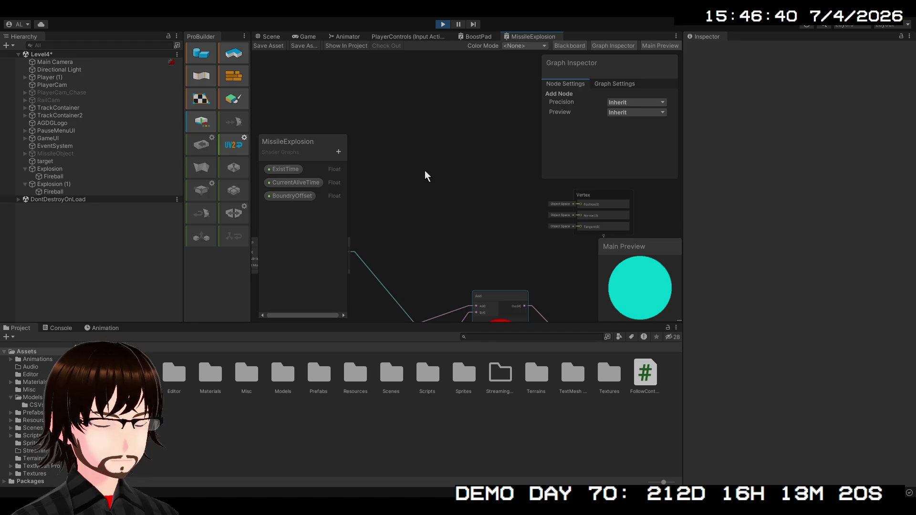
left_click(427, 143)
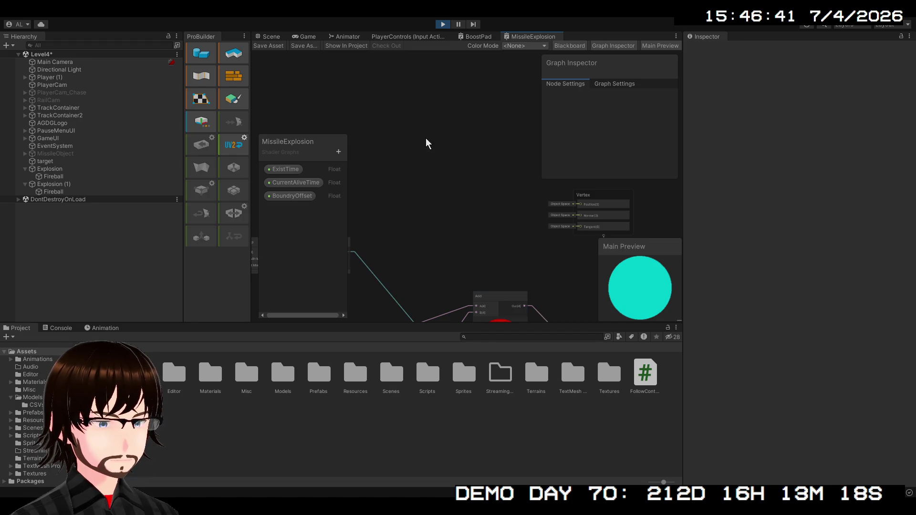
left_click(477, 37)
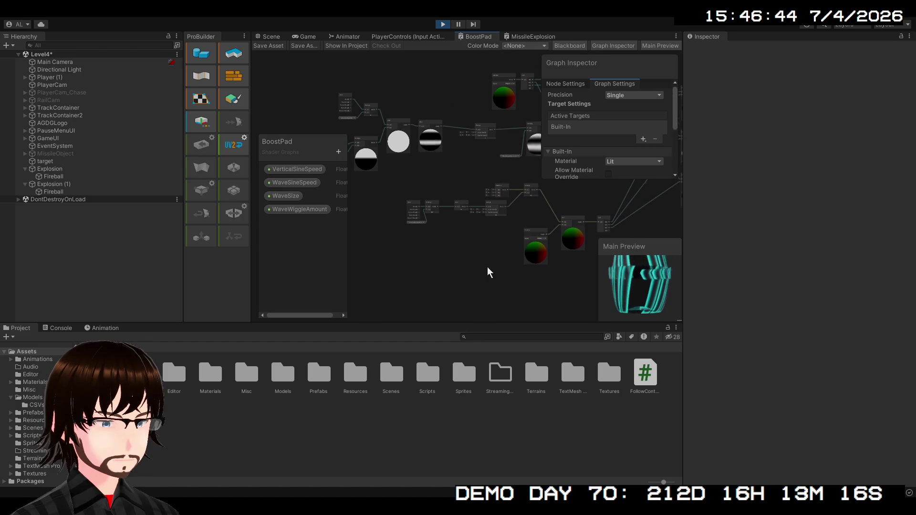
Frame BoostPad's stripe nodes and box-select a first group of them
scroll(507, 217, "up", 5)
mouse_move(500, 209)
left_mouse_down()
mouse_move(557, 266)
mouse_move(539, 282)
mouse_move(517, 278)
mouse_move(526, 282)
mouse_move(500, 238)
mouse_move(476, 243)
left_mouse_up()
scroll(467, 248, "down", 2)
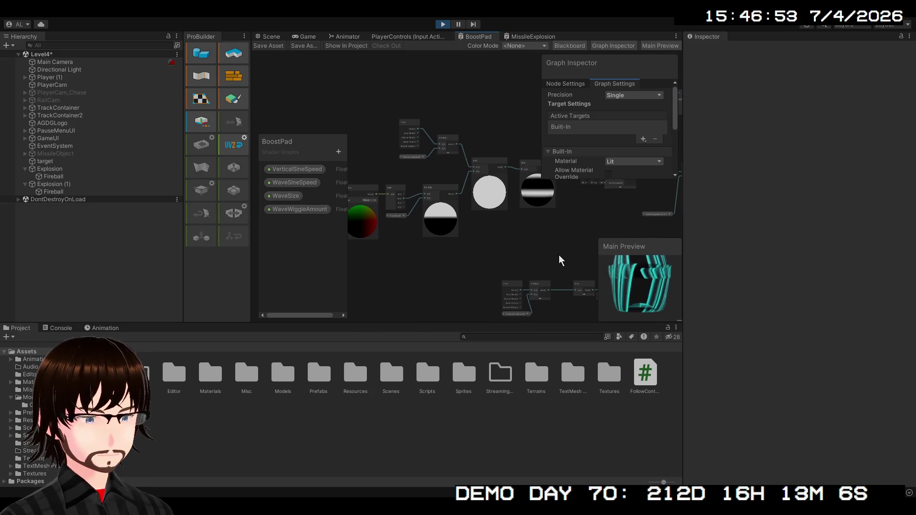
scroll(562, 261, "up", 3)
mouse_move(568, 287)
left_mouse_down()
mouse_move(534, 277)
mouse_move(368, 138)
mouse_move(374, 144)
left_mouse_up()
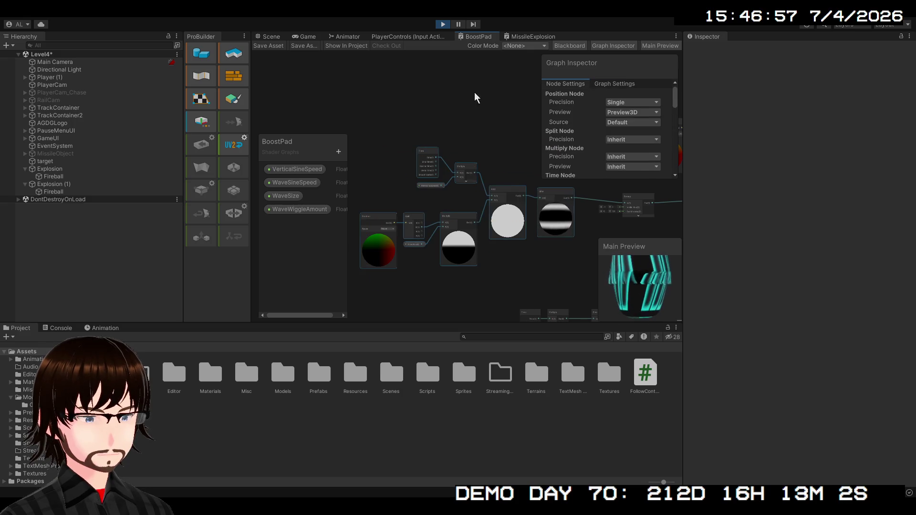
left_click(520, 38)
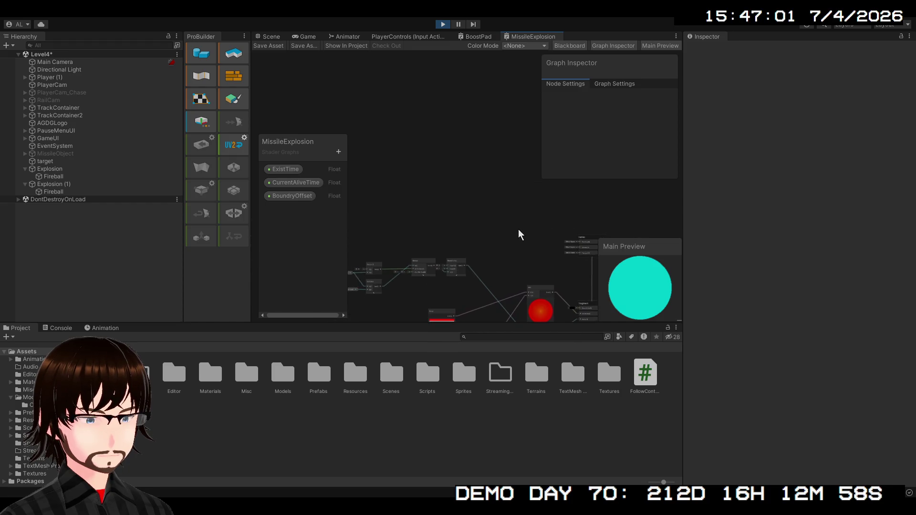
Reselect the Position, Split, Multiply, Add and Sine stripe nodes and paste them into MissileExplosion
left_click(479, 39)
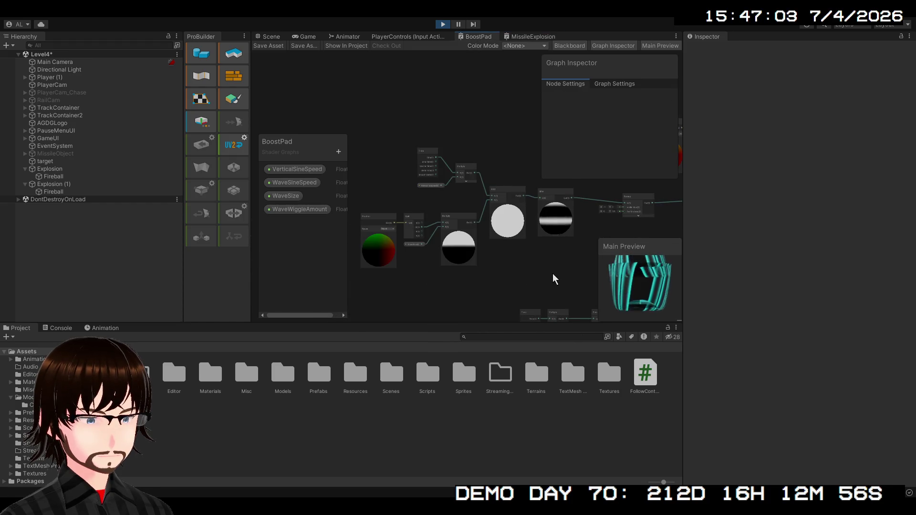
mouse_move(573, 275)
left_mouse_down()
mouse_move(359, 152)
mouse_move(361, 141)
left_mouse_up()
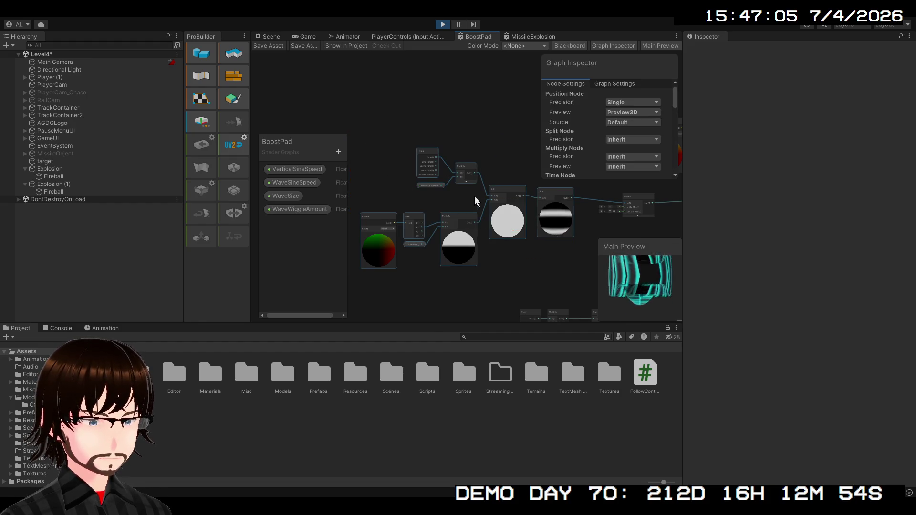
left_click(530, 37)
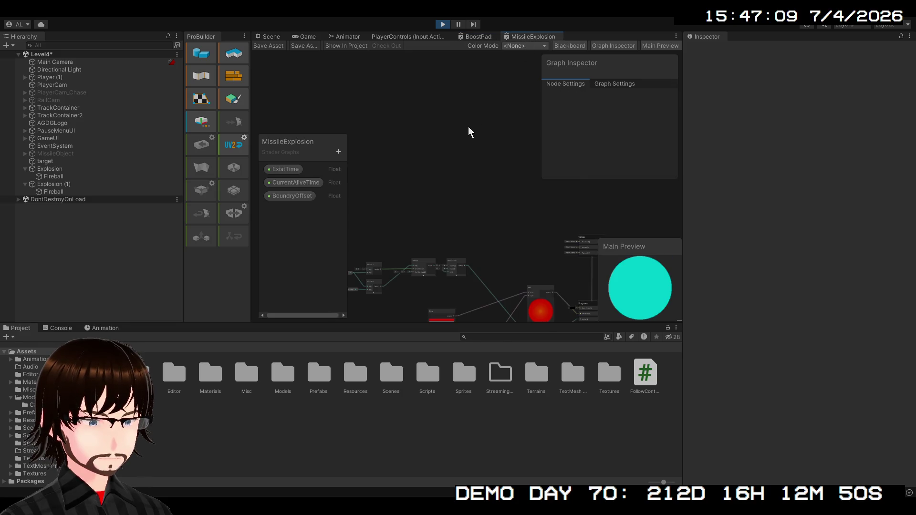
left_click(475, 37)
mouse_move(574, 273)
left_mouse_down()
mouse_move(557, 238)
mouse_move(341, 139)
left_mouse_up()
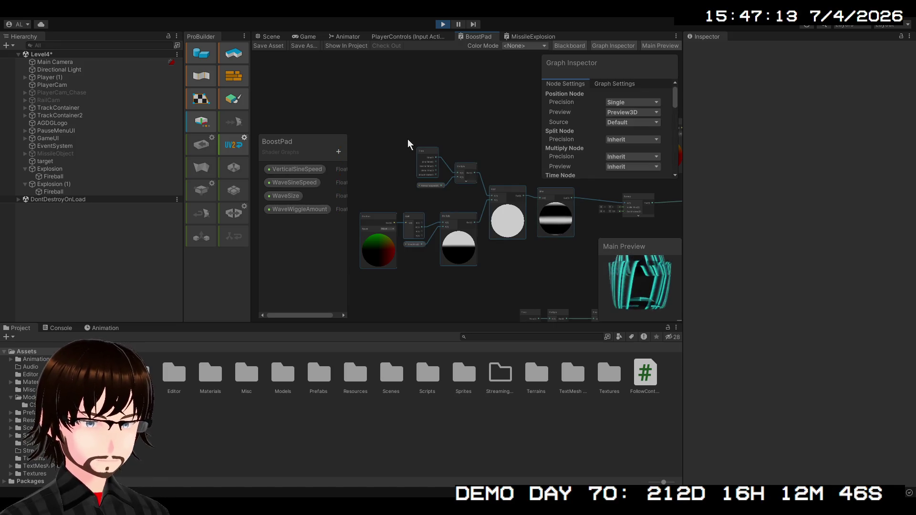
left_click(530, 37)
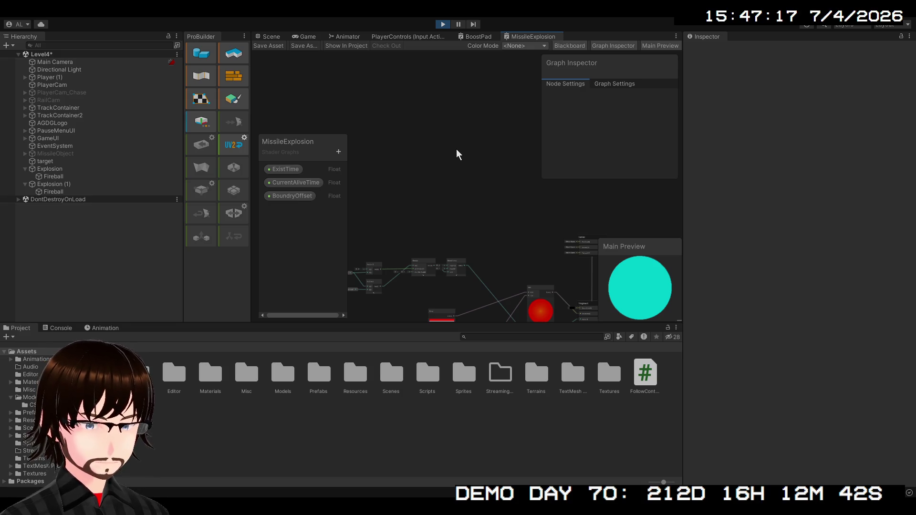
key("ctrl+v")
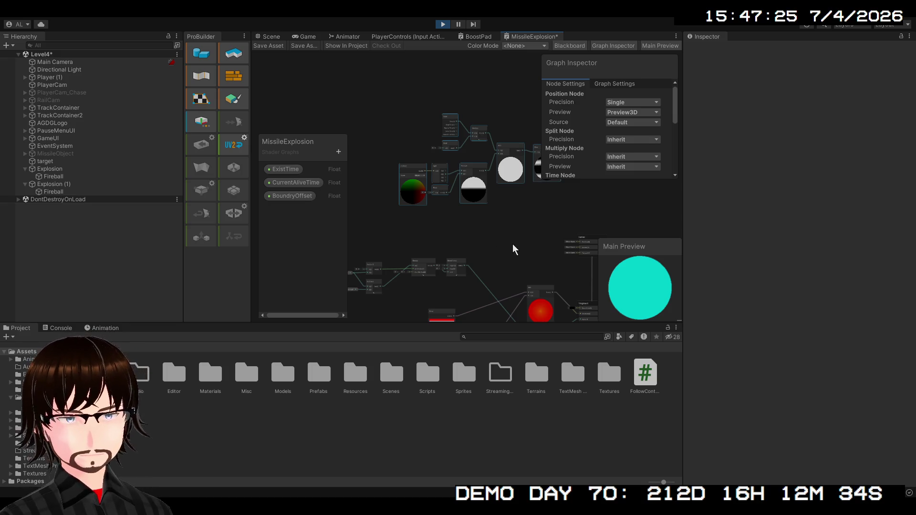
Save the MissileExplosion graph and delete its Time node
scroll(513, 248, "up", 5)
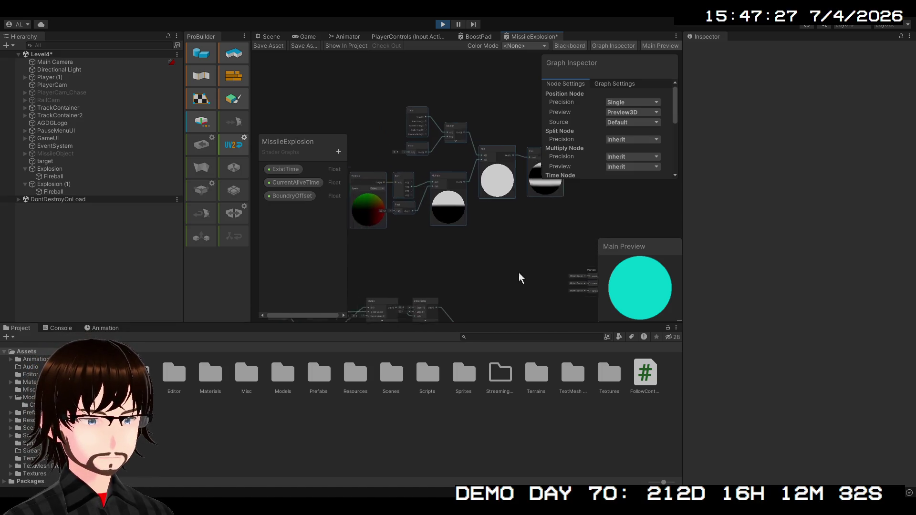
scroll(525, 286, "up", 4)
scroll(544, 302, "down", 2)
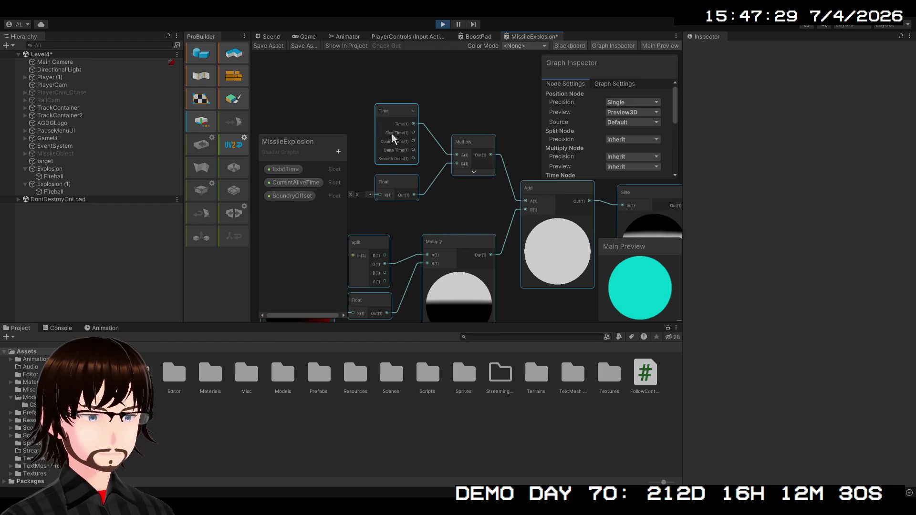
key("ctrl+s")
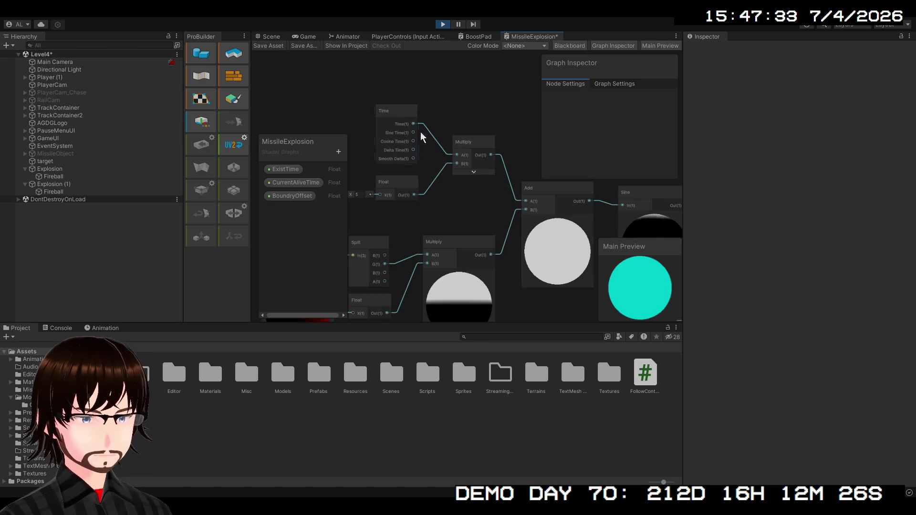
left_click(404, 113)
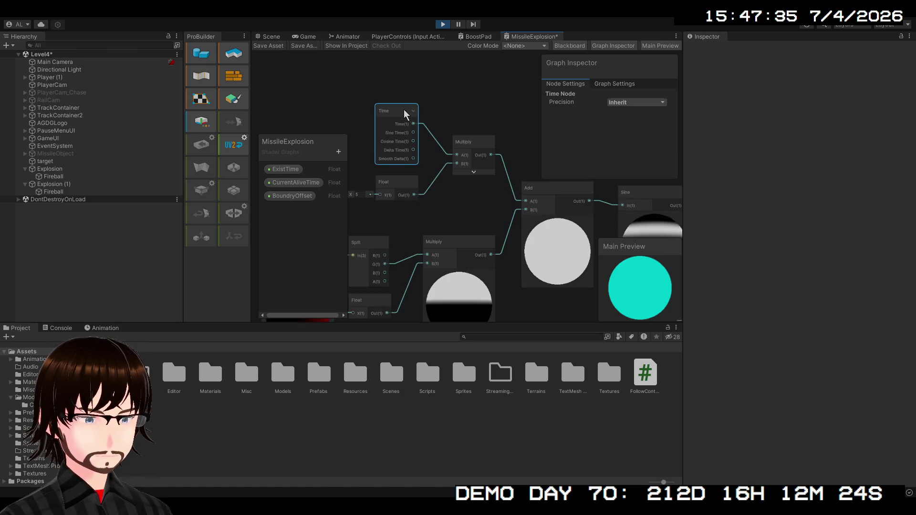
key("Delete")
Rearrange the view around the Float, Split and Multiply nodes, nudge the Float up, then go to BoostPad
scroll(418, 188, "down", 4)
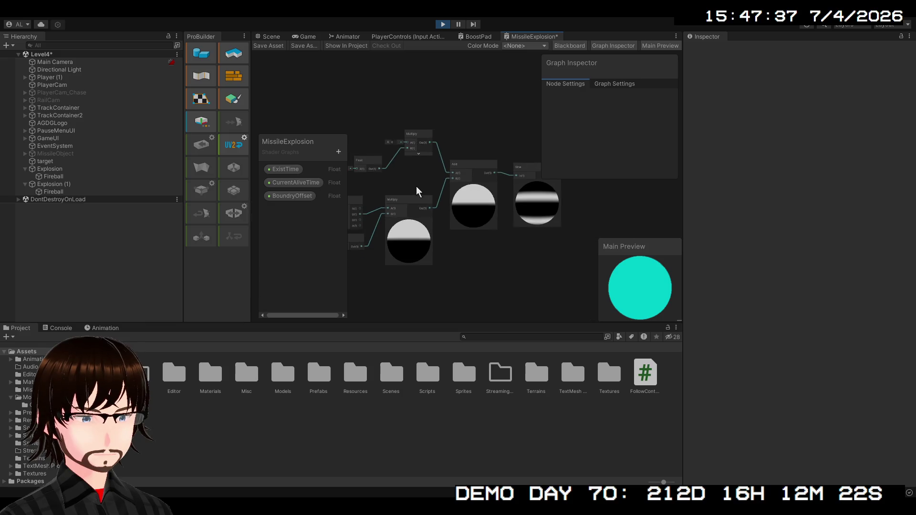
scroll(410, 217, "up", 2)
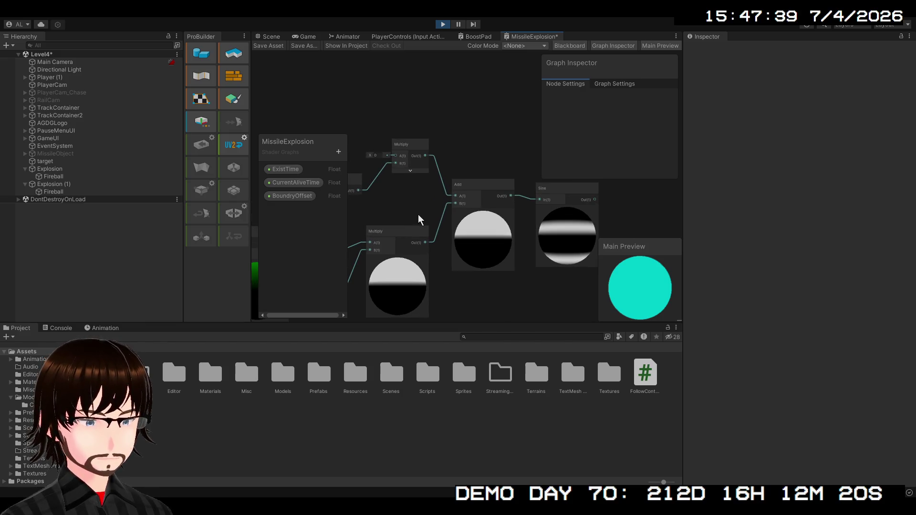
left_click_drag(426, 219, 468, 223)
scroll(469, 222, "down", 1)
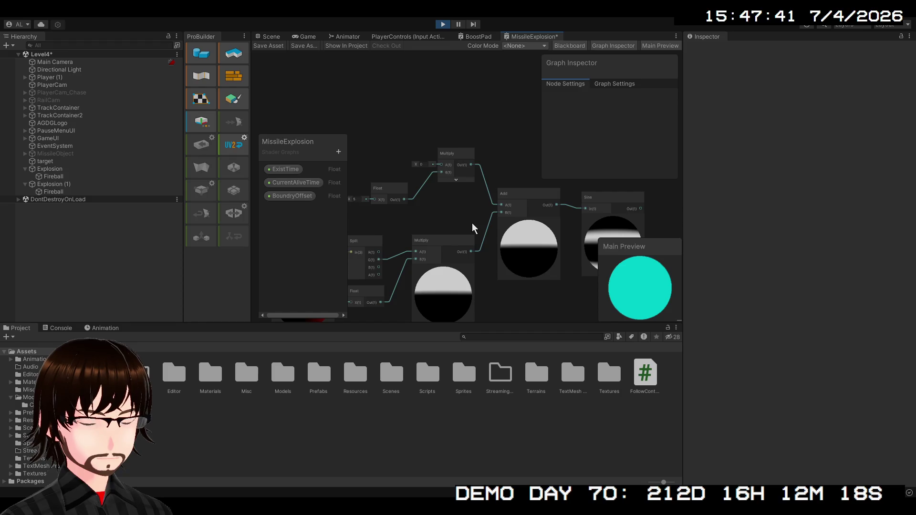
scroll(450, 236, "up", 2)
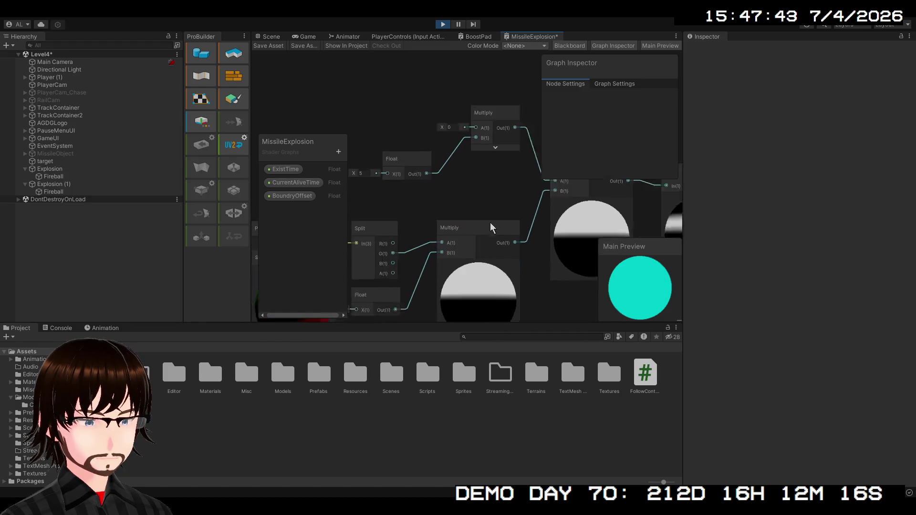
left_click_drag(493, 227, 560, 190)
mouse_move(501, 172)
left_mouse_down()
mouse_move(386, 232)
mouse_move(370, 198)
left_mouse_up()
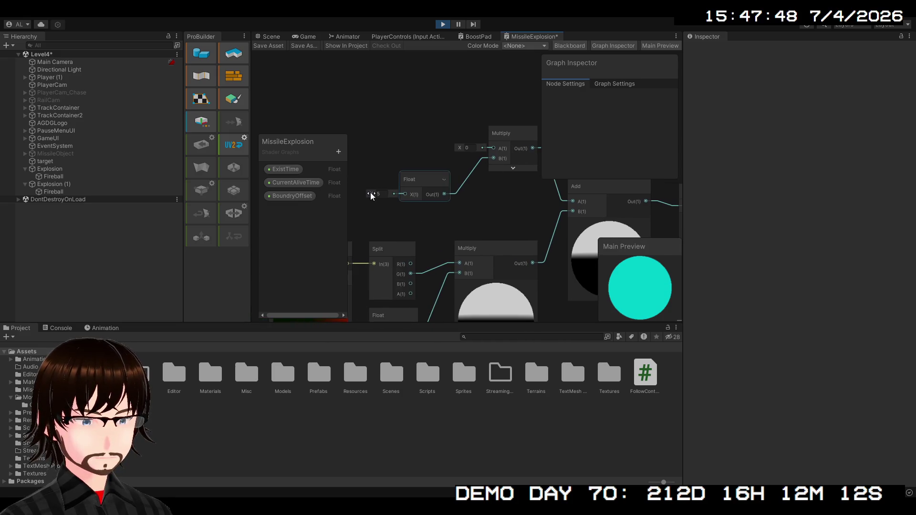
scroll(376, 196, "down", 3)
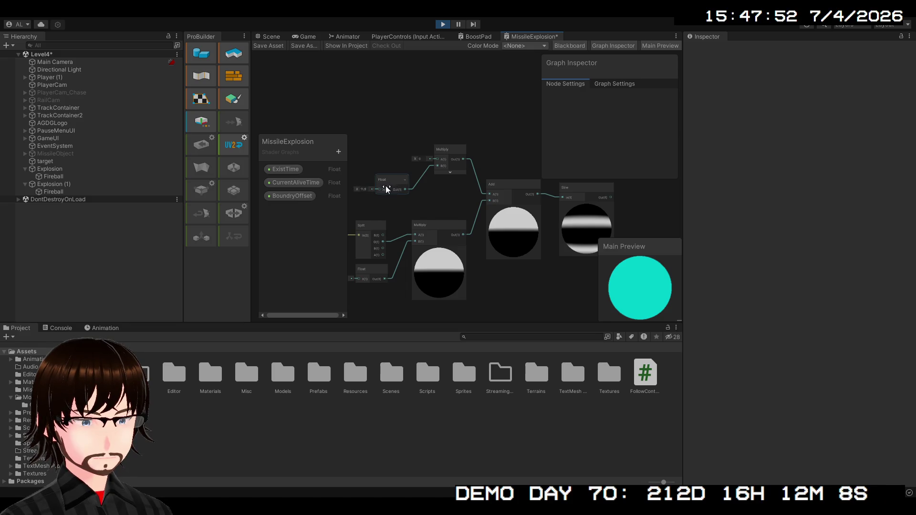
left_click_drag(388, 186, 390, 183)
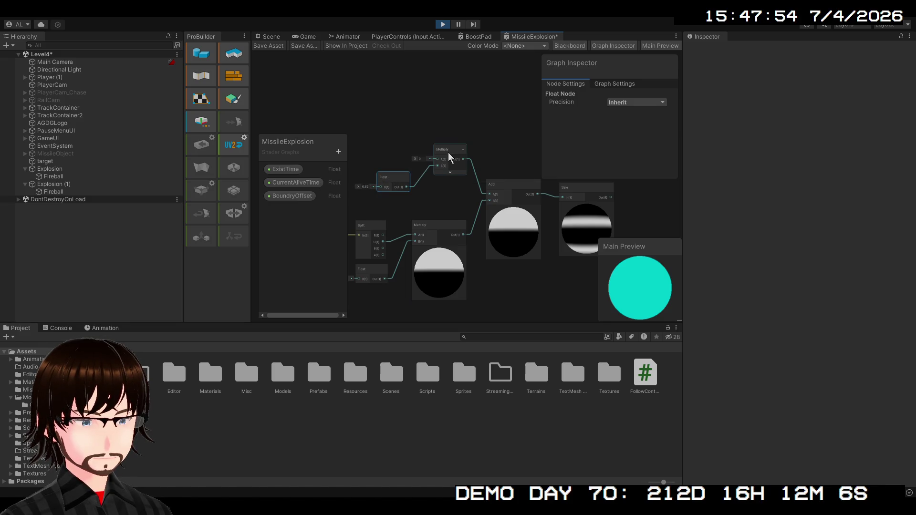
scroll(450, 157, "up", 1)
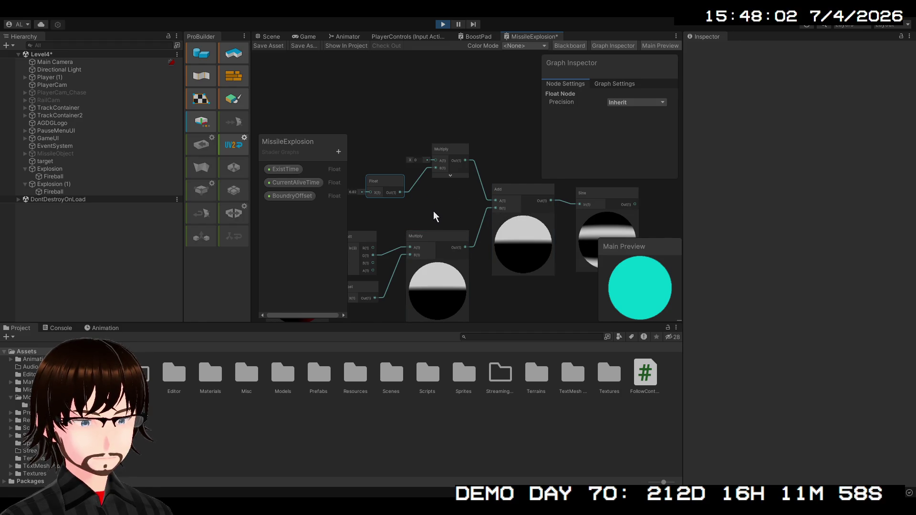
left_click(476, 37)
Pan the BoostPad graph and trial a higher WaveSize default, then revert it
mouse_move(432, 131)
left_mouse_down()
mouse_move(523, 157)
mouse_move(413, 86)
mouse_move(528, 110)
mouse_move(612, 67)
left_mouse_up()
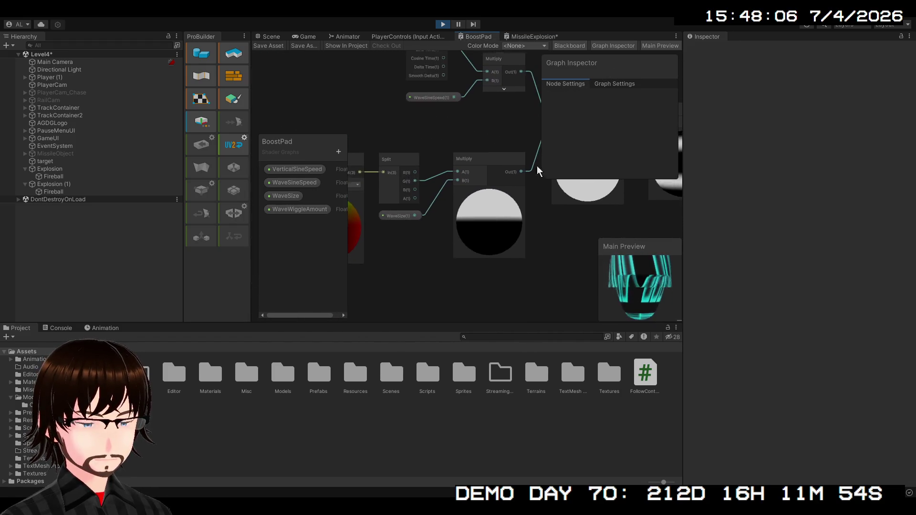
mouse_move(470, 220)
left_mouse_down()
mouse_move(430, 247)
mouse_move(397, 245)
mouse_move(375, 267)
left_mouse_up()
left_click(286, 196)
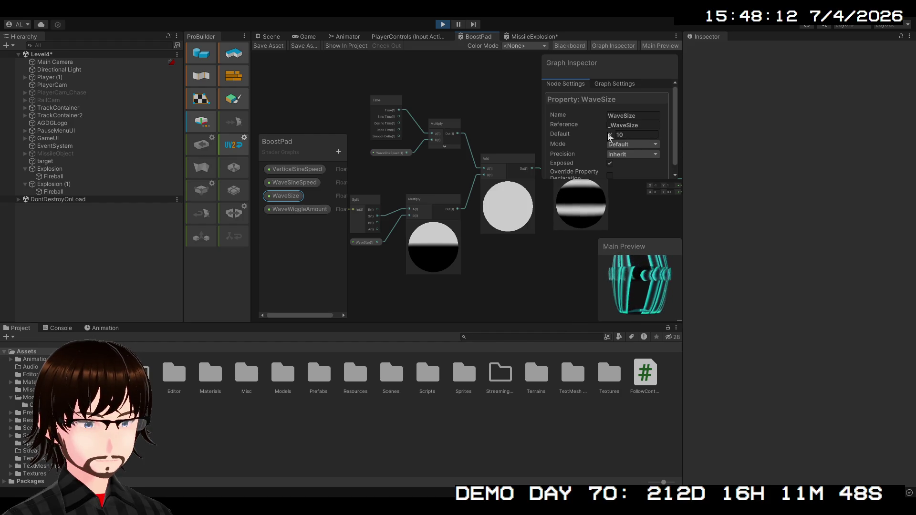
left_click_drag(610, 136, 747, 142)
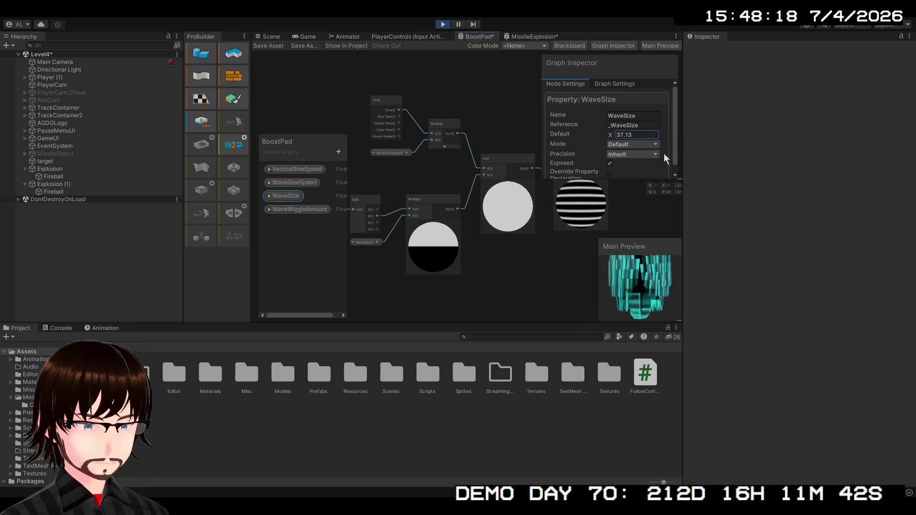
left_click(540, 180)
key("ctrl+s")
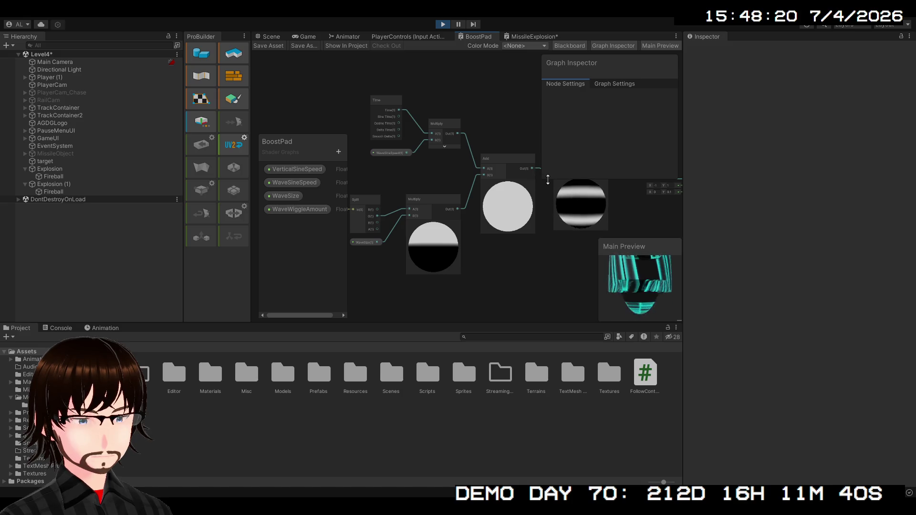
Inspect BoostPad's Sine and Remap nodes, then return to the MissileExplosion graph
scroll(499, 206, "down", 1)
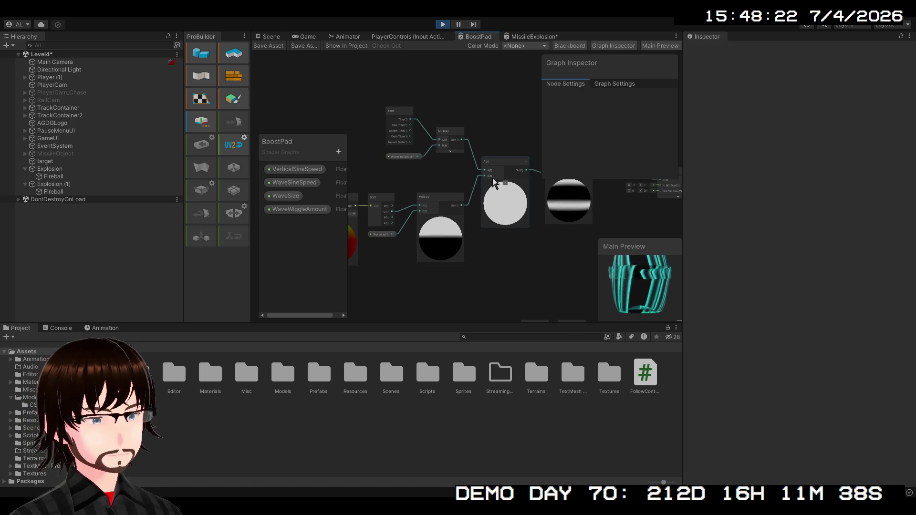
mouse_move(501, 205)
left_mouse_down()
mouse_move(450, 234)
mouse_move(448, 195)
mouse_move(497, 213)
mouse_move(507, 235)
mouse_move(533, 237)
mouse_move(420, 204)
left_mouse_up()
scroll(448, 194, "up", 3)
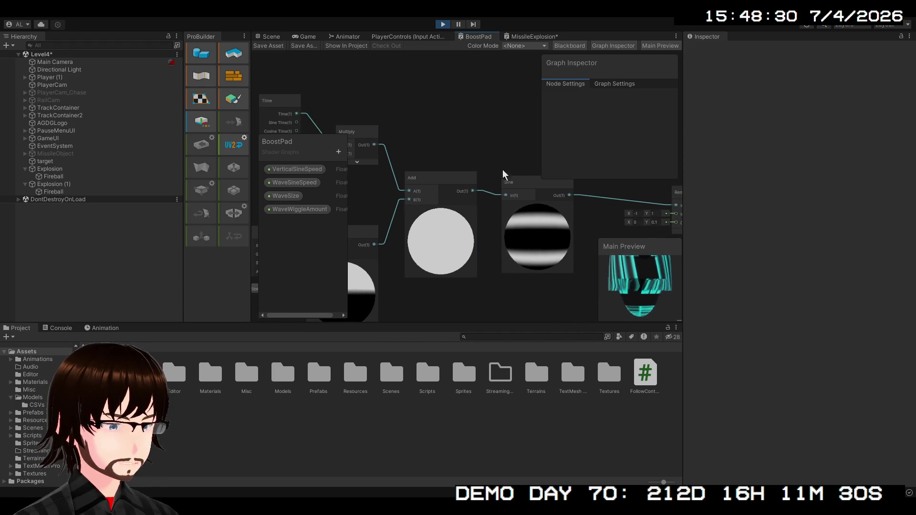
left_click(530, 38)
Delete the time Multiply, Float and Add nodes and wire the position Multiply into Sine In
scroll(437, 222, "down", 3)
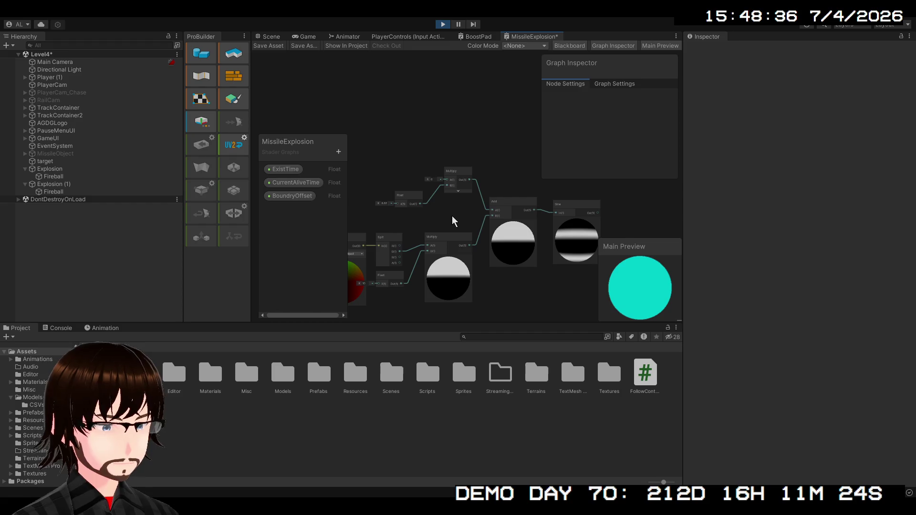
left_click(457, 176)
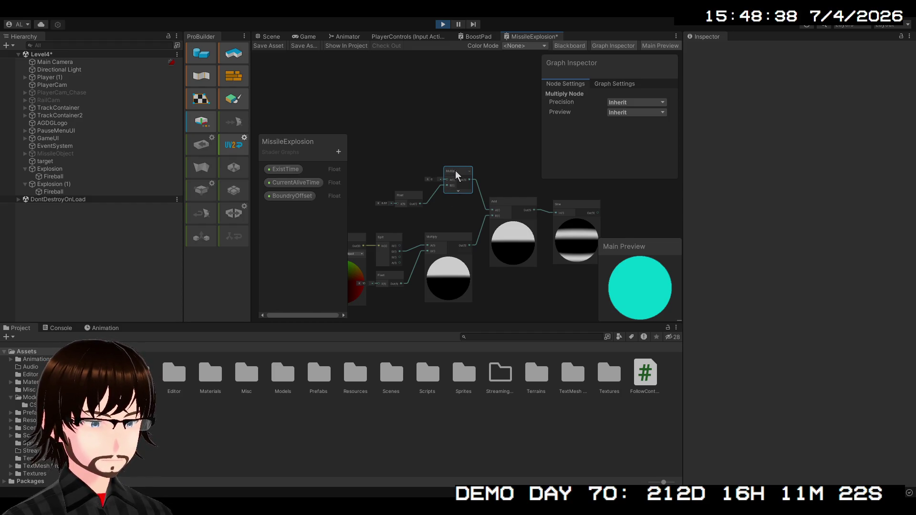
key("Delete")
left_click(413, 198)
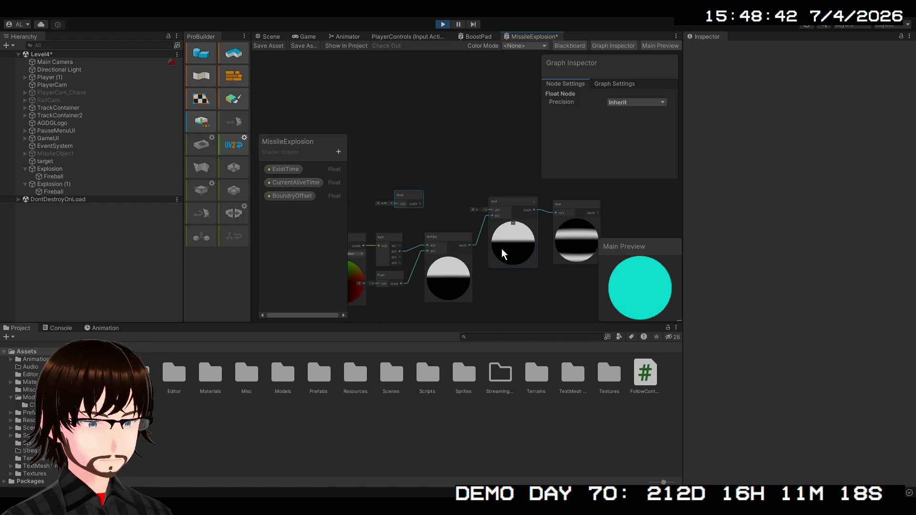
key("Delete")
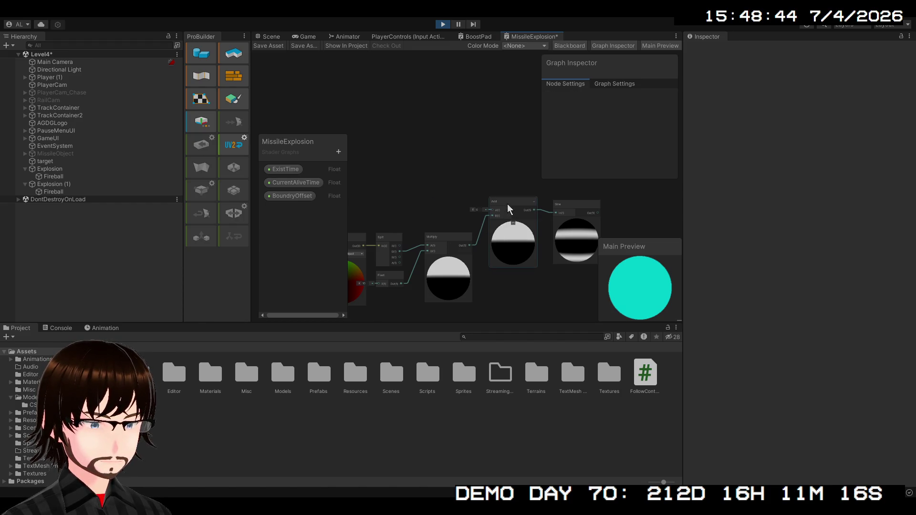
left_click(508, 205)
key("Delete")
mouse_move(500, 245)
left_mouse_down()
mouse_move(560, 216)
mouse_move(503, 238)
left_mouse_up()
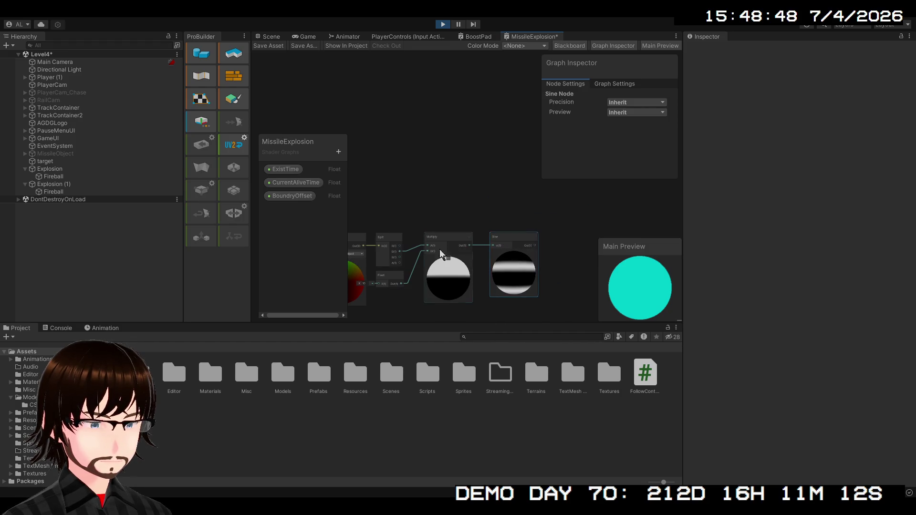
Raise the stripe Float value to 10 for much denser Sine stripes
scroll(440, 253, "up", 5)
scroll(363, 291, "down", 3)
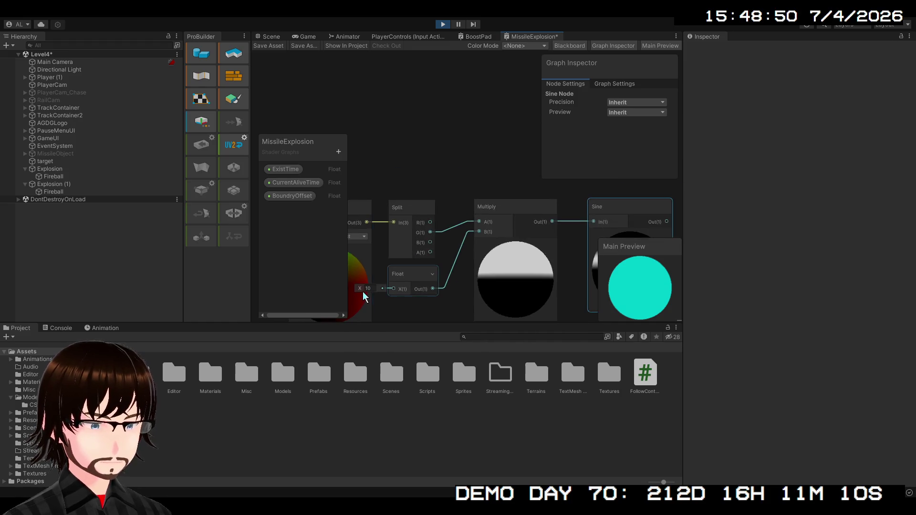
scroll(360, 293, "down", 3)
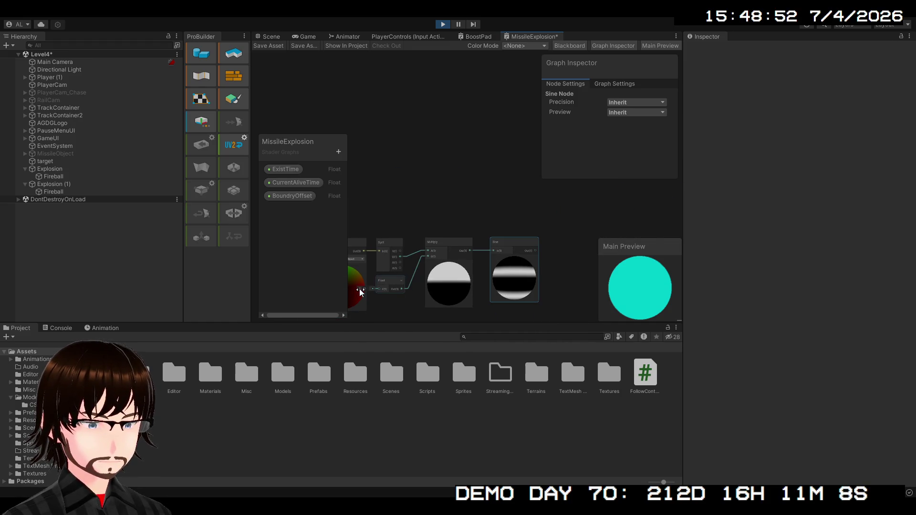
left_click_drag(382, 290, 491, 290)
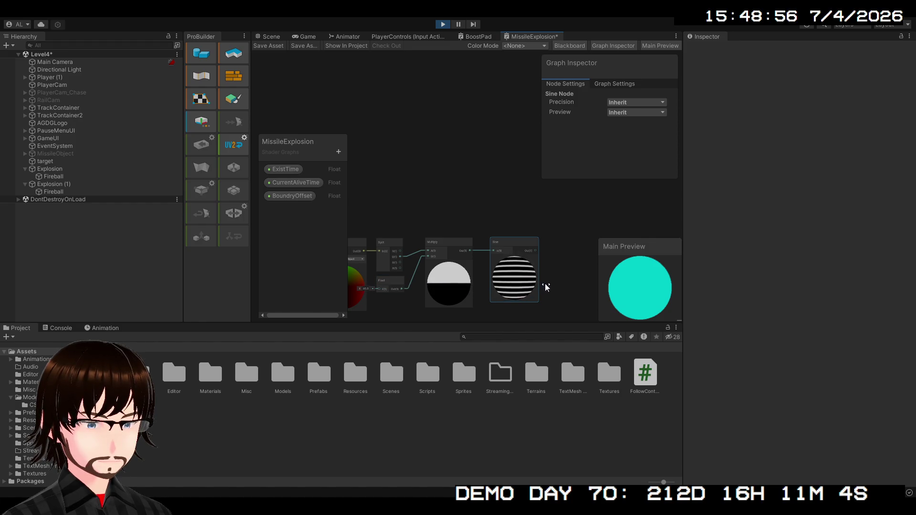
mouse_move(547, 287)
left_mouse_down()
mouse_move(558, 286)
mouse_move(482, 295)
left_mouse_up()
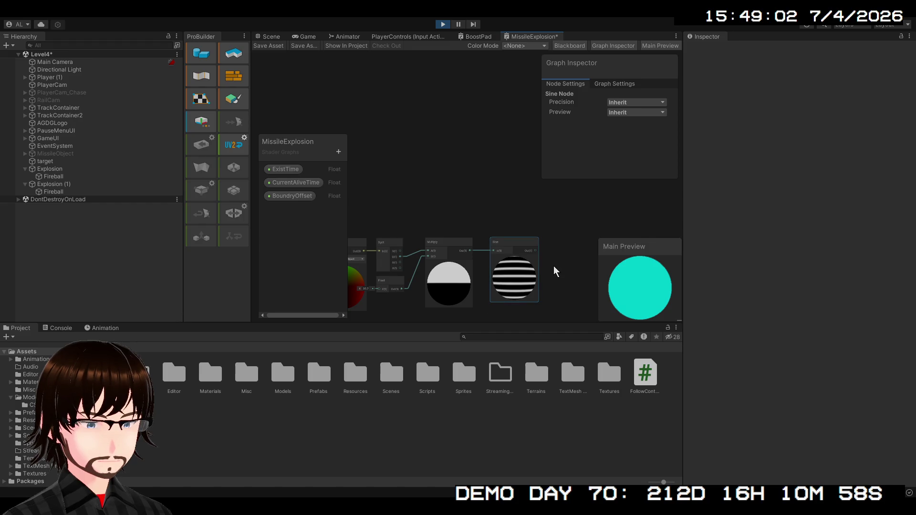
mouse_move(554, 267)
left_mouse_down()
mouse_move(450, 192)
mouse_move(475, 258)
mouse_move(371, 154)
mouse_move(383, 167)
mouse_move(525, 175)
mouse_move(509, 216)
mouse_move(573, 270)
left_mouse_up()
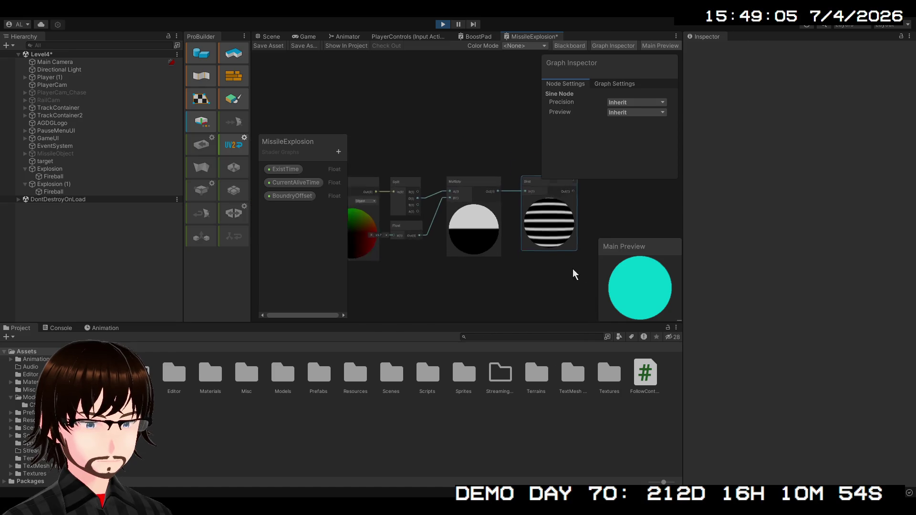
Box-select the stripe nodes, then paste a Position node and undo the paste
scroll(574, 274, "down", 2)
left_click_drag(563, 316, 379, 179)
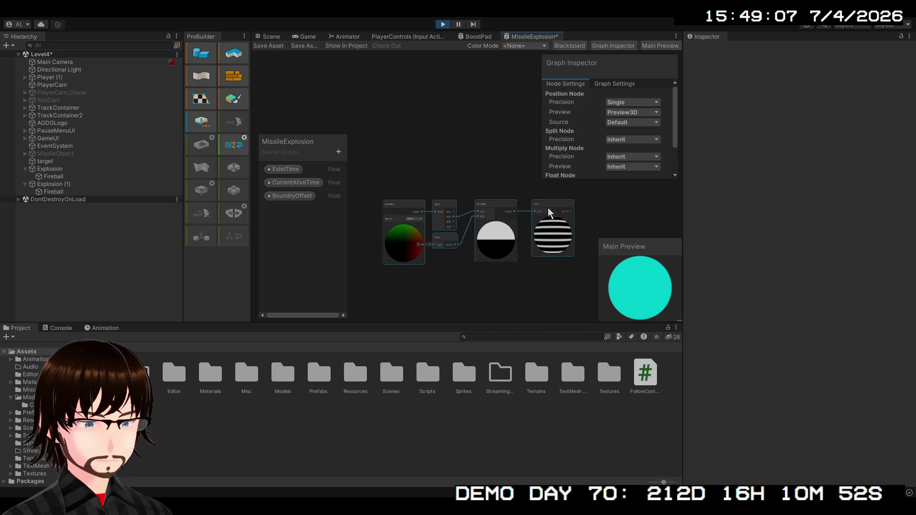
mouse_move(549, 212)
left_mouse_down()
mouse_move(495, 148)
mouse_move(477, 148)
left_mouse_up()
scroll(460, 211, "up", 2)
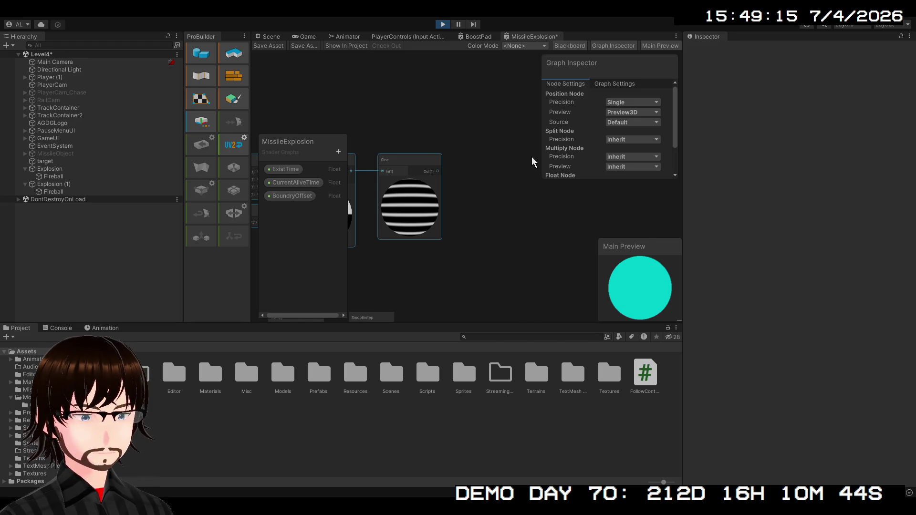
key("ctrl+v")
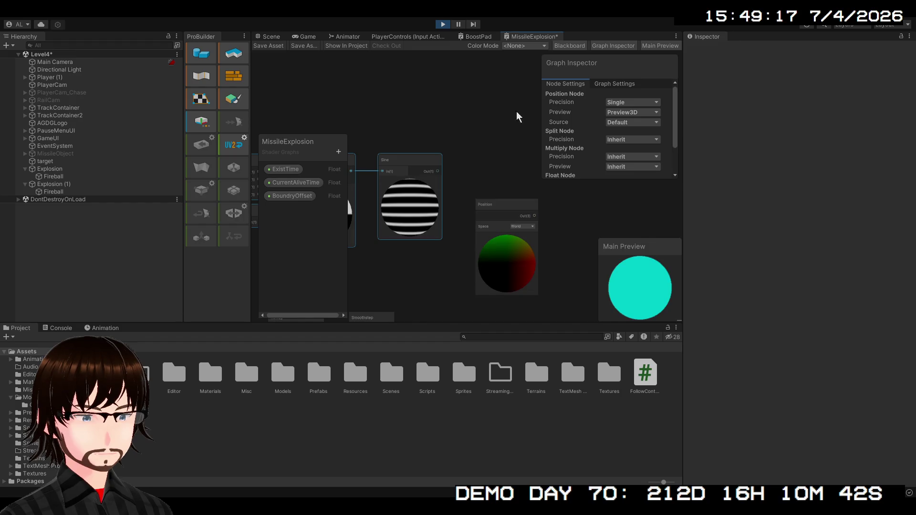
key("ctrl+z")
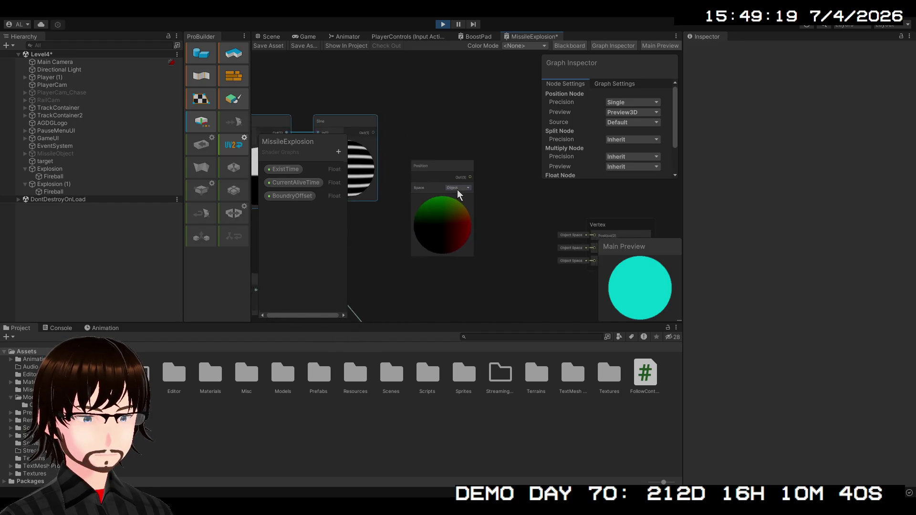
Move the Split, Float, Multiply and Sine nodes up-right and select the Object-space Position node
mouse_move(413, 226)
left_mouse_down()
mouse_move(434, 187)
mouse_move(554, 177)
left_mouse_up()
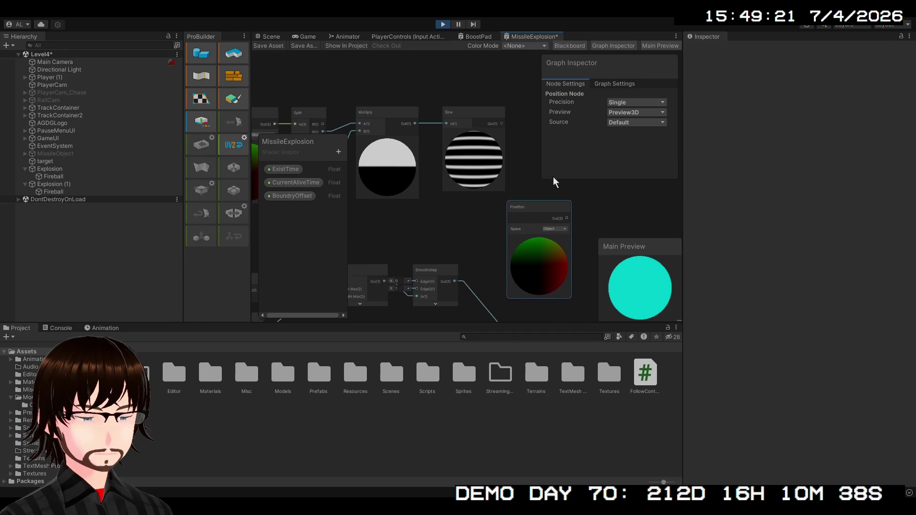
scroll(554, 176, "down", 3)
mouse_move(497, 210)
left_mouse_down()
mouse_move(536, 227)
mouse_move(401, 160)
mouse_move(408, 142)
left_mouse_up()
left_click_drag(465, 114, 388, 168)
left_click_drag(449, 212, 493, 187)
left_click(500, 274)
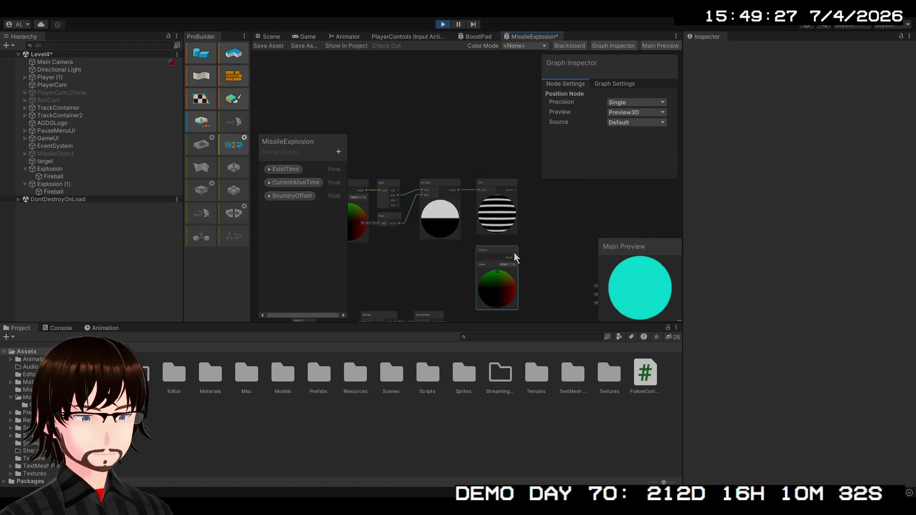
scroll(493, 212, "up", 4)
left_click_drag(488, 204, 452, 251)
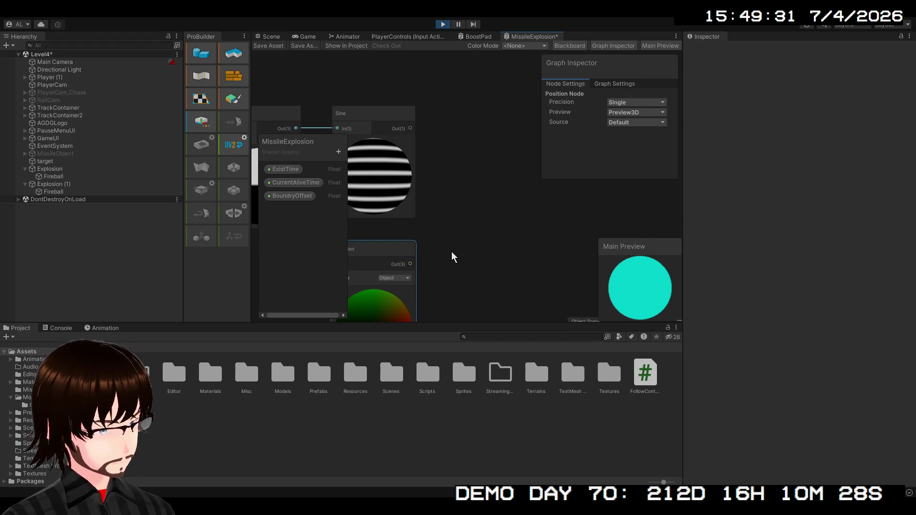
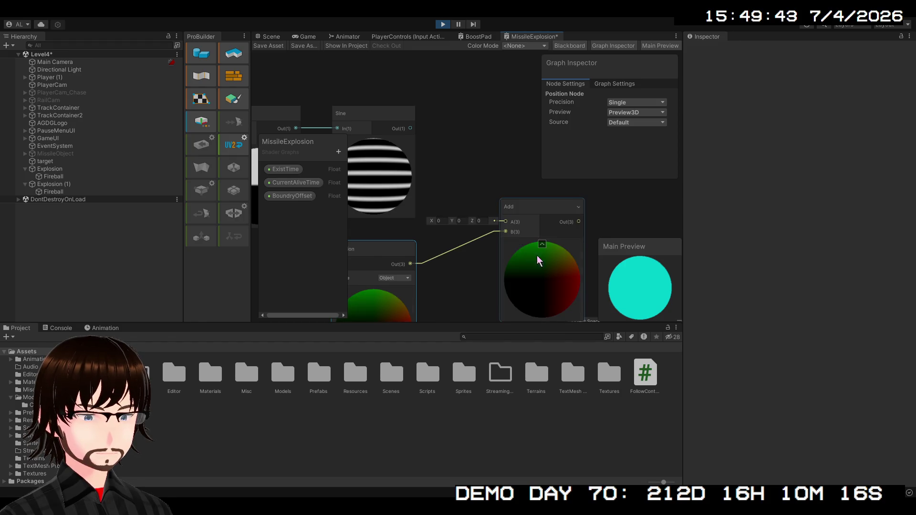
Wire Sine Out into the Add node's A input and preview the result in the Scene view
mouse_move(411, 128)
left_mouse_down()
mouse_move(507, 227)
mouse_move(462, 180)
mouse_move(387, 152)
mouse_move(392, 139)
mouse_move(365, 142)
mouse_move(447, 225)
mouse_move(492, 251)
mouse_move(518, 197)
mouse_move(541, 197)
mouse_move(508, 245)
left_mouse_up()
scroll(492, 253, "down", 1)
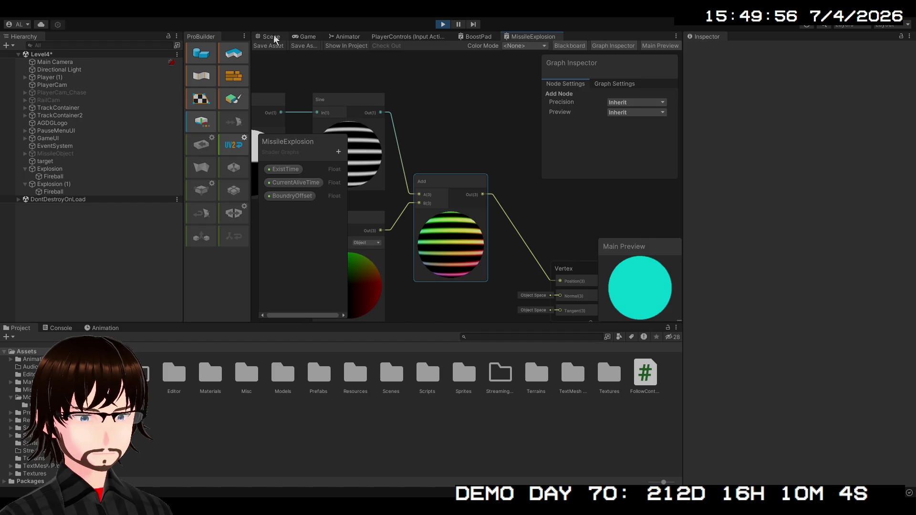
left_click(271, 37)
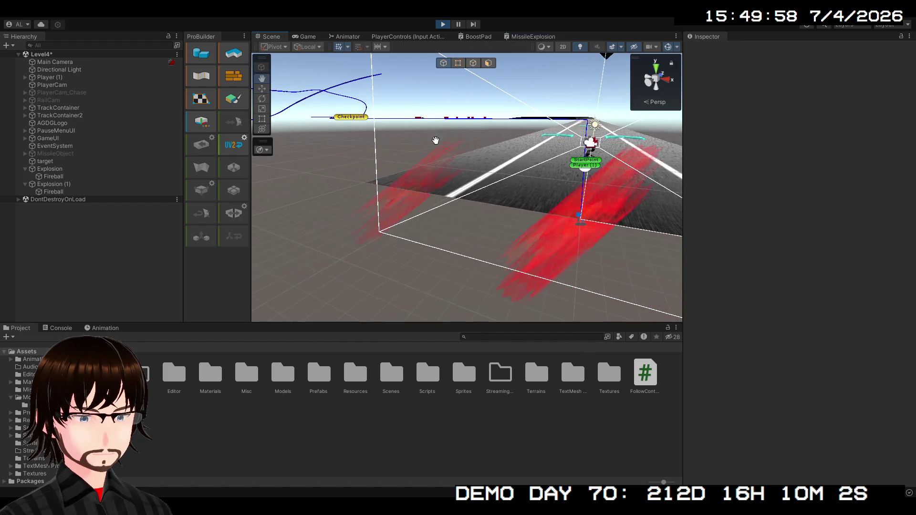
key("w")
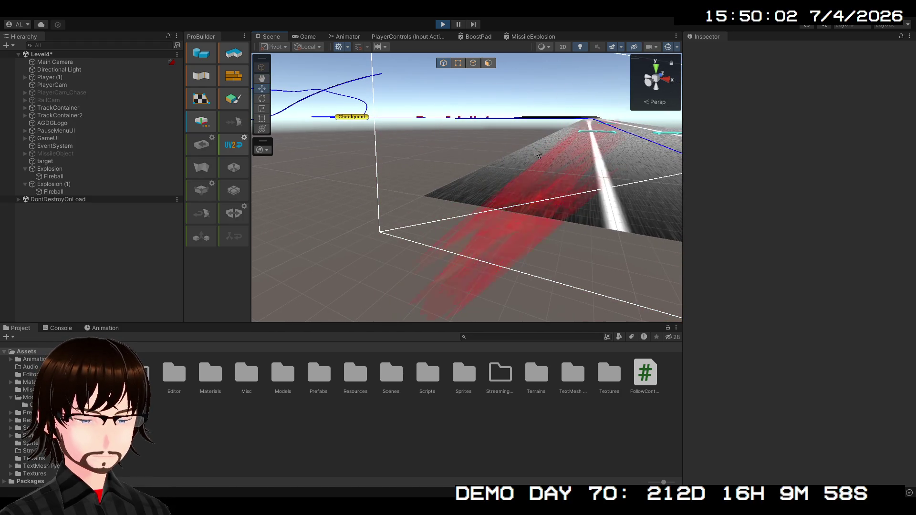
left_click(530, 37)
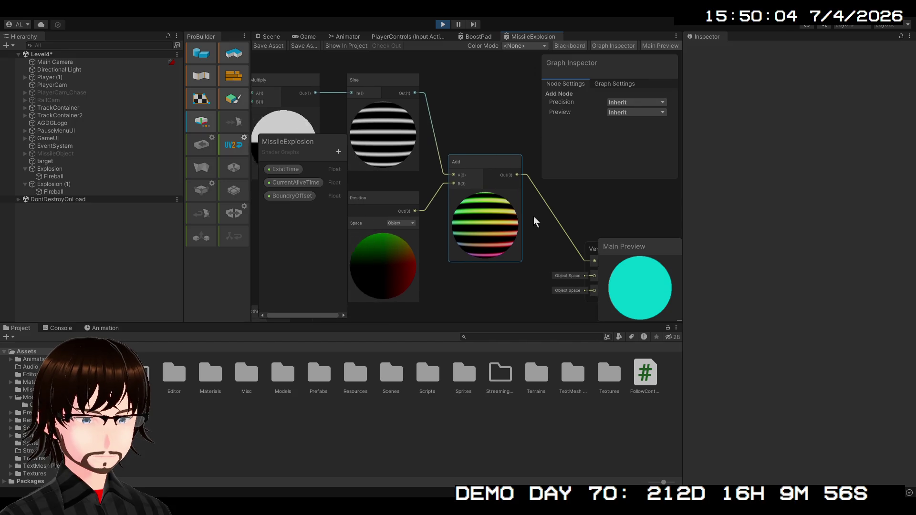
Swap the Add node for a Multiply node taking Sine and Position, outputting to vertex Position
mouse_move(470, 225)
left_mouse_down()
mouse_move(633, 249)
mouse_move(414, 182)
left_mouse_up()
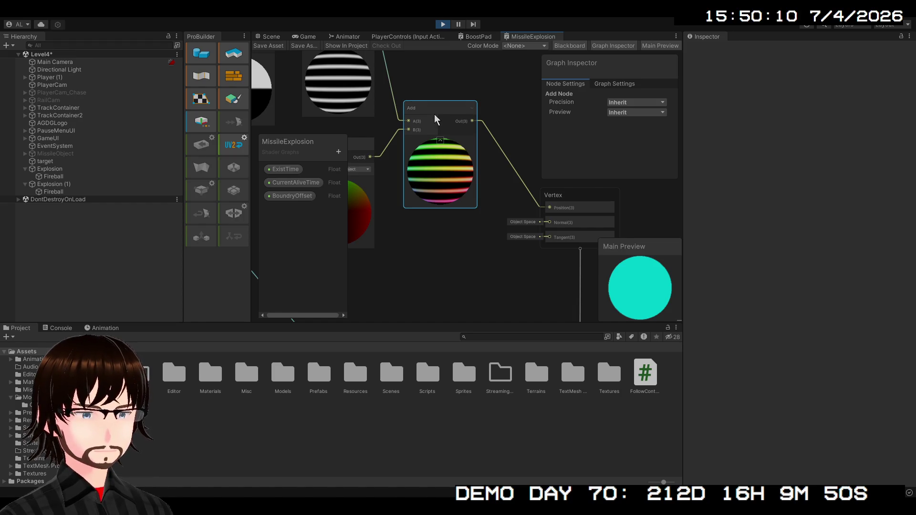
key("Delete")
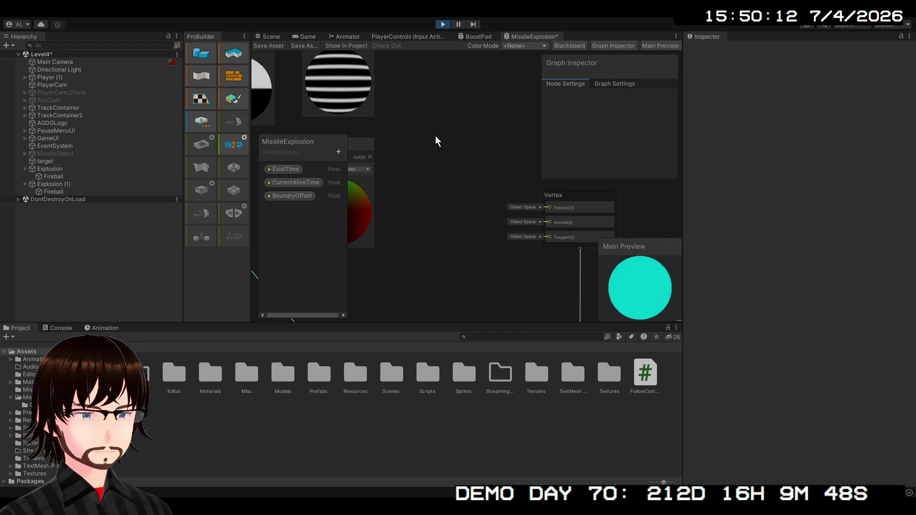
key("ctrl+v")
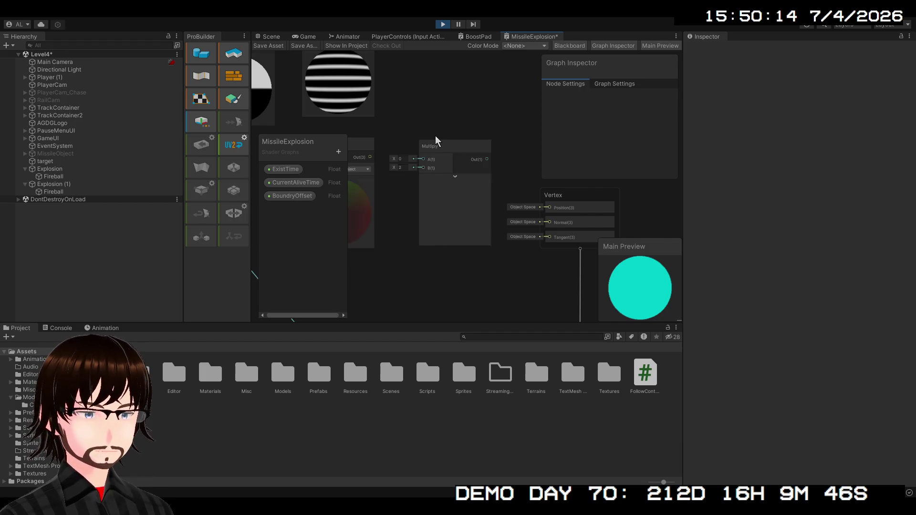
left_click_drag(453, 147, 455, 108)
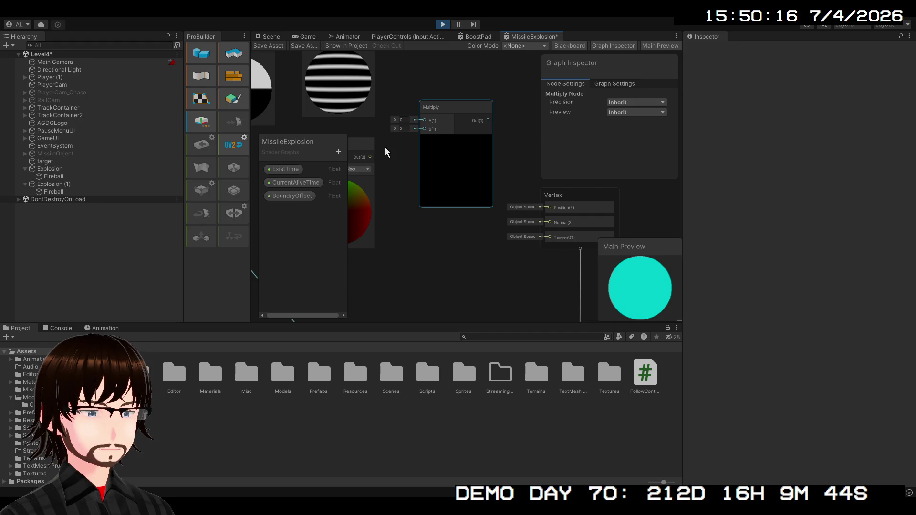
left_click_drag(375, 161, 422, 128)
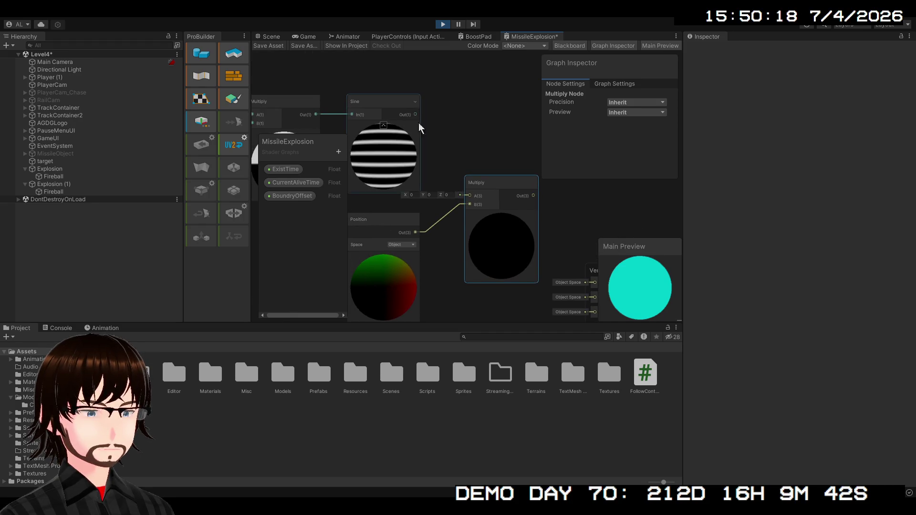
mouse_move(520, 191)
left_mouse_down()
mouse_move(427, 176)
mouse_move(500, 267)
left_mouse_up()
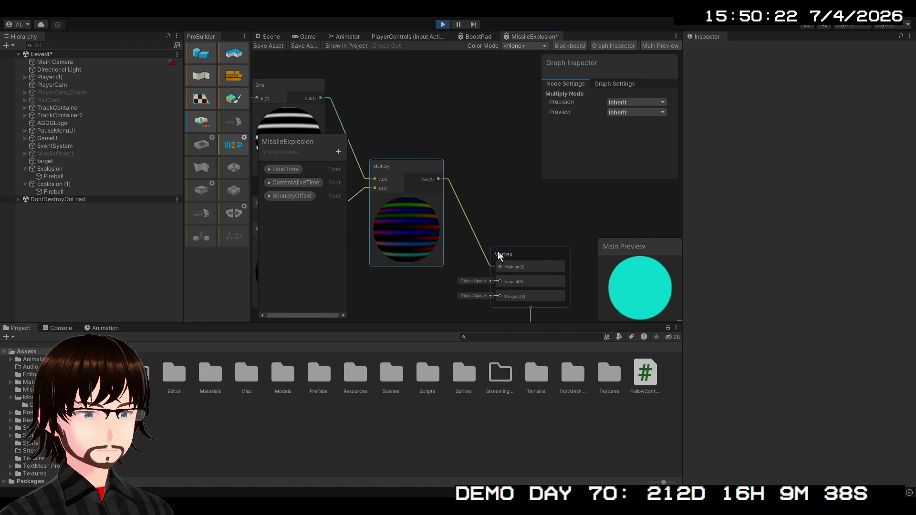
Save the Multiply version of MissileExplosion and preview it in the Scene view
left_click(269, 46)
left_click(274, 37)
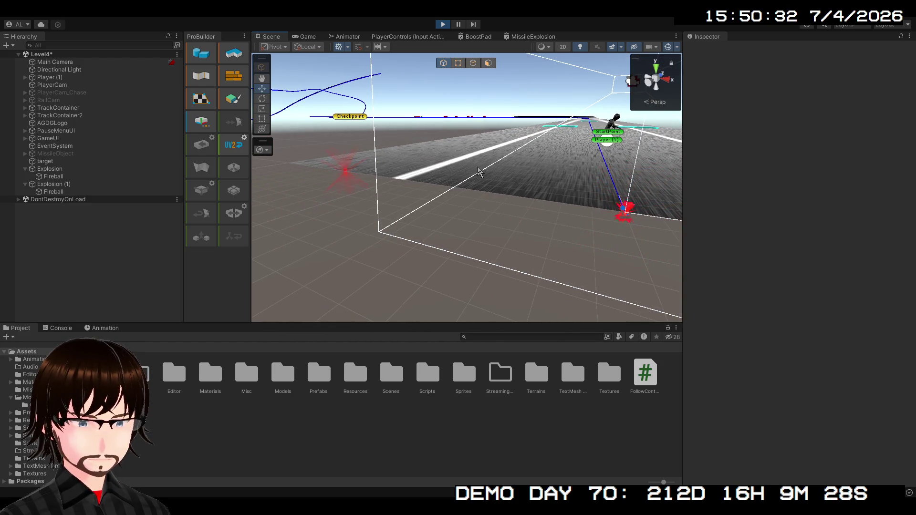
left_click(533, 37)
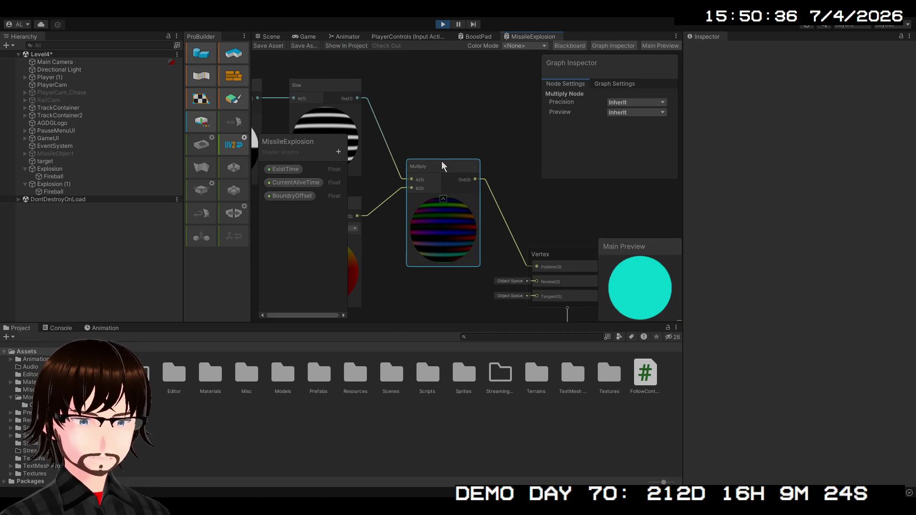
Delete the Multiply node and open the BoostPad shader graph
key("Delete")
scroll(442, 161, "down", 2)
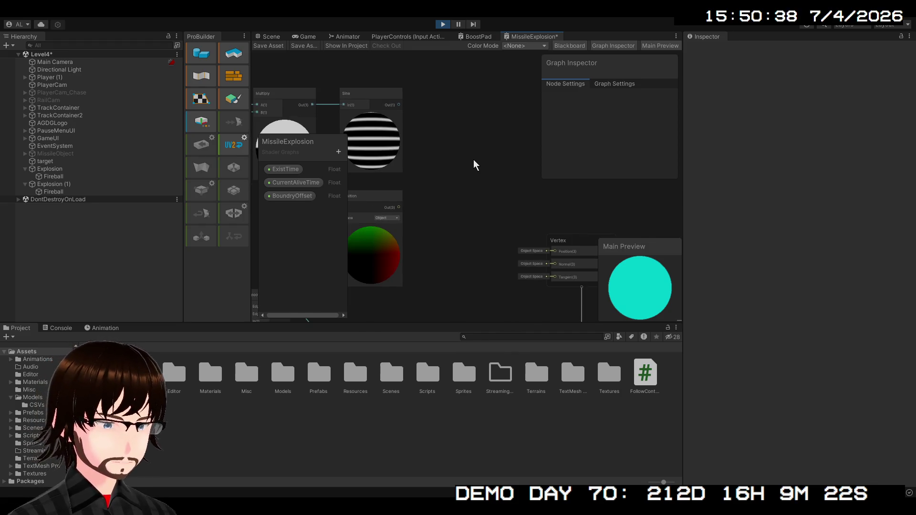
left_click_drag(474, 160, 506, 152)
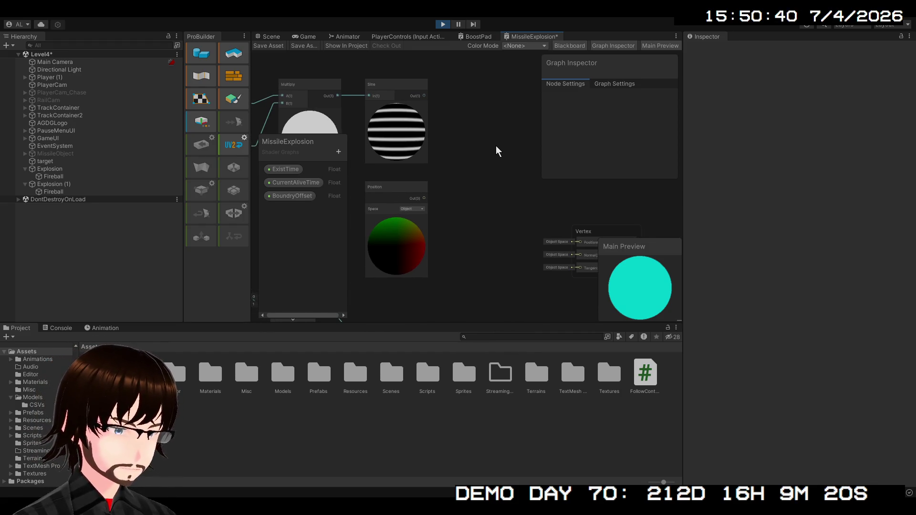
mouse_move(492, 189)
left_mouse_down()
mouse_move(491, 202)
mouse_move(489, 193)
left_mouse_up()
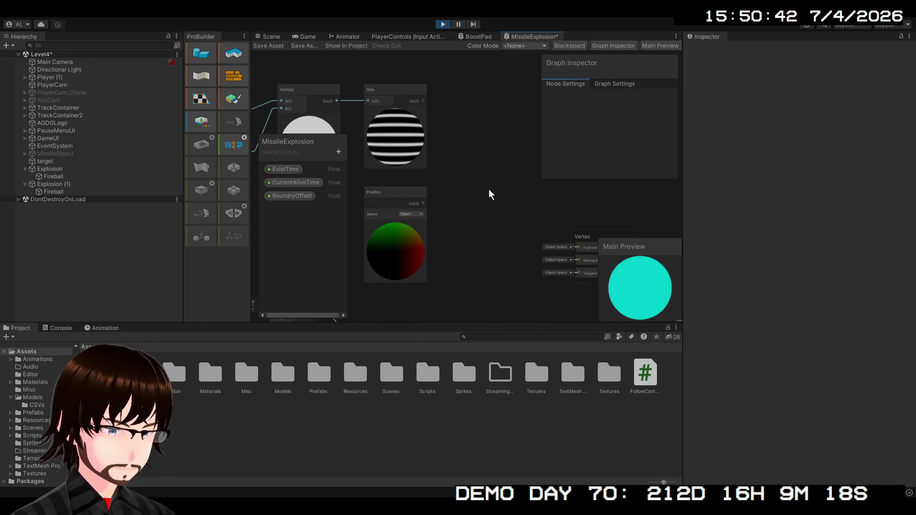
left_click(475, 37)
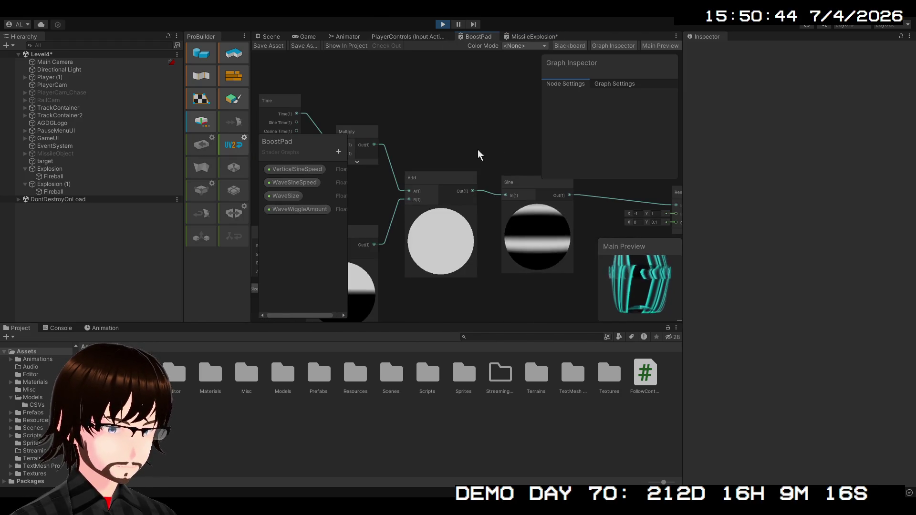
Select BoostPad's Position, Split and Combine nodes and carry them over to MissileExplosion
mouse_move(252, 185)
left_mouse_down()
mouse_move(466, 180)
mouse_move(388, 242)
mouse_move(409, 221)
mouse_move(470, 221)
mouse_move(323, 183)
mouse_move(310, 188)
mouse_move(106, 32)
mouse_move(126, 21)
mouse_move(378, 76)
mouse_move(429, 179)
mouse_move(529, 108)
mouse_move(646, 44)
mouse_move(767, 191)
mouse_move(828, 108)
mouse_move(790, 65)
mouse_move(543, 128)
mouse_move(434, 184)
mouse_move(597, 209)
mouse_move(549, 142)
mouse_move(646, 237)
mouse_move(837, 57)
mouse_move(522, 147)
mouse_move(337, 174)
mouse_move(602, 187)
mouse_move(545, 147)
mouse_move(469, 189)
left_mouse_up()
scroll(485, 231, "down", 5)
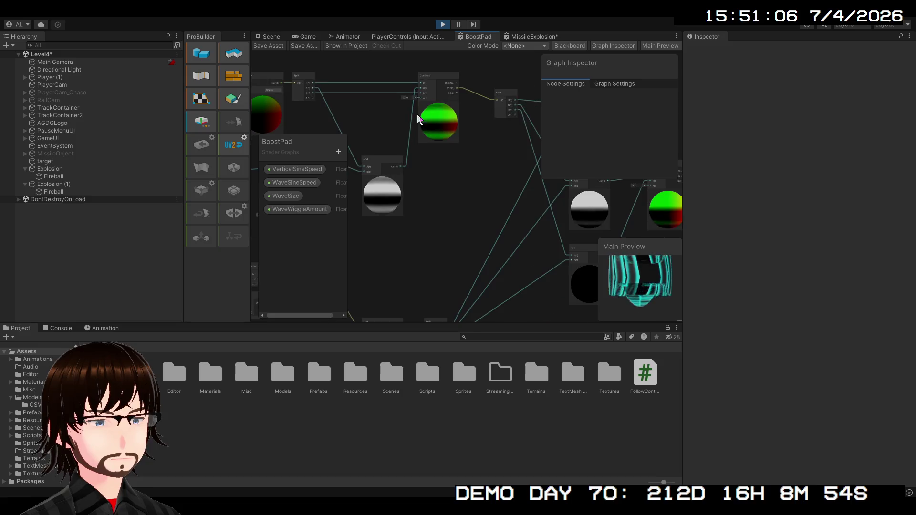
mouse_move(513, 242)
left_mouse_down()
mouse_move(537, 228)
mouse_move(473, 217)
mouse_move(459, 272)
left_mouse_up()
scroll(471, 243, "up", 3)
scroll(461, 272, "up", 2)
scroll(575, 266, "up", 2)
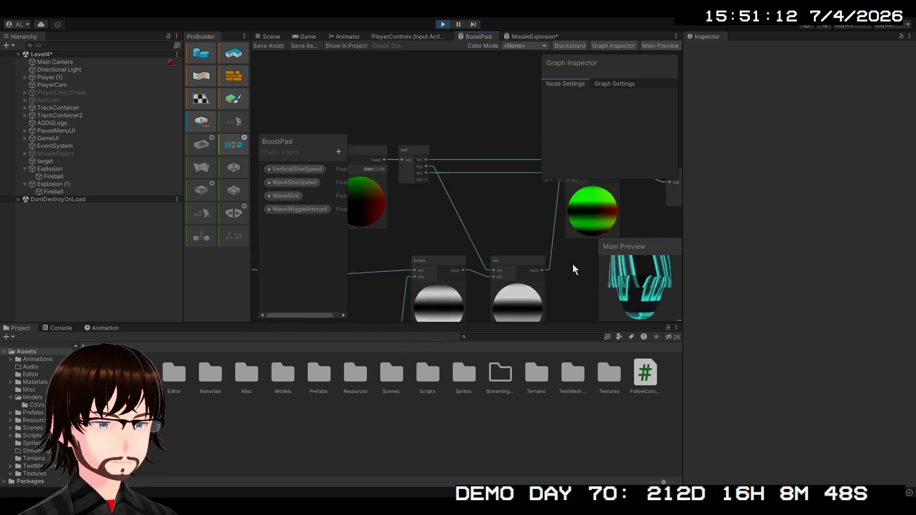
left_click_drag(491, 215, 564, 252)
scroll(562, 249, "down", 3)
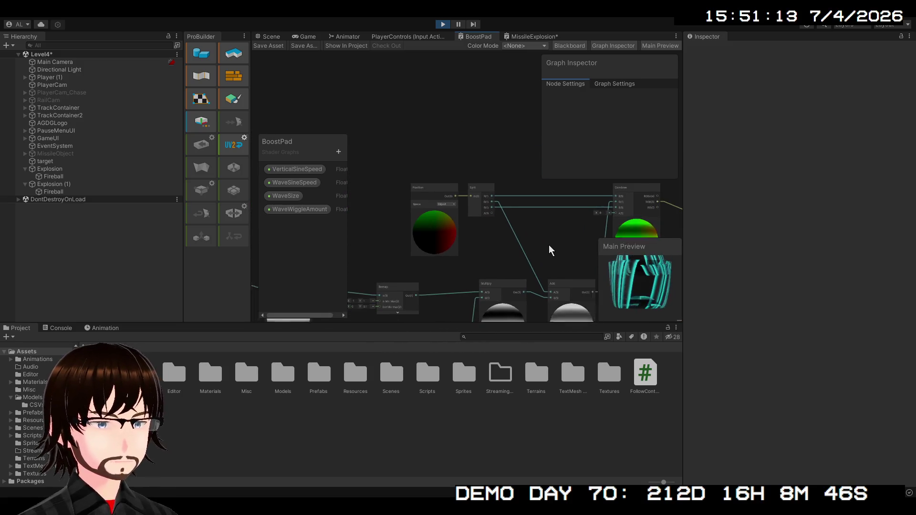
left_click(393, 184)
left_click(449, 187, "shift")
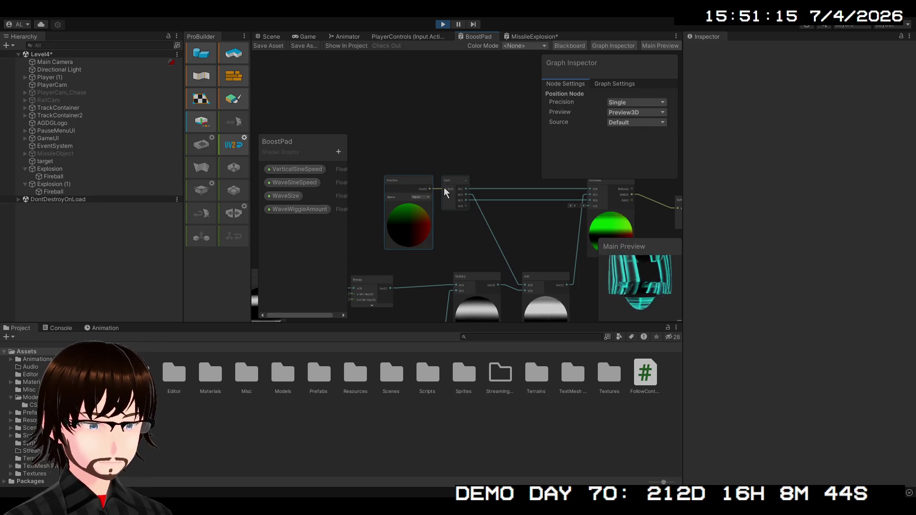
left_click_drag(536, 235, 441, 250)
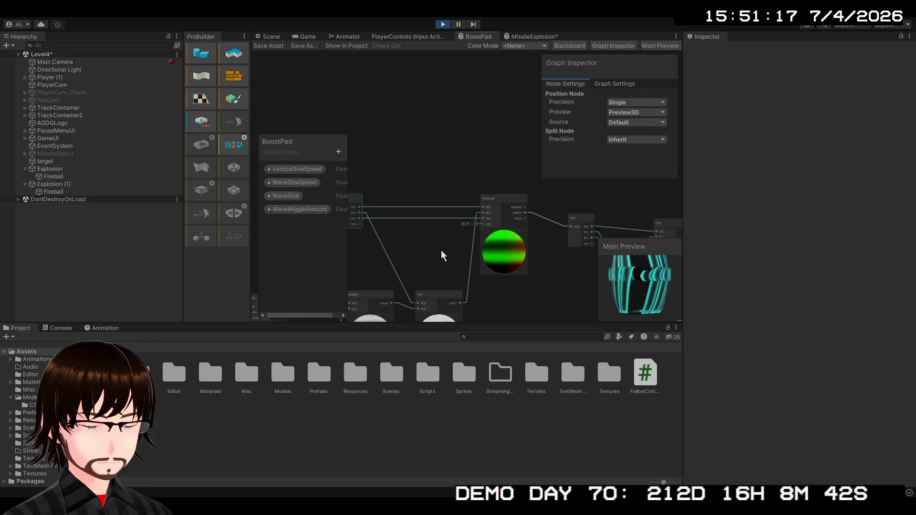
left_click(504, 203, "shift")
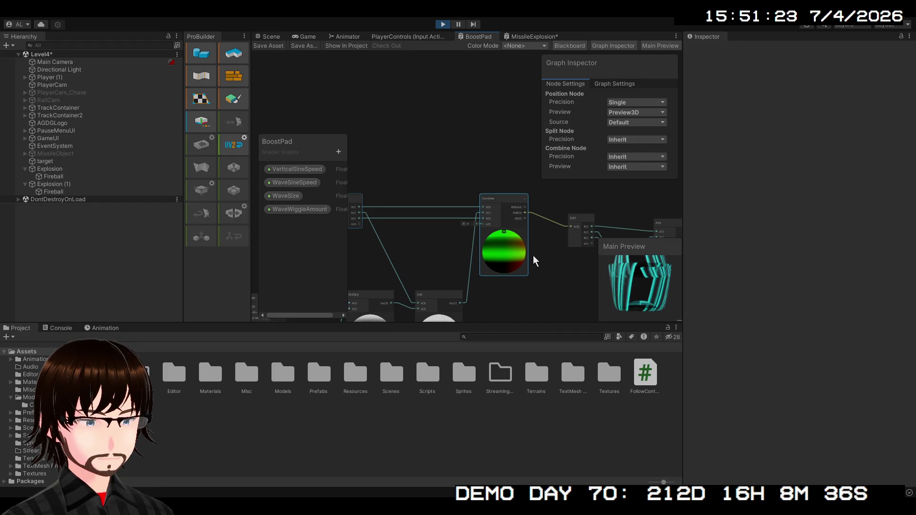
left_click(533, 38)
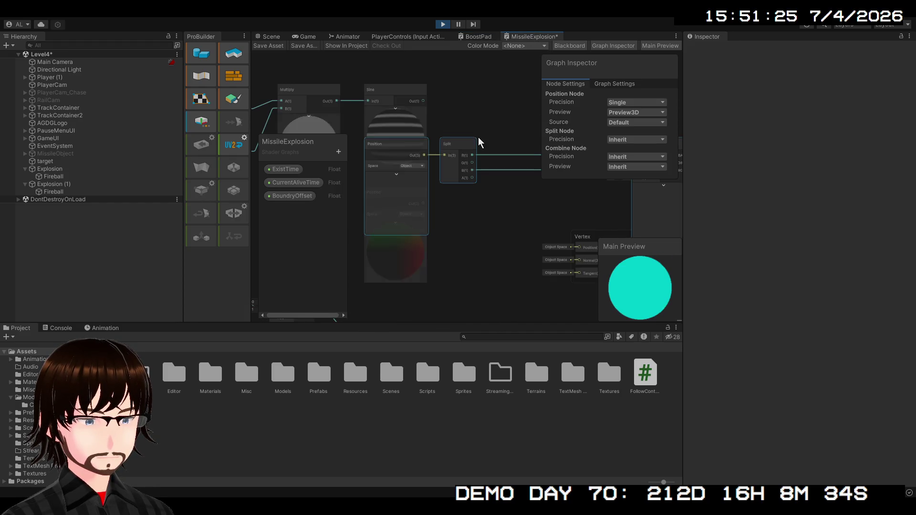
left_click(425, 275)
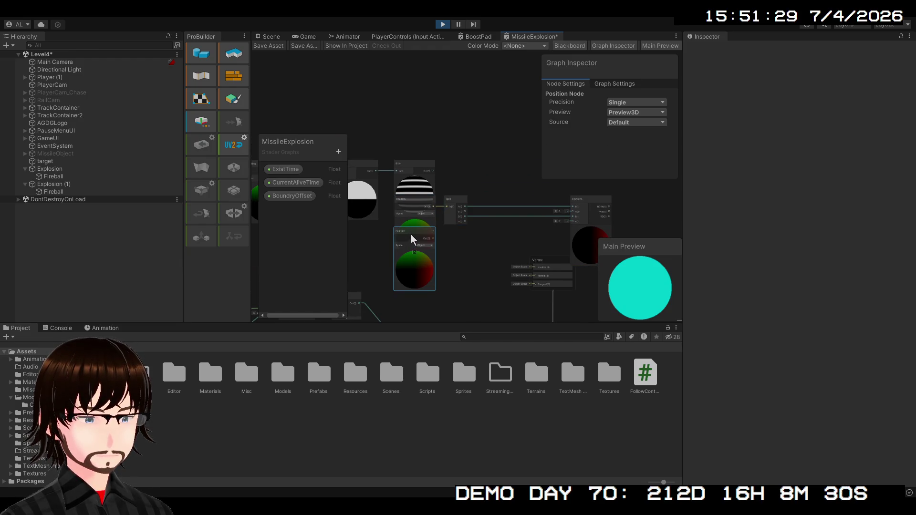
key("Delete")
left_click(414, 206)
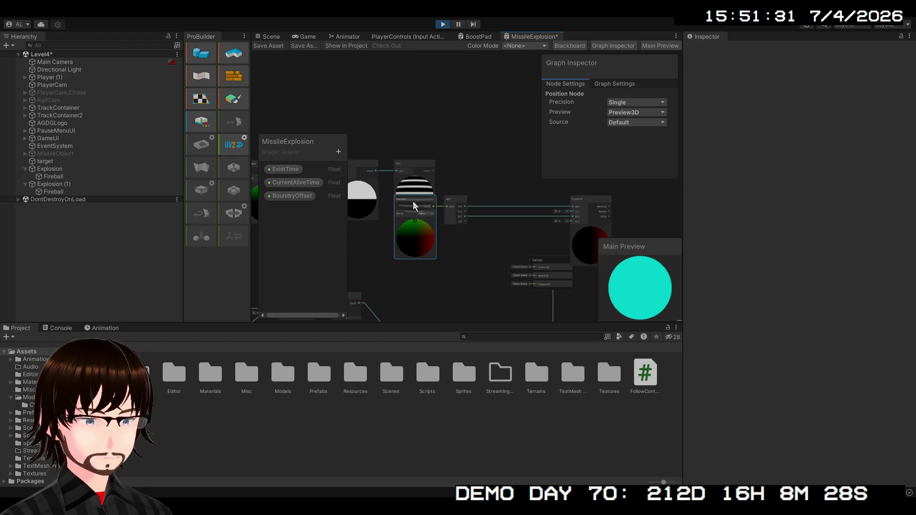
left_click(591, 204, "shift")
mouse_move(591, 205)
left_mouse_down()
mouse_move(466, 234)
mouse_move(483, 231)
mouse_move(486, 248)
left_mouse_up()
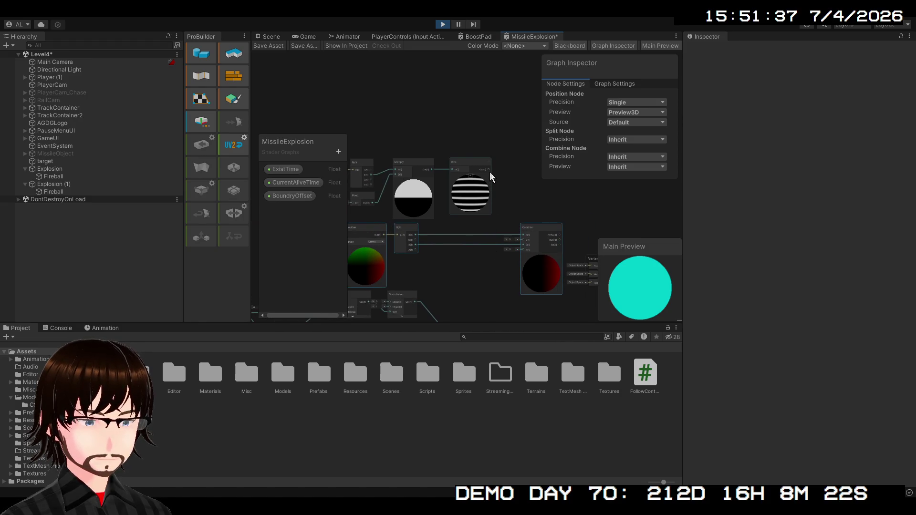
mouse_move(489, 170)
left_mouse_down()
mouse_move(512, 242)
mouse_move(522, 244)
mouse_move(563, 203)
mouse_move(541, 239)
mouse_move(580, 262)
mouse_move(499, 183)
left_mouse_up()
scroll(500, 271, "down", 2)
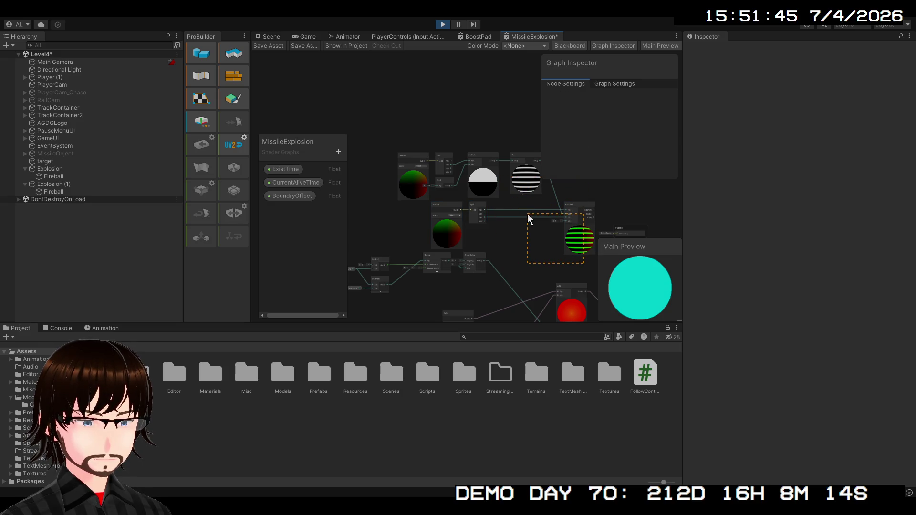
left_click_drag(528, 217, 530, 220)
mouse_move(606, 191)
left_mouse_down()
mouse_move(579, 200)
mouse_move(402, 200)
left_mouse_up()
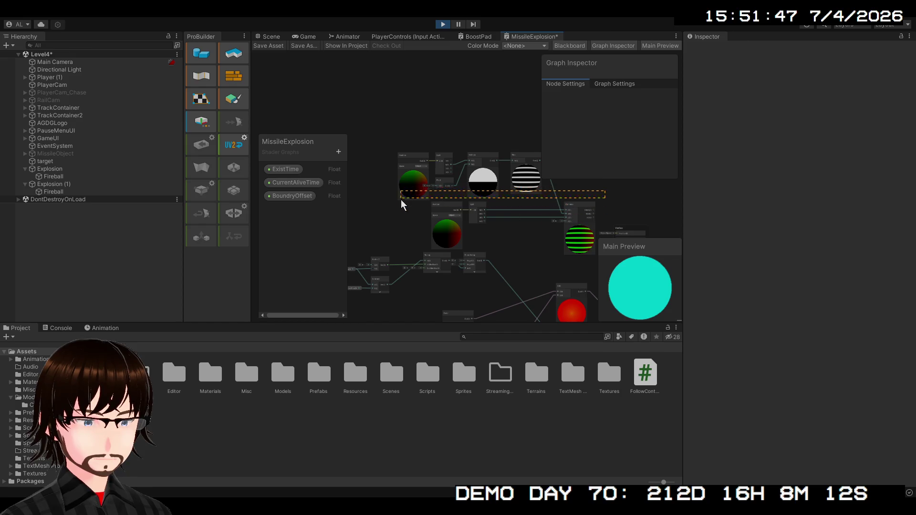
left_click_drag(408, 235, 410, 232)
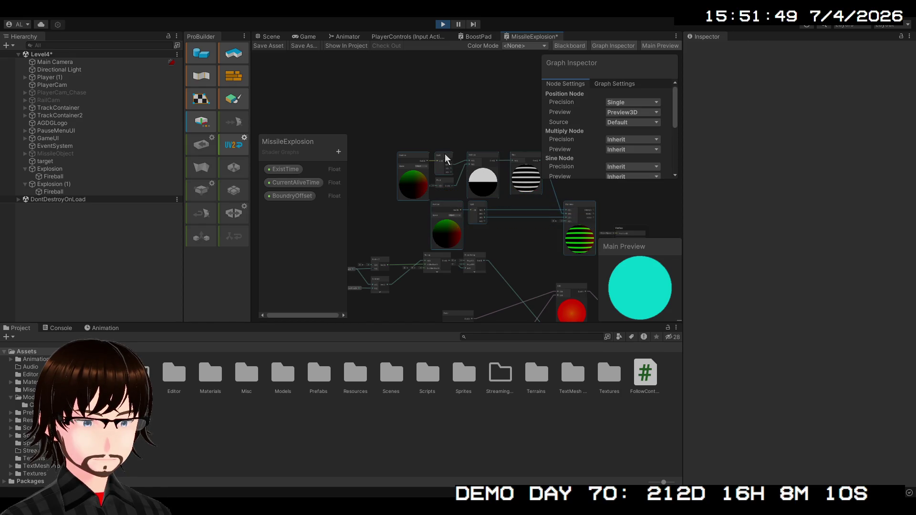
mouse_move(485, 158)
left_mouse_down()
mouse_move(460, 135)
mouse_move(432, 135)
left_mouse_up()
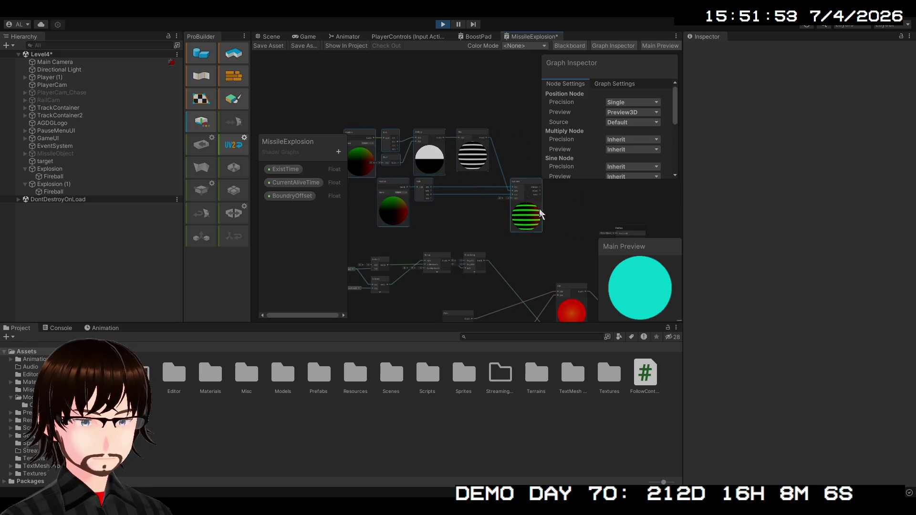
scroll(559, 244, "up", 3)
mouse_move(540, 218)
left_mouse_down()
mouse_move(495, 254)
mouse_move(413, 199)
left_mouse_up()
scroll(413, 167, "up", 2)
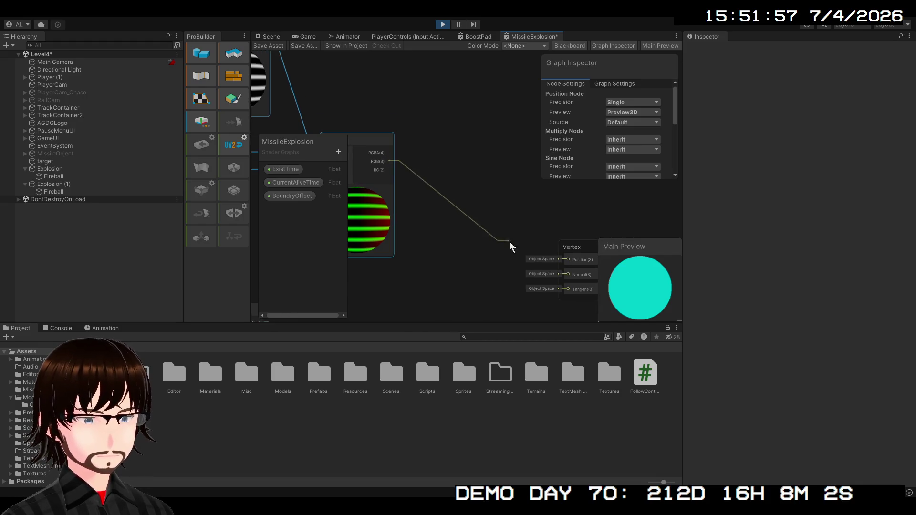
left_click_drag(509, 244, 561, 259)
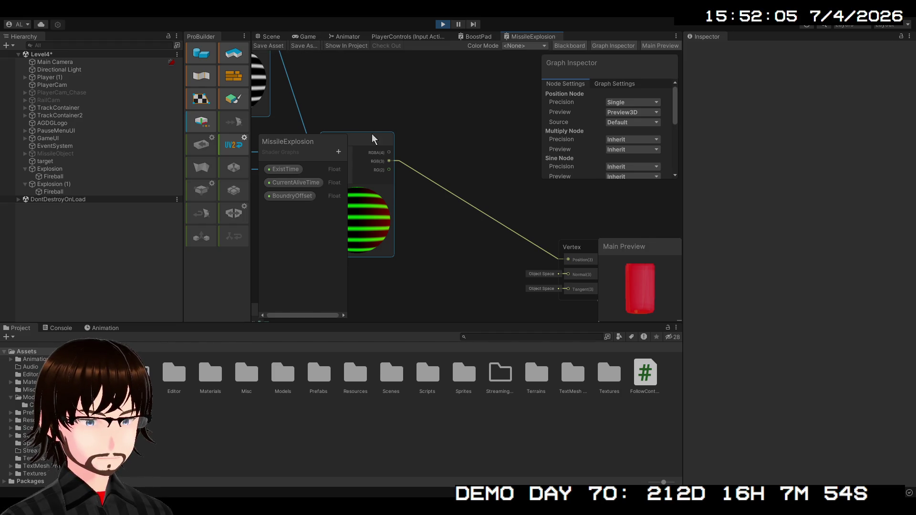
left_click_drag(372, 138, 642, 199)
mouse_move(524, 222)
left_mouse_down()
mouse_move(675, 242)
mouse_move(563, 170)
mouse_move(387, 252)
mouse_move(391, 240)
left_mouse_up()
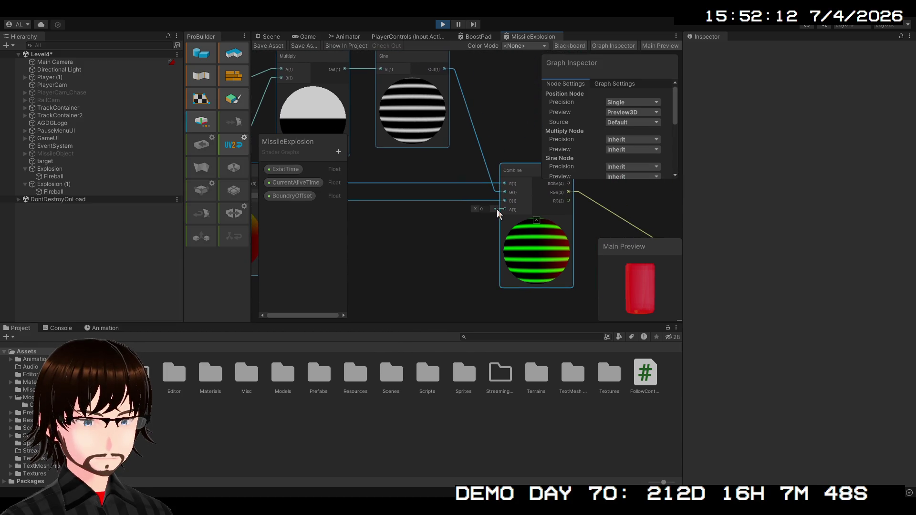
mouse_move(462, 233)
left_mouse_down()
mouse_move(323, 228)
mouse_move(309, 205)
left_mouse_up()
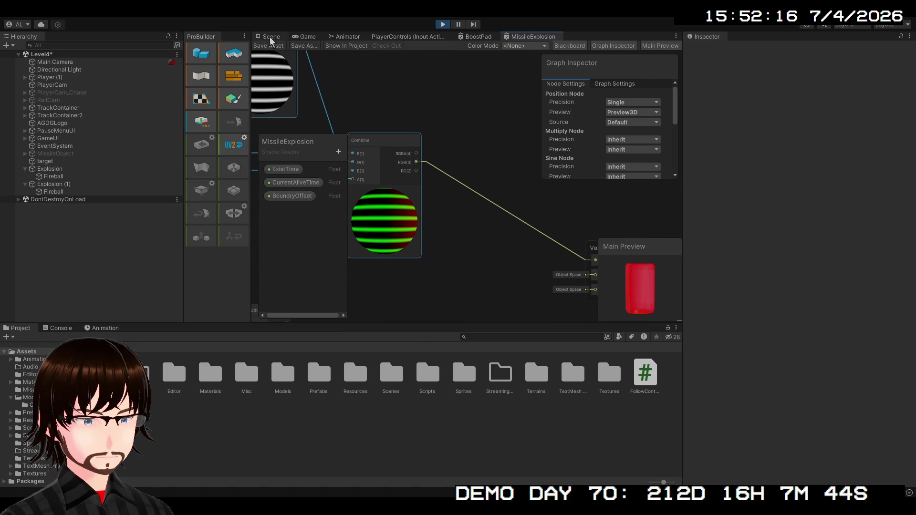
Show the Scene view with the Move tool and select the left fireball explosion
left_click(270, 37)
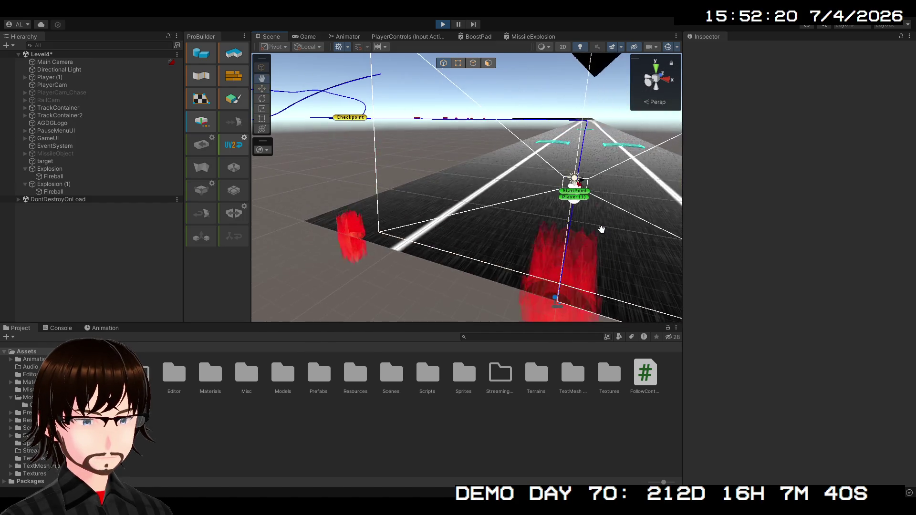
key("w")
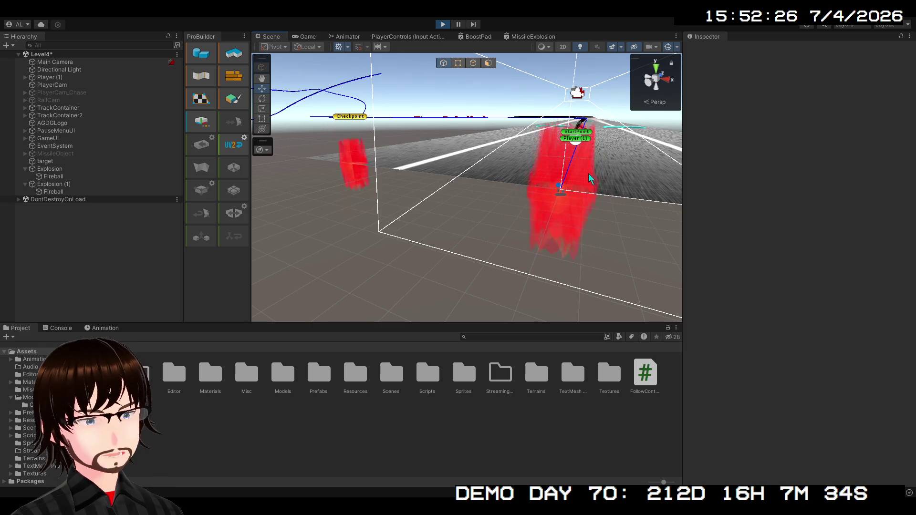
mouse_move(590, 176)
left_mouse_down()
mouse_move(572, 226)
mouse_move(568, 198)
left_mouse_up()
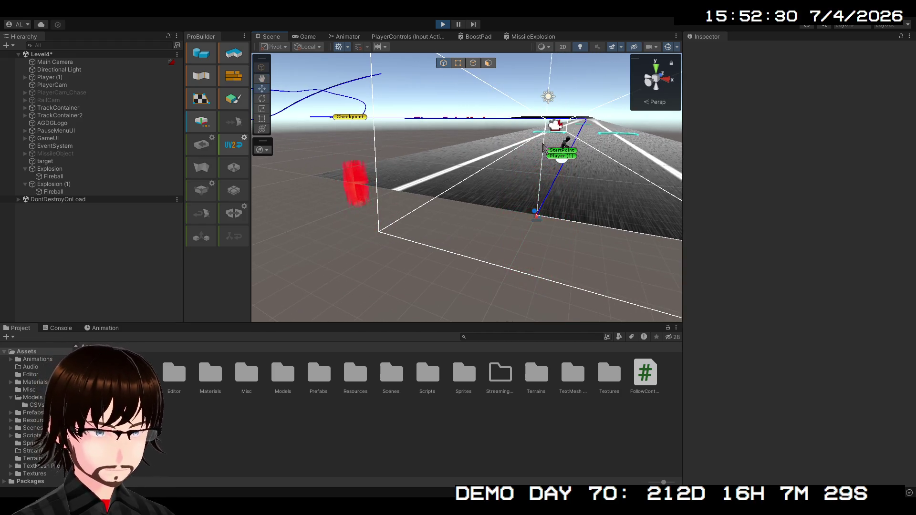
left_click(361, 191)
left_click(377, 251)
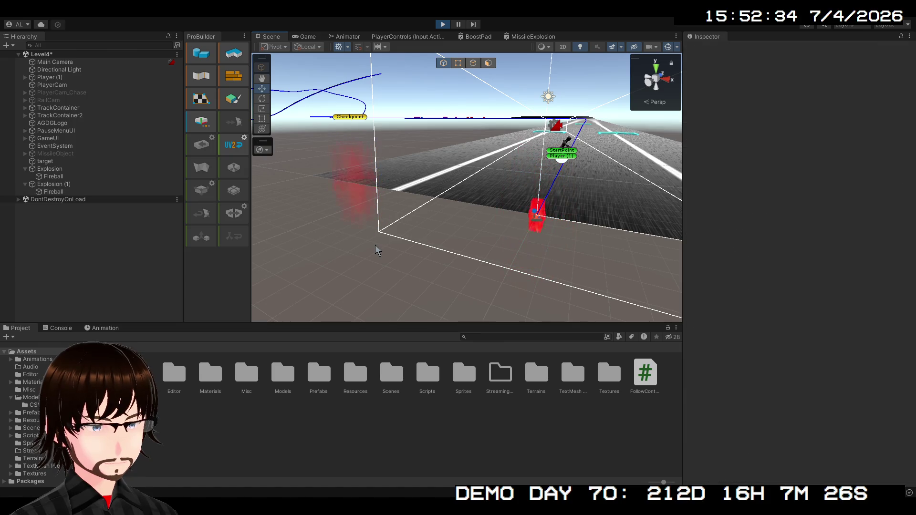
Set the Float node's X value to 10 and compare the explosion in the Scene view
left_click(520, 36)
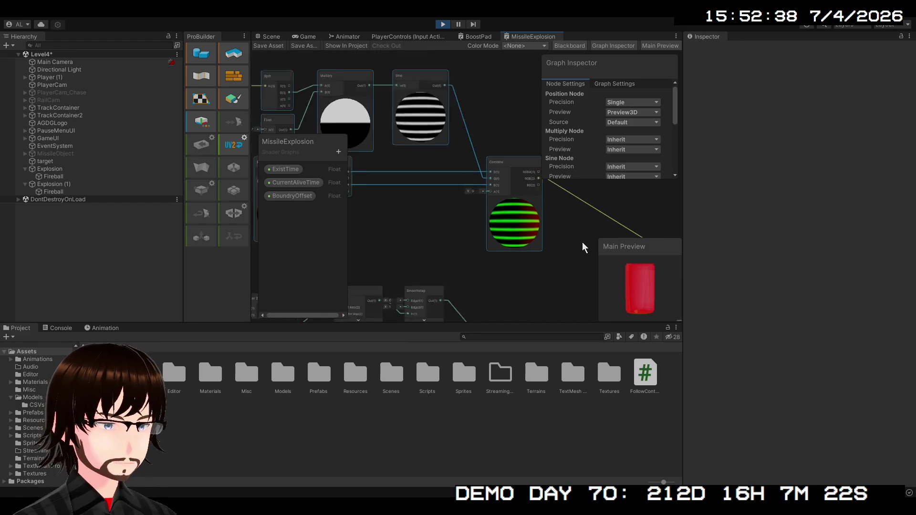
scroll(582, 242, "down", 2)
scroll(524, 228, "up", 2)
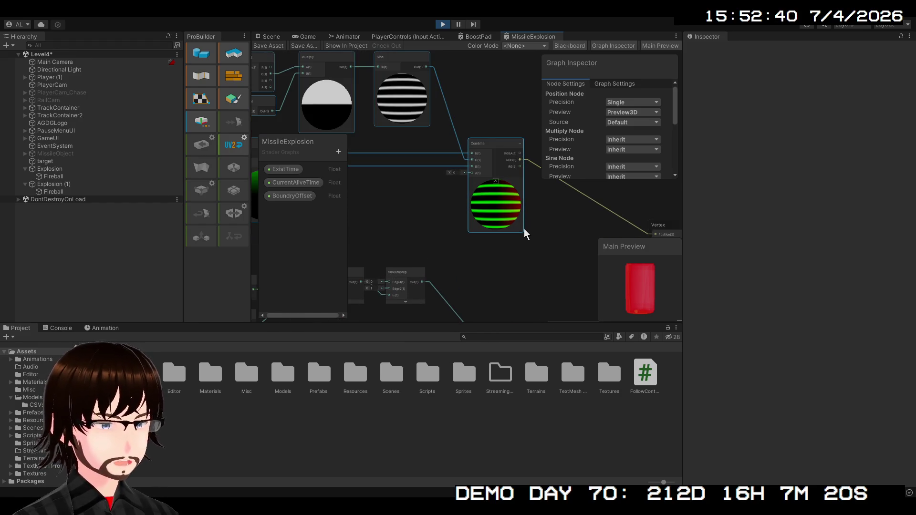
mouse_move(524, 230)
left_mouse_down()
mouse_move(583, 248)
mouse_move(594, 285)
mouse_move(701, 305)
left_mouse_up()
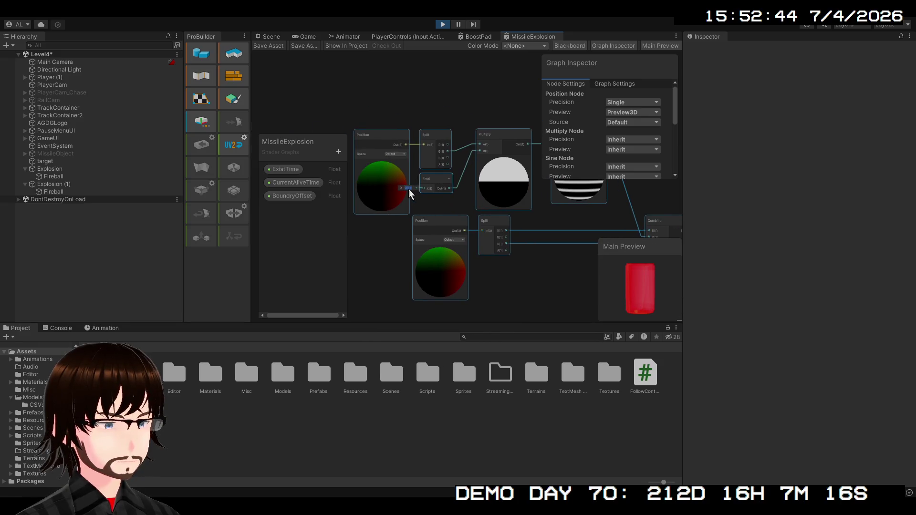
scroll(410, 193, "up", 4)
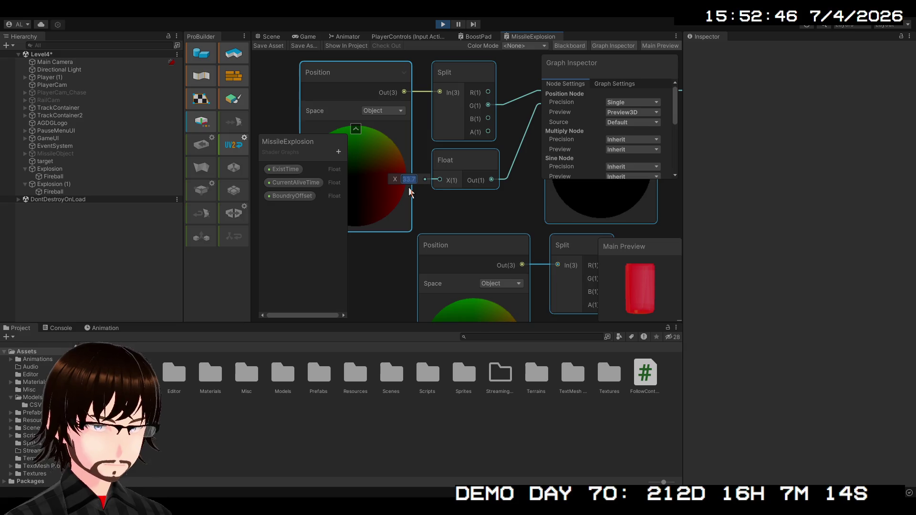
type("10")
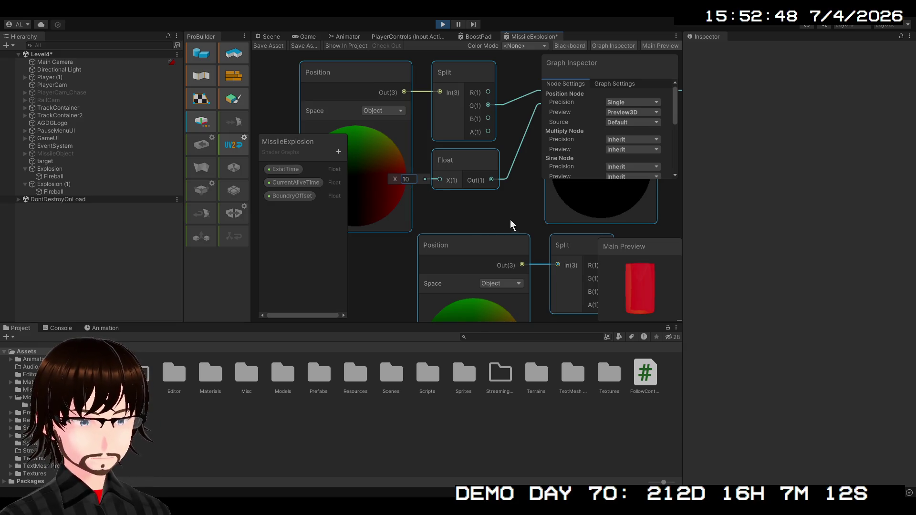
scroll(511, 220, "down", 3)
left_click_drag(576, 216, 414, 204)
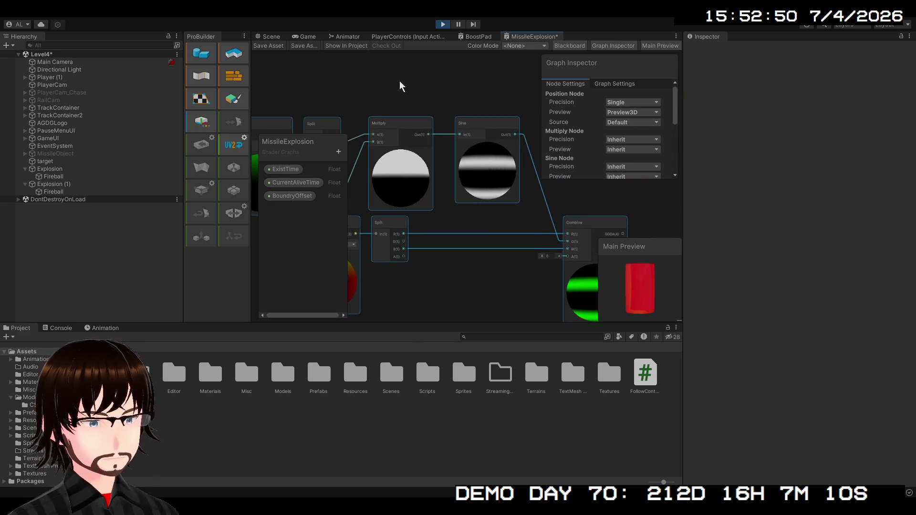
left_click(271, 37)
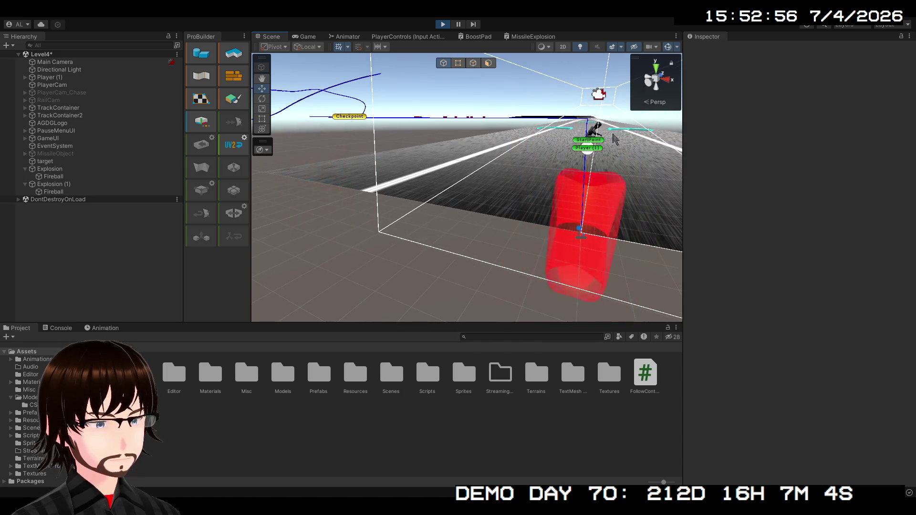
left_click(534, 37)
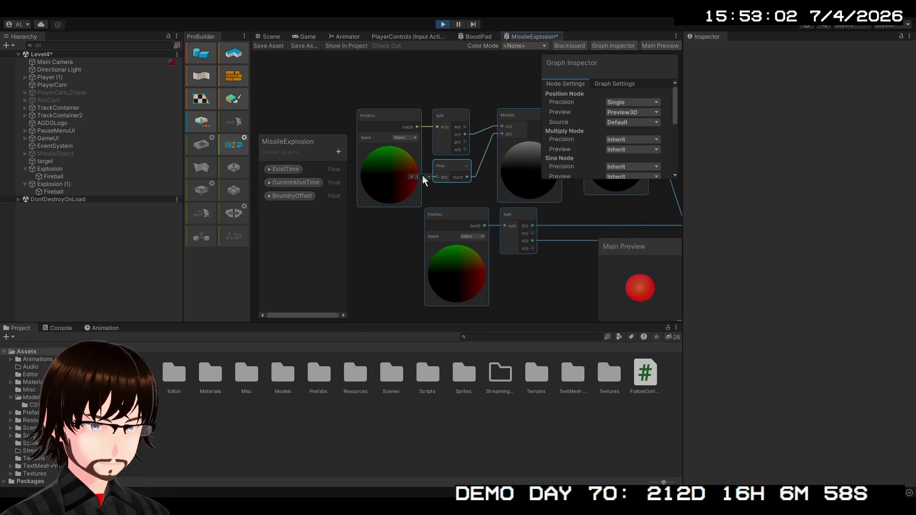
scroll(425, 180, "down", 2)
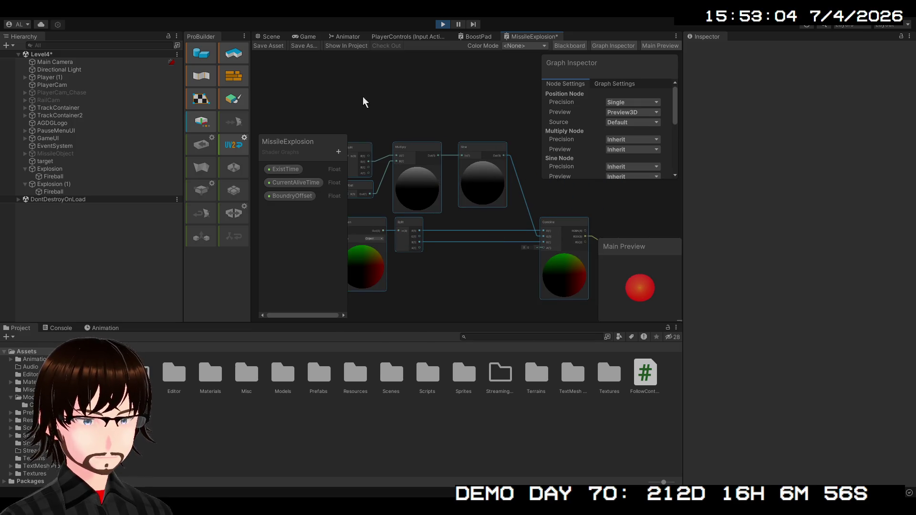
left_click(272, 37)
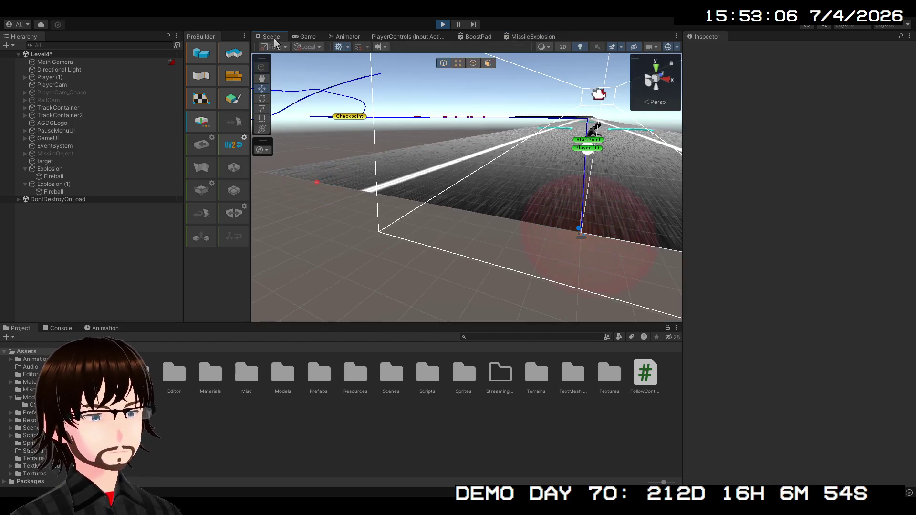
left_click(534, 37)
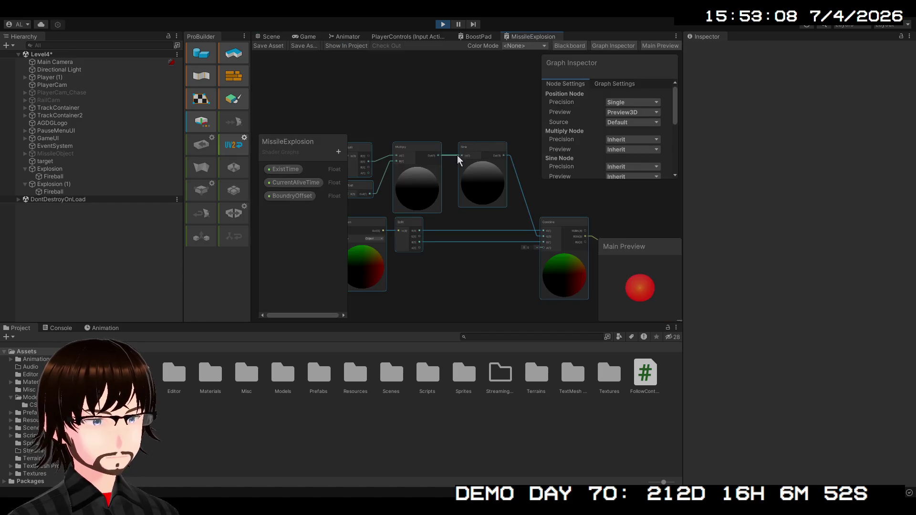
Lower the Float to 2 and recheck the stretched fireballs in the scene
scroll(376, 209, "up", 3)
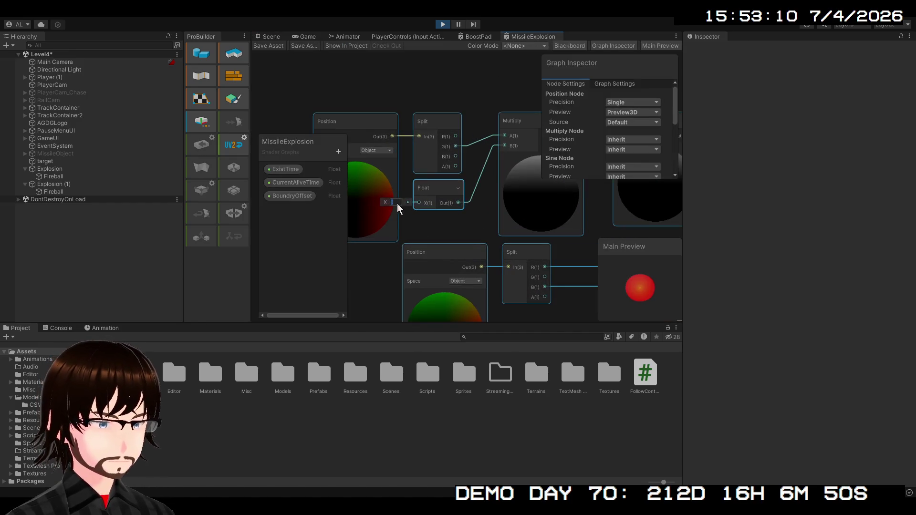
type("2")
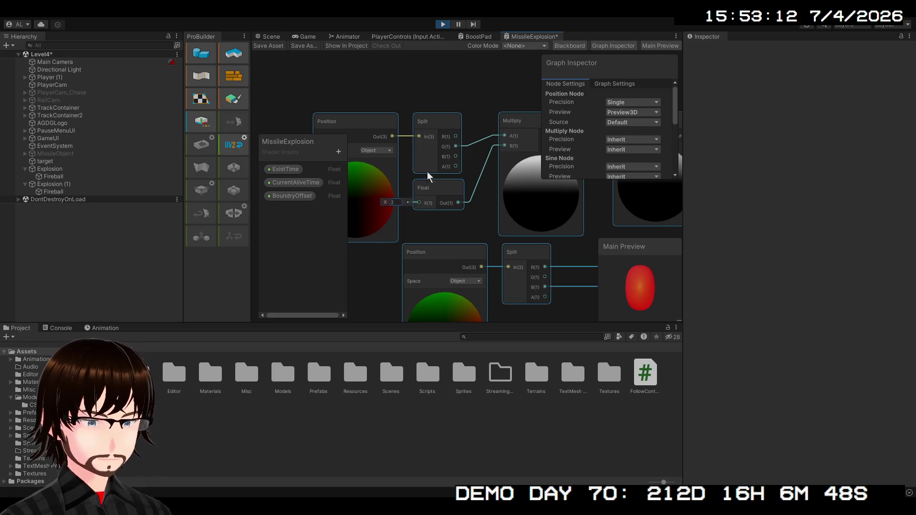
left_click(271, 37)
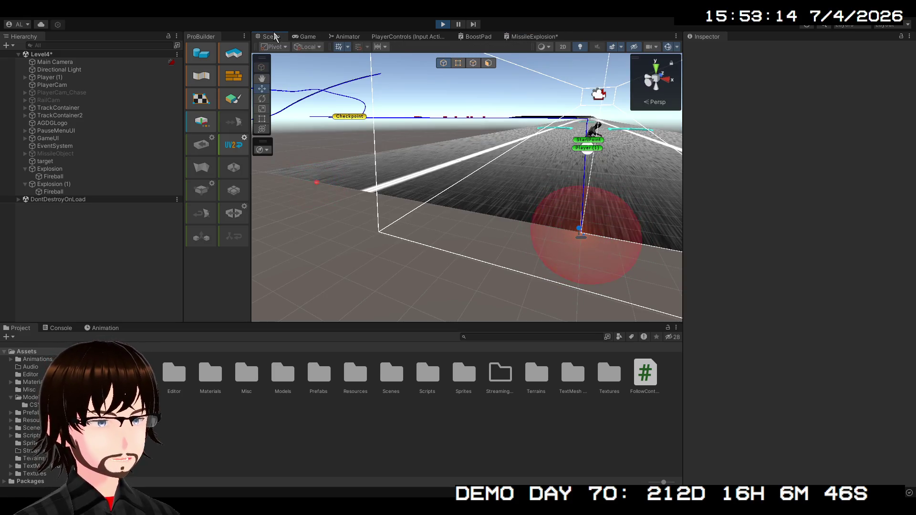
left_click(534, 37)
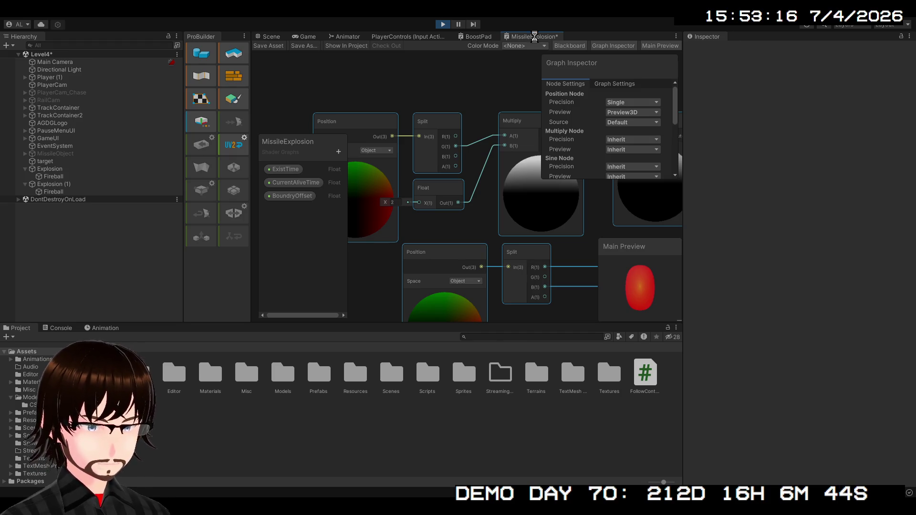
left_click(272, 37)
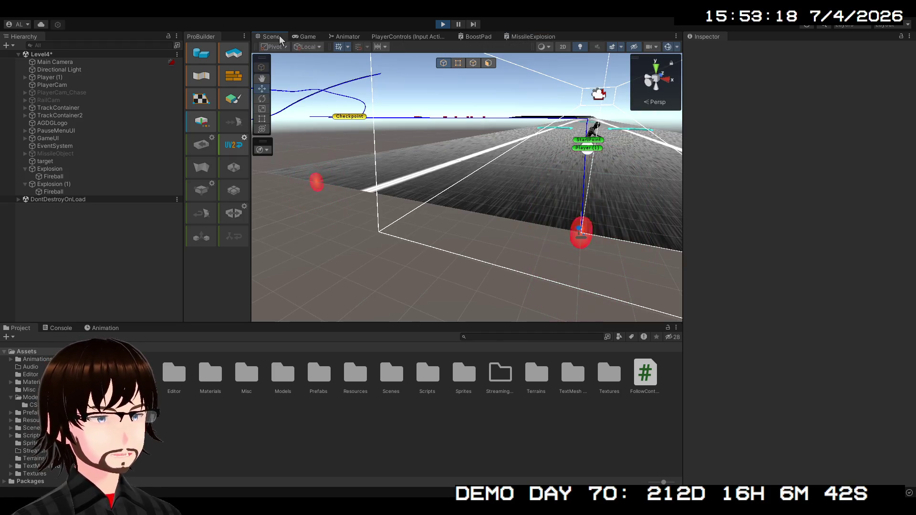
left_click(533, 37)
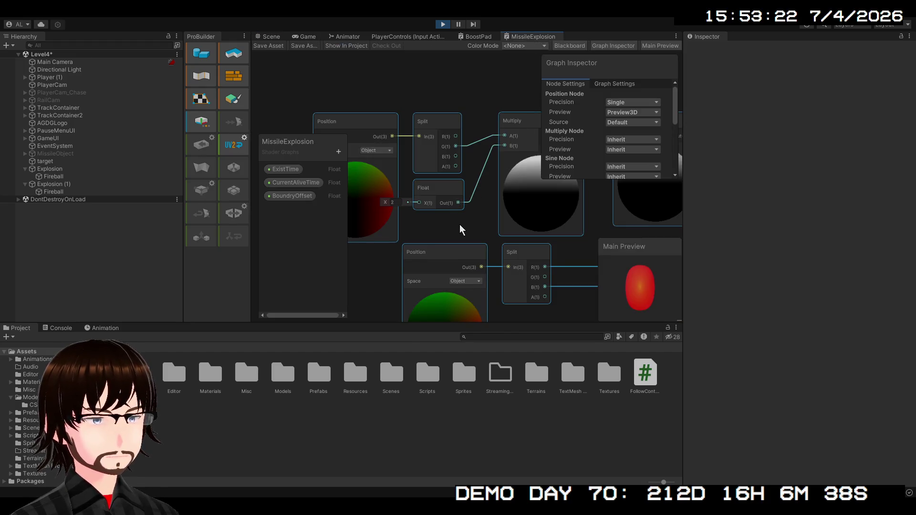
left_click_drag(460, 225, 441, 250)
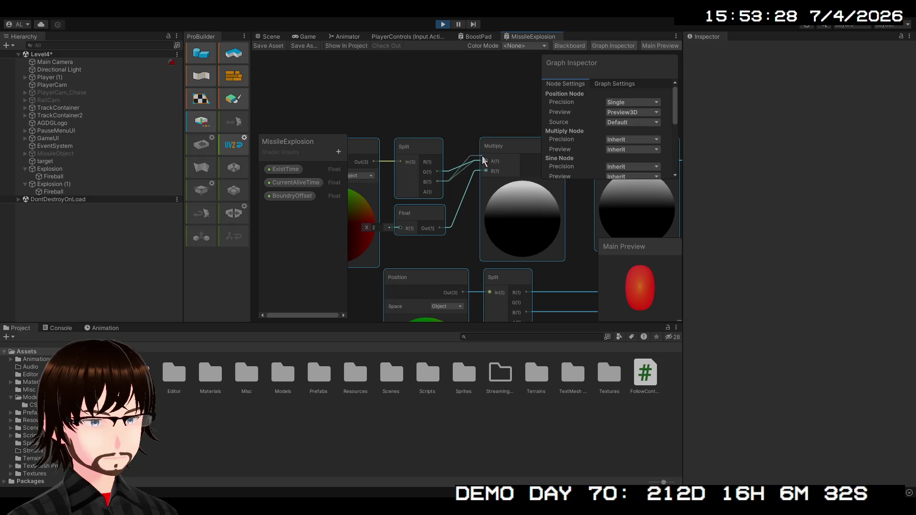
Feed Split B into Multiply A and set the Float node's X value to 10
left_click_drag(485, 163, 485, 163)
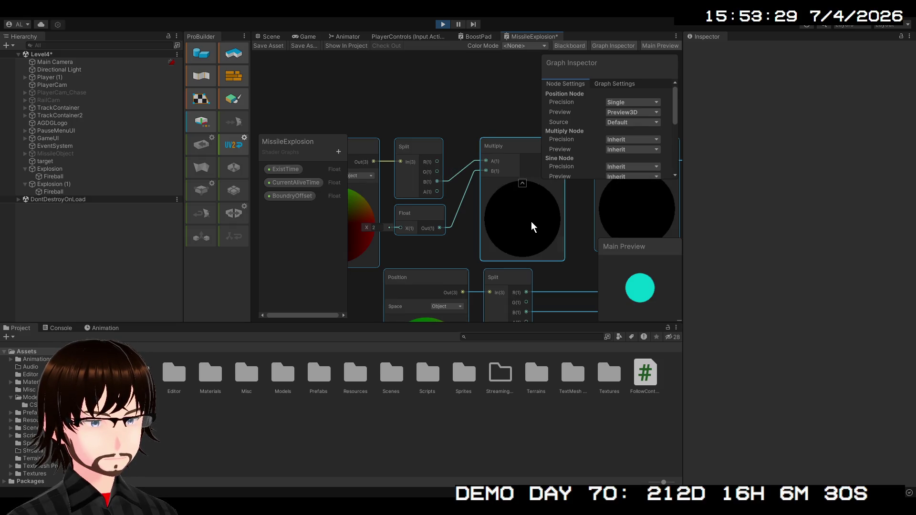
scroll(532, 228, "down", 2)
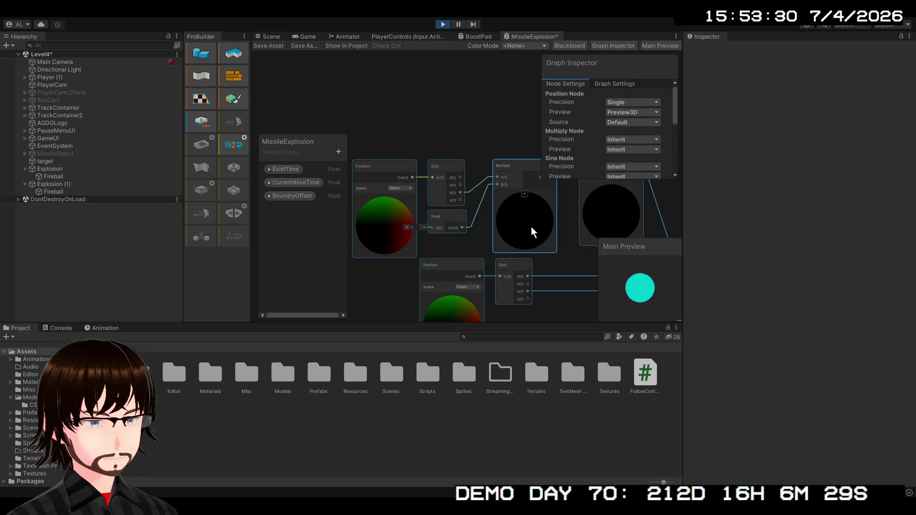
left_click(410, 231)
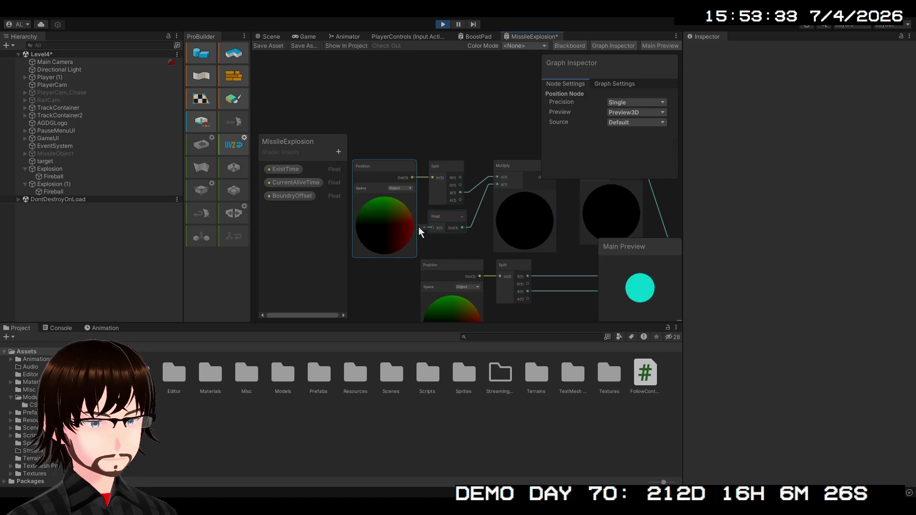
left_click(426, 229)
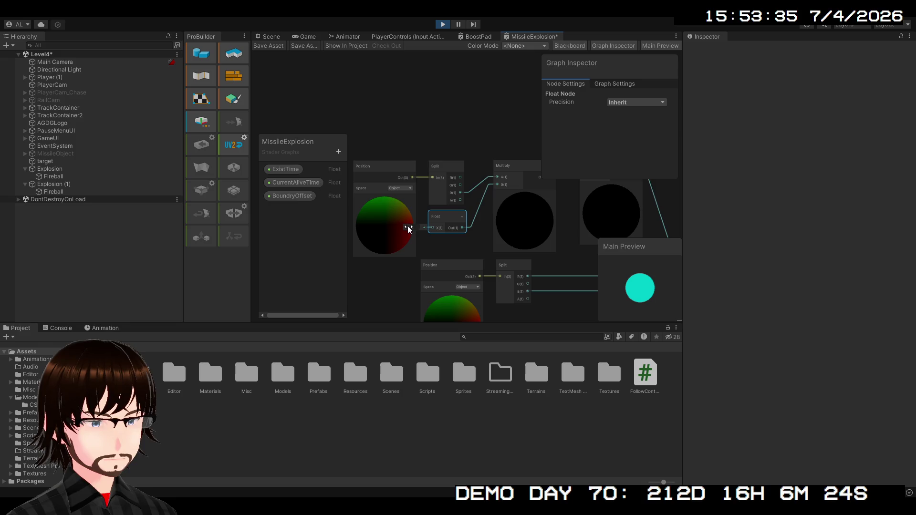
mouse_move(408, 229)
left_mouse_down()
mouse_move(562, 241)
mouse_move(775, 238)
mouse_move(98, 239)
mouse_move(368, 241)
mouse_move(420, 258)
mouse_move(600, 258)
mouse_move(469, 256)
mouse_move(578, 253)
mouse_move(495, 258)
left_mouse_up()
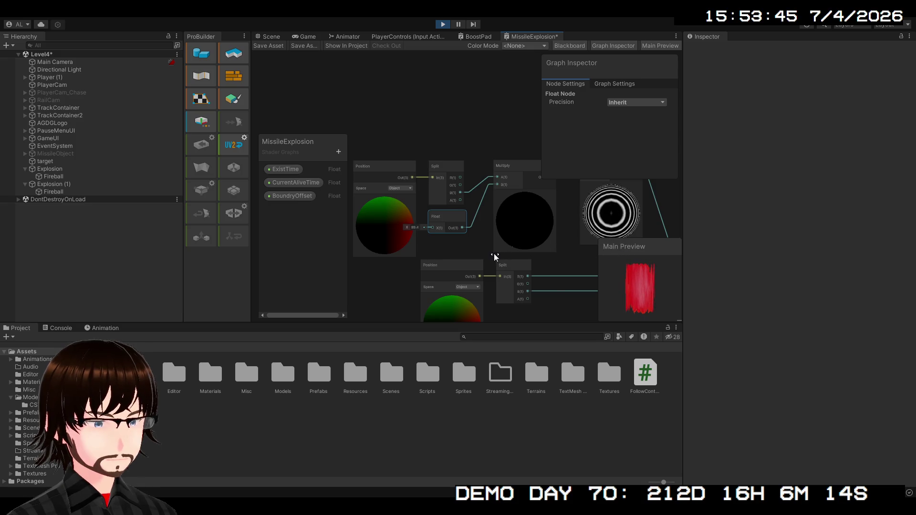
scroll(420, 244, "up", 3)
left_click(415, 215)
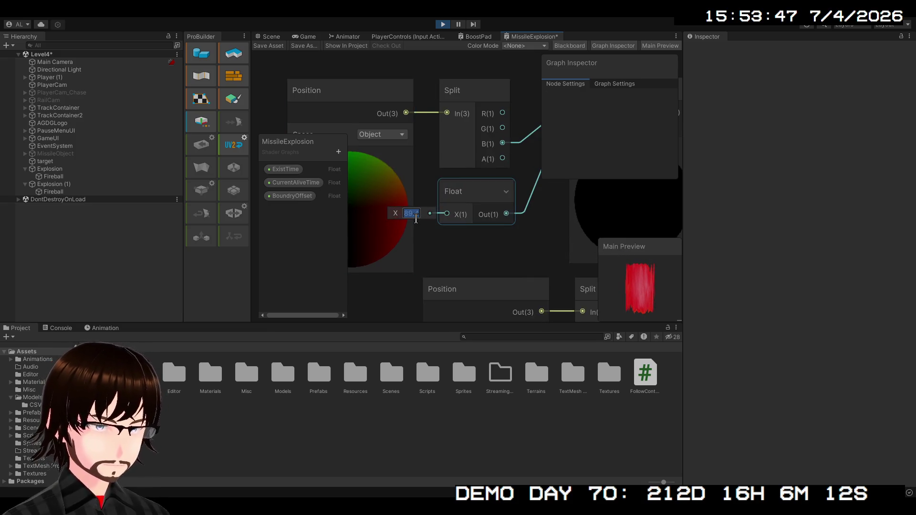
type("10")
scroll(557, 241, "down", 5)
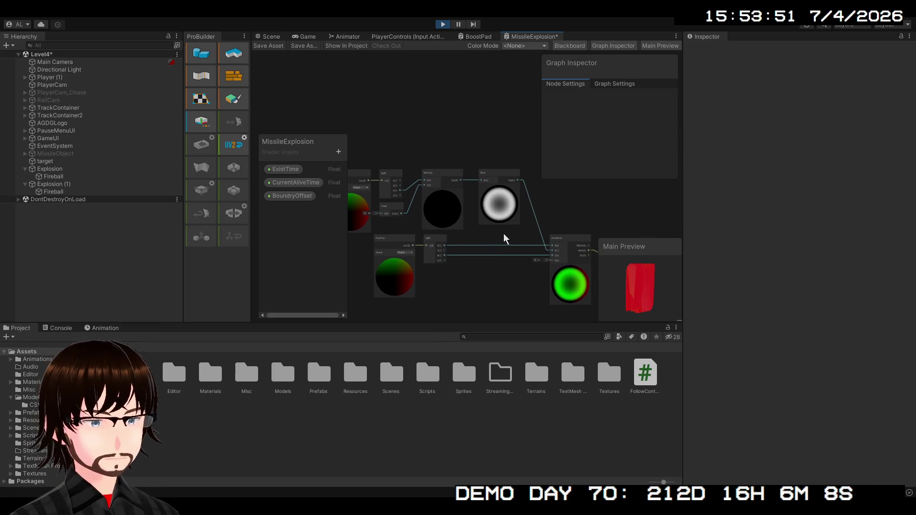
scroll(520, 248, "up", 2)
Route Sine into Combine's B input and Split G into Combine G, then view the scene
left_click_drag(508, 239, 370, 192)
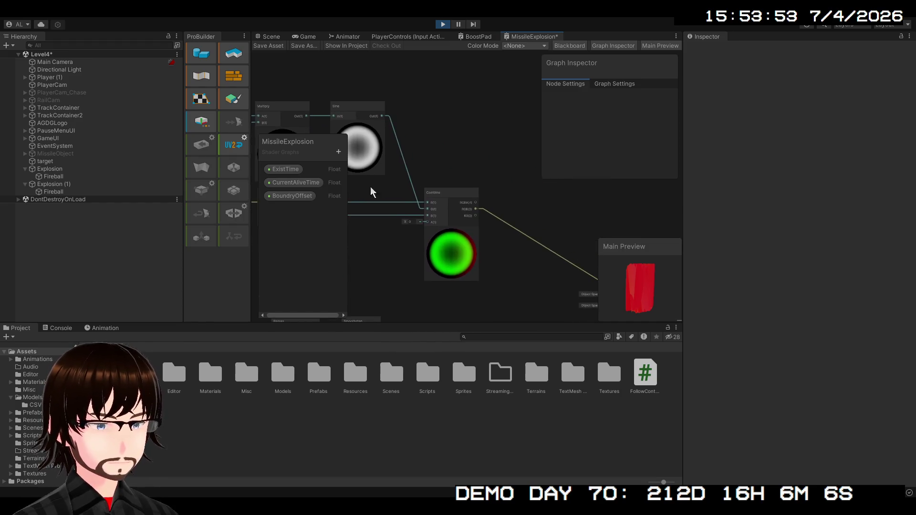
scroll(494, 247, "down", 3)
scroll(547, 251, "up", 4)
left_click_drag(481, 241, 556, 265)
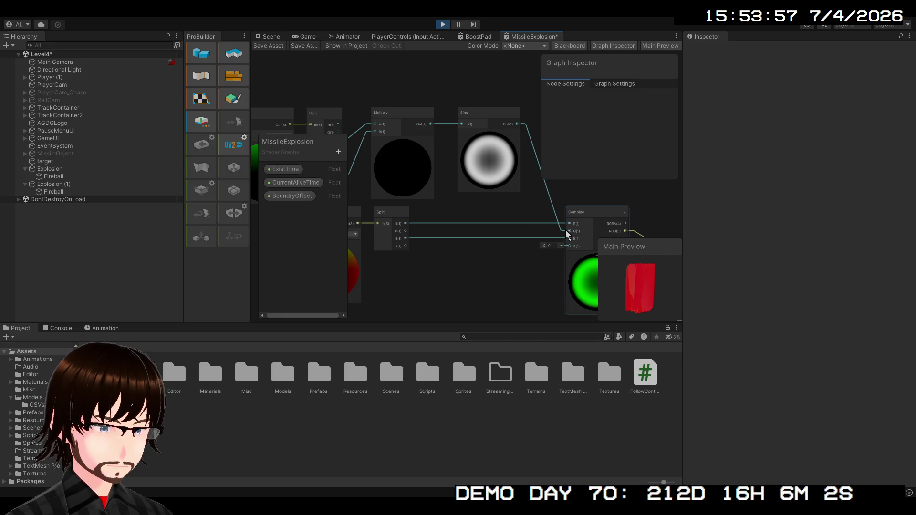
mouse_move(564, 234)
left_mouse_down()
mouse_move(549, 242)
mouse_move(569, 238)
left_mouse_up()
mouse_move(406, 231)
left_mouse_down()
mouse_move(566, 239)
mouse_move(571, 232)
mouse_move(381, 167)
left_mouse_up()
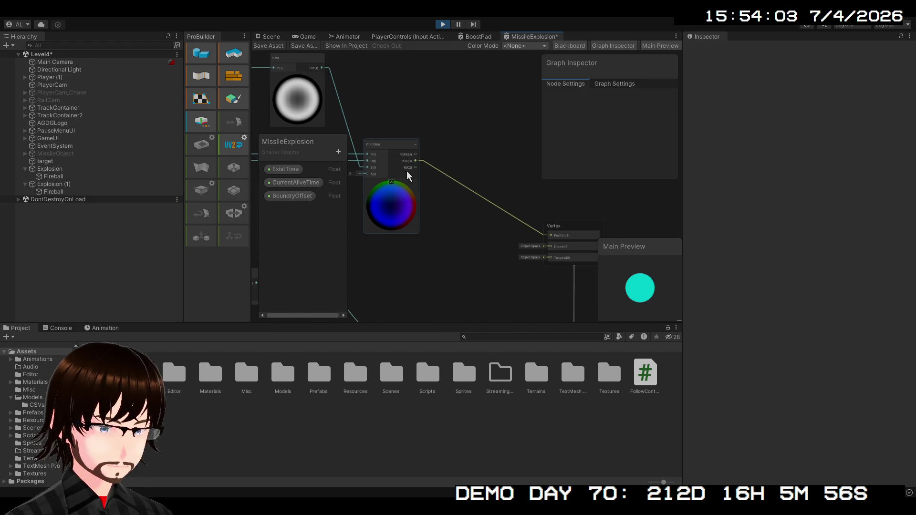
scroll(482, 174, "down", 1)
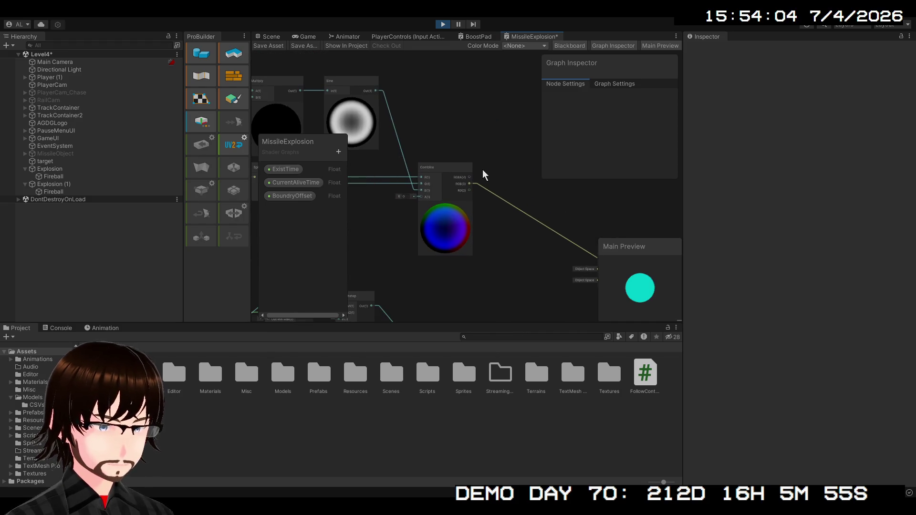
left_click(271, 38)
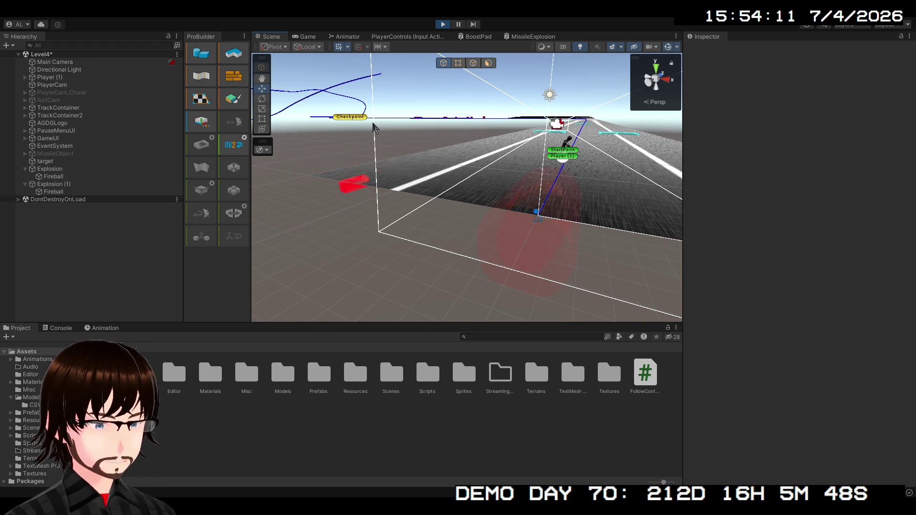
Rewire Multiply's A input from Split's B output to its R output
left_click(525, 37)
scroll(483, 233, "down", 5)
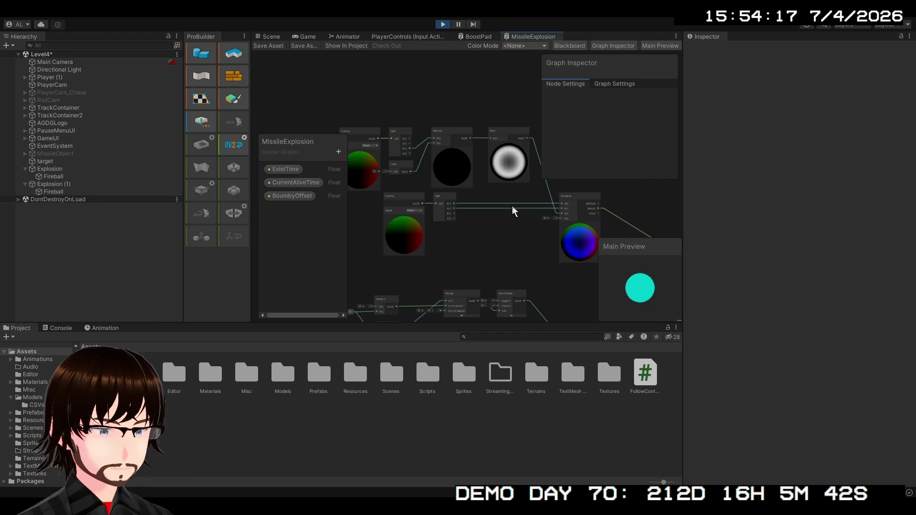
scroll(416, 143, "up", 5)
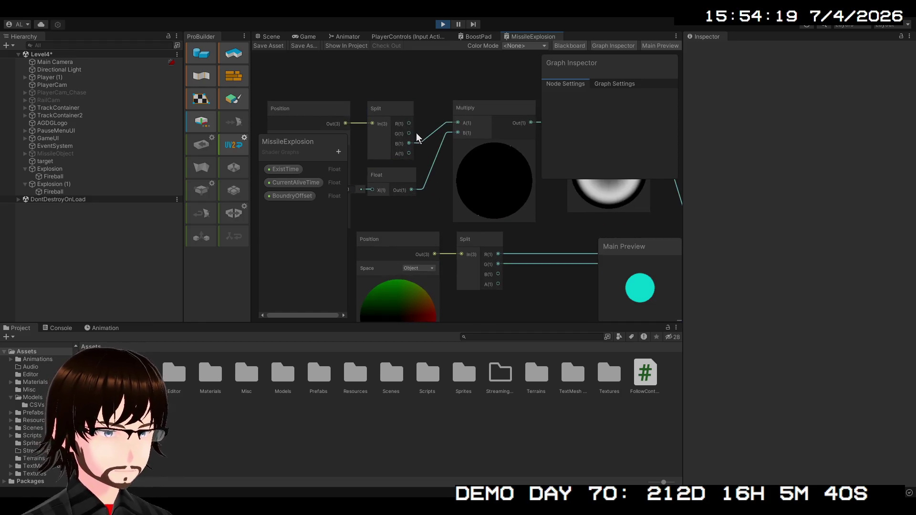
left_click_drag(458, 127, 458, 124)
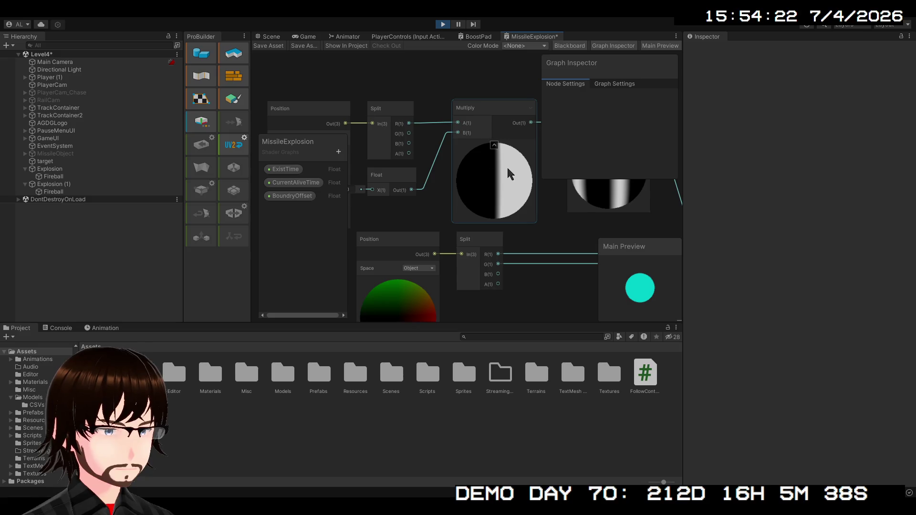
left_click_drag(509, 174, 410, 179)
scroll(410, 178, "down", 2)
Review the graph through to the Vertex output and check the reshaped fireballs in the scene
left_click_drag(485, 188, 511, 189)
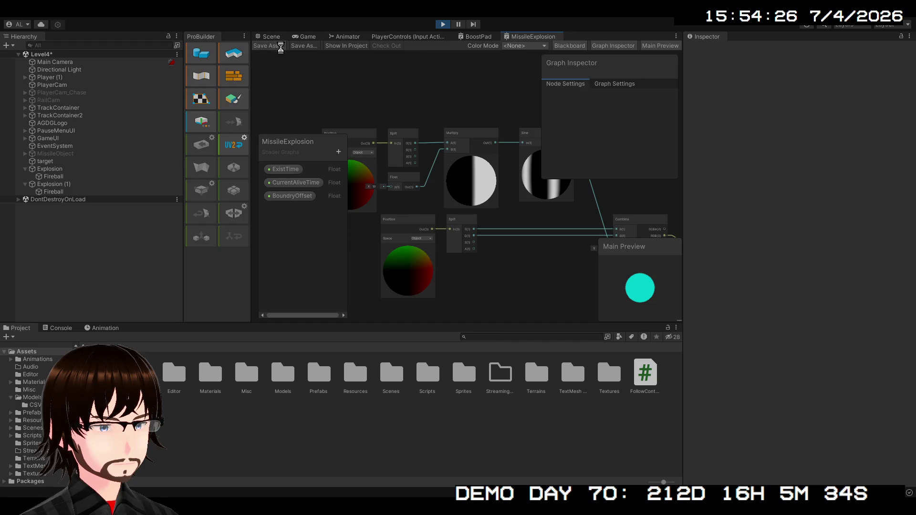
left_click_drag(541, 204, 369, 178)
mouse_move(404, 206)
left_mouse_down()
mouse_move(484, 225)
mouse_move(514, 221)
mouse_move(507, 210)
mouse_move(523, 207)
left_mouse_up()
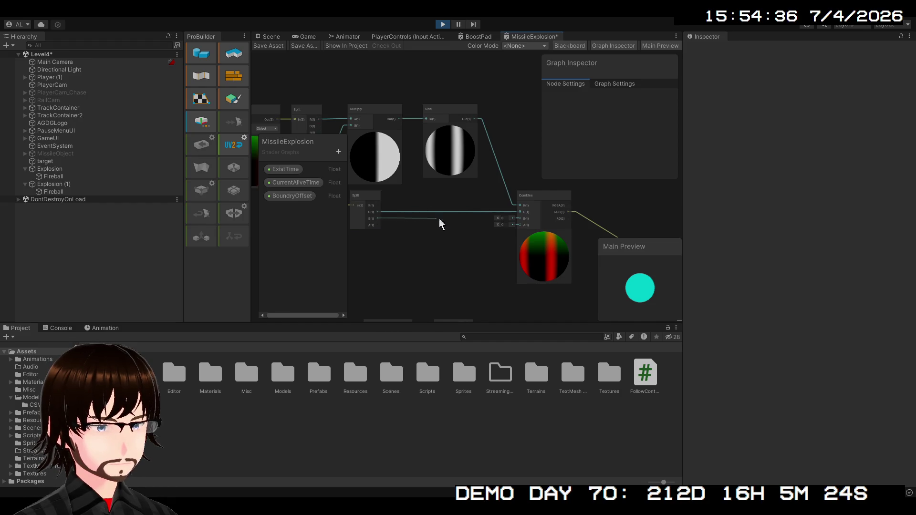
left_click_drag(579, 241, 410, 183)
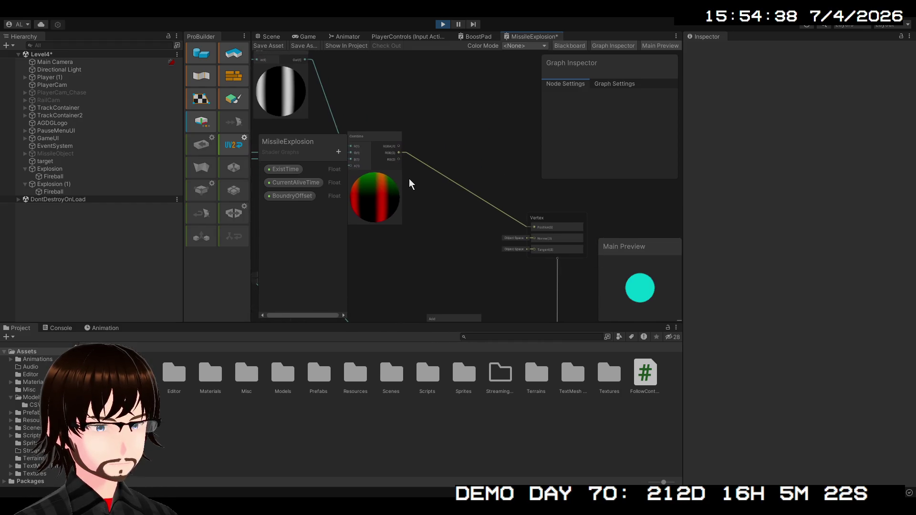
left_click(282, 36)
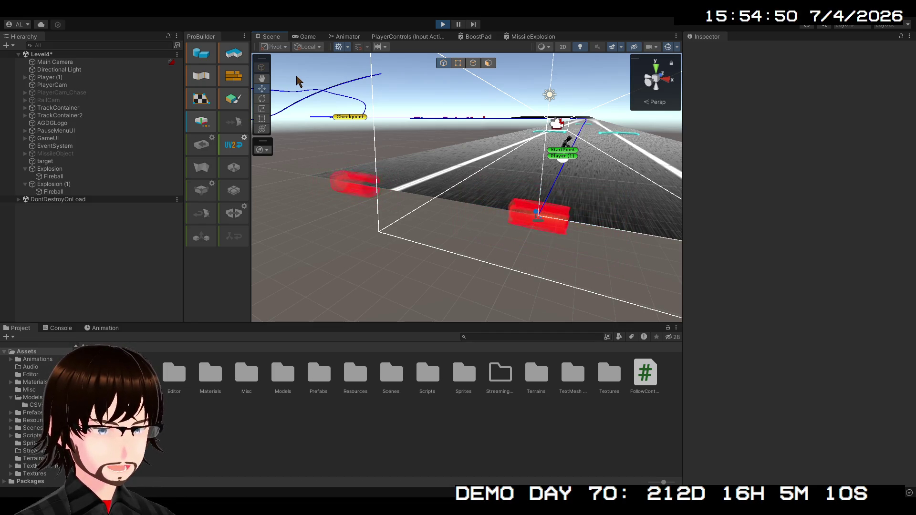
left_click(519, 36)
scroll(467, 198, "down", 8)
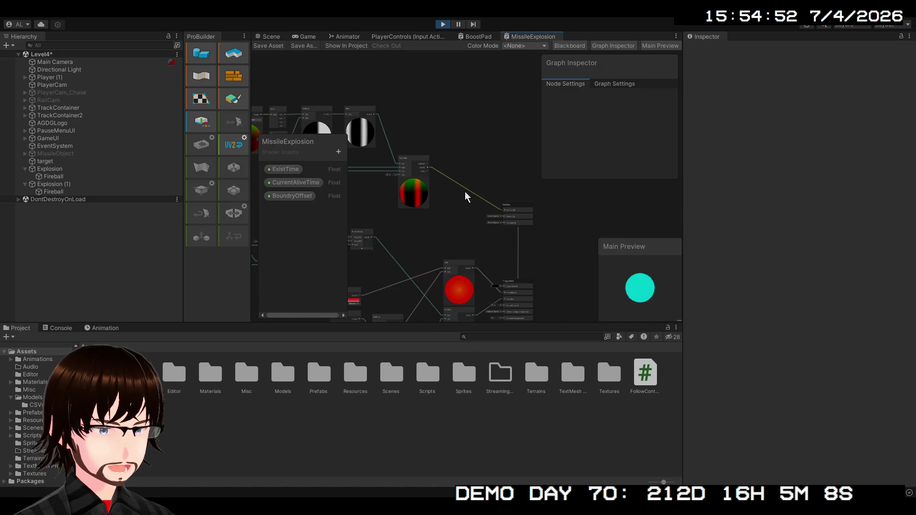
Delete the Combine and Split nodes and move the Position node beside Multiply and Sine
left_click_drag(546, 210, 559, 214)
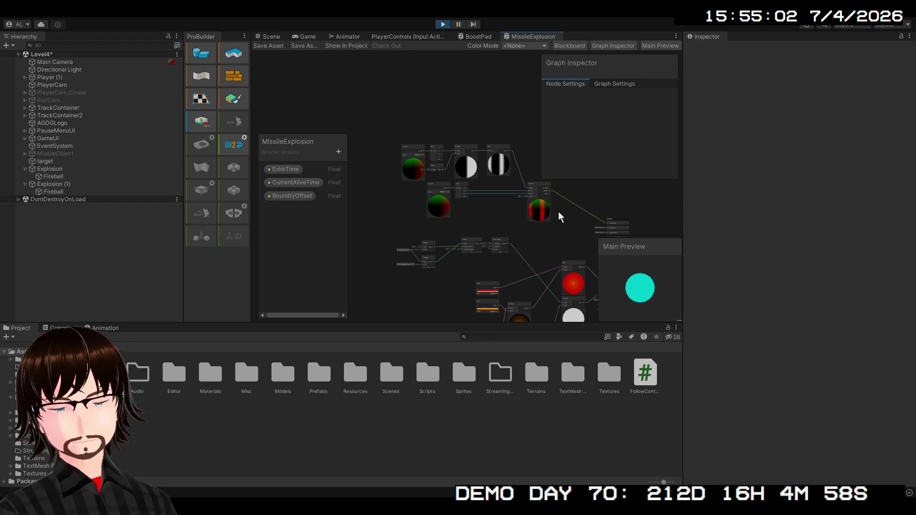
scroll(570, 204, "up", 5)
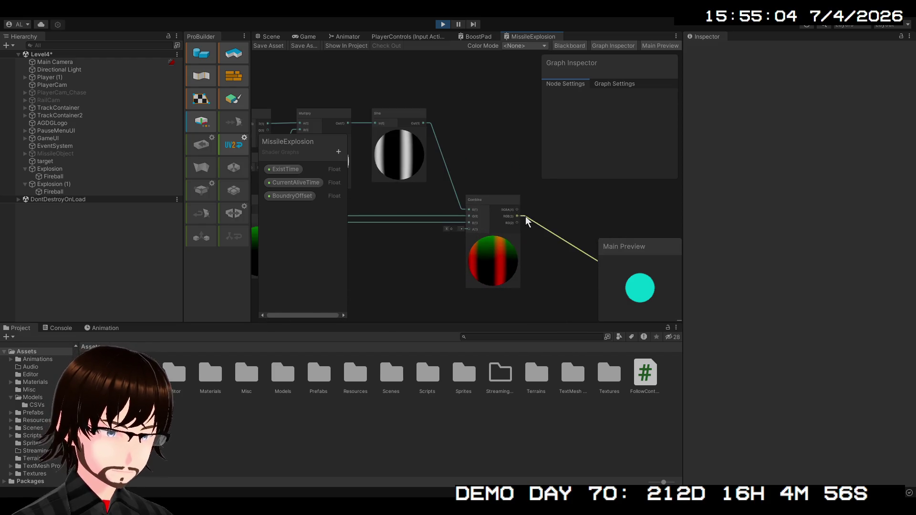
mouse_move(552, 205)
left_mouse_down()
mouse_move(452, 135)
mouse_move(526, 198)
mouse_move(578, 197)
left_mouse_up()
scroll(452, 135, "down", 3)
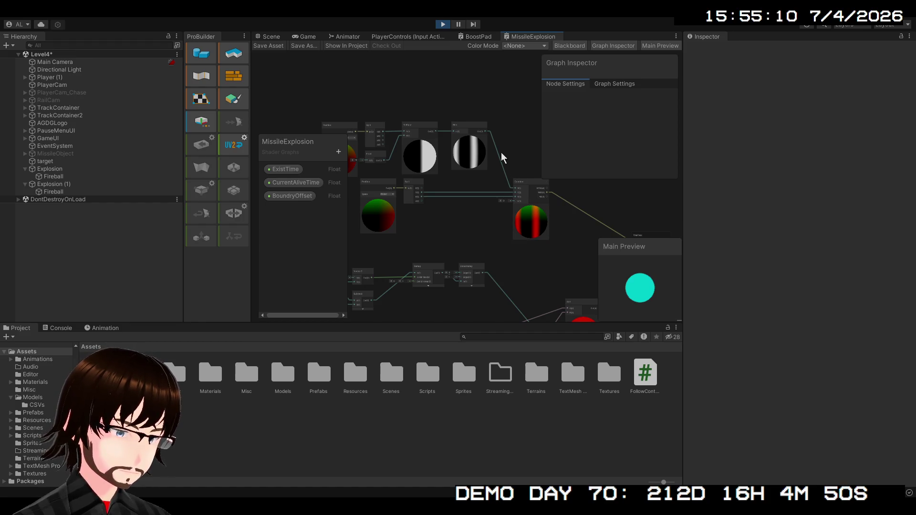
left_click_drag(503, 162, 506, 192)
scroll(525, 207, "up", 2)
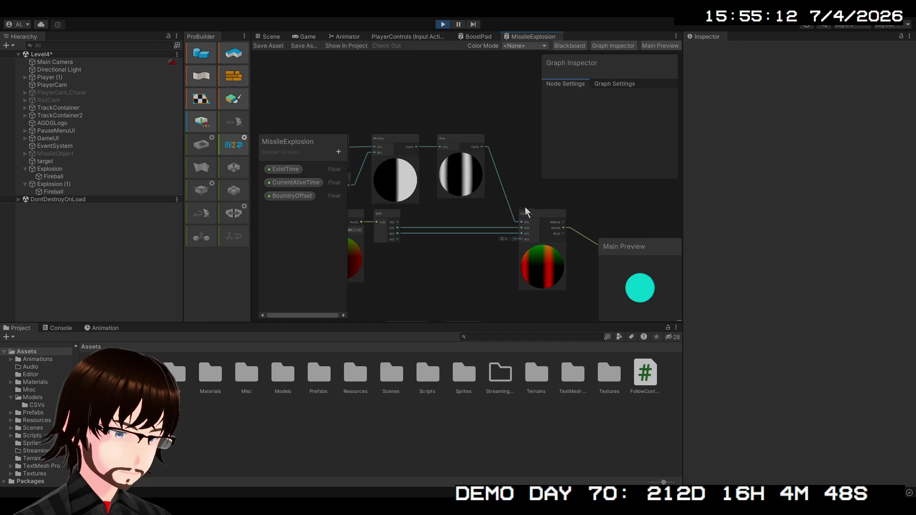
left_click(540, 214)
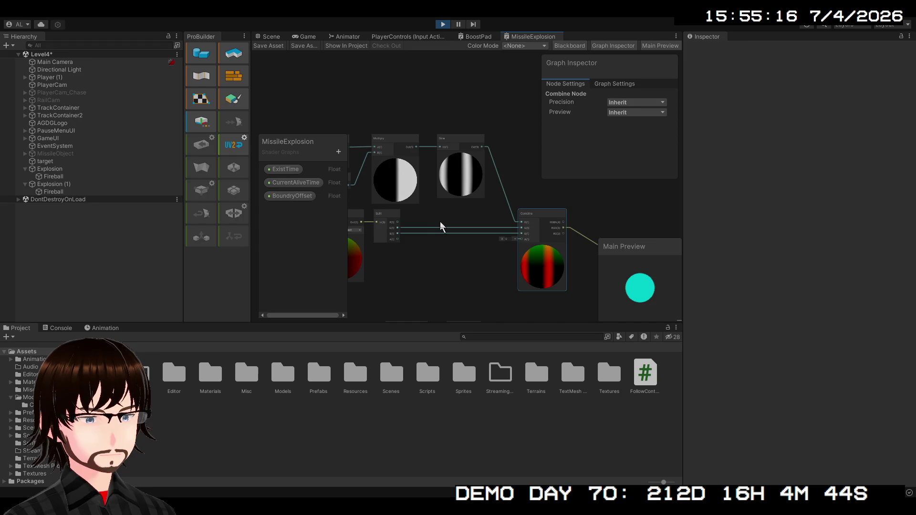
key("Delete")
key("Delete")
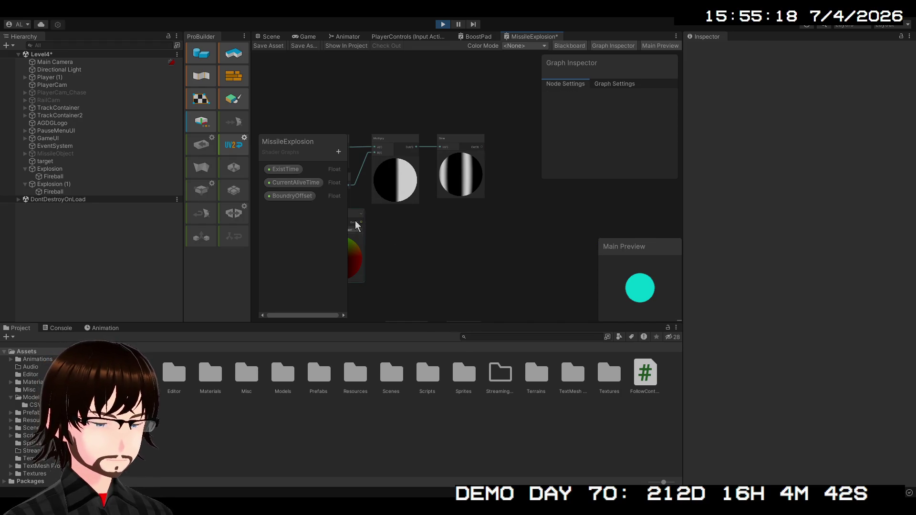
mouse_move(356, 222)
left_mouse_down()
mouse_move(486, 229)
mouse_move(471, 220)
left_mouse_up()
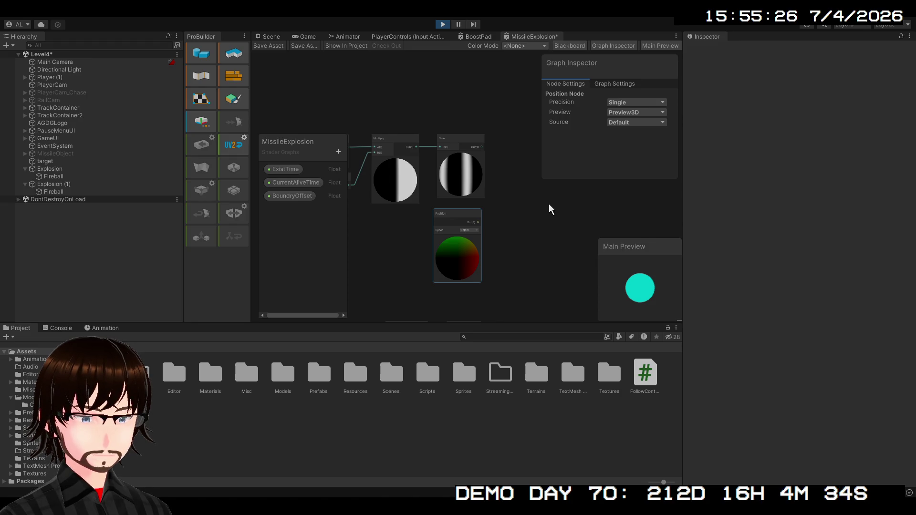
key("ctrl+z")
Multiply Position by the Split-G sine wave into vertex Position and view the pinched fireballs
left_click_drag(556, 207, 552, 184)
mouse_move(482, 147)
left_mouse_down()
mouse_move(544, 206)
mouse_move(541, 192)
mouse_move(466, 215)
mouse_move(653, 252)
left_mouse_up()
scroll(466, 215, "up", 1)
scroll(436, 209, "up", 3)
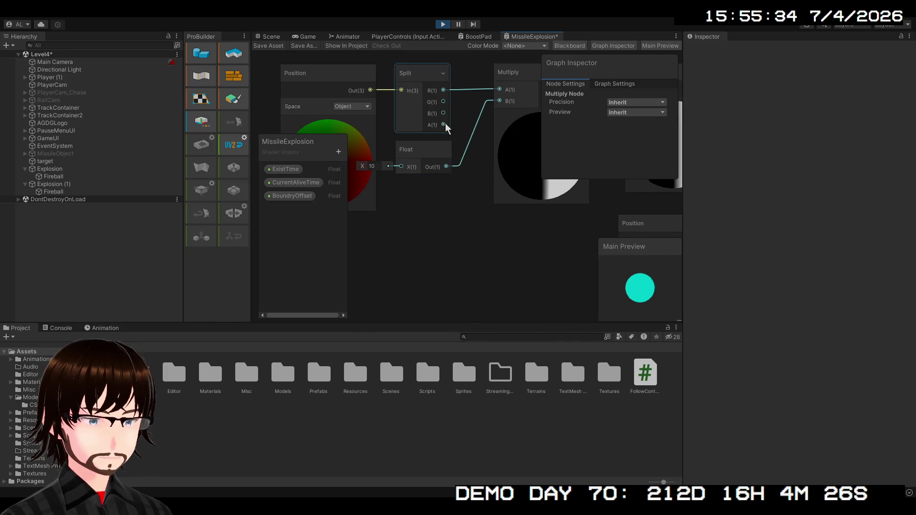
mouse_move(444, 102)
left_mouse_down()
mouse_move(499, 101)
mouse_move(500, 131)
left_mouse_up()
key("ctrl+z")
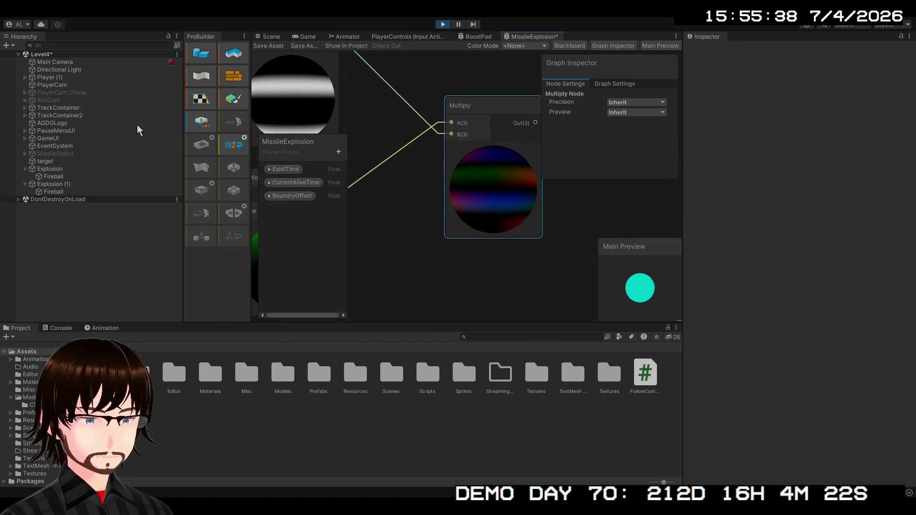
scroll(466, 211, "down", 3)
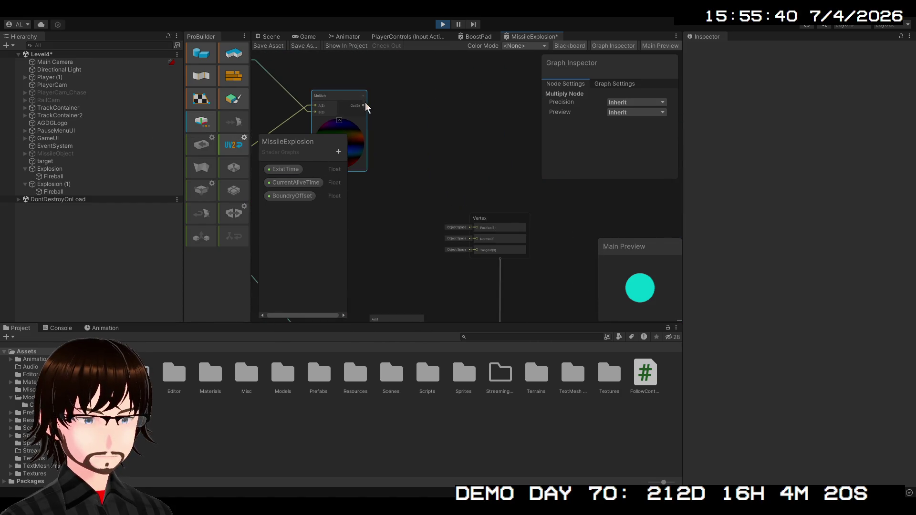
left_click_drag(478, 237, 477, 232)
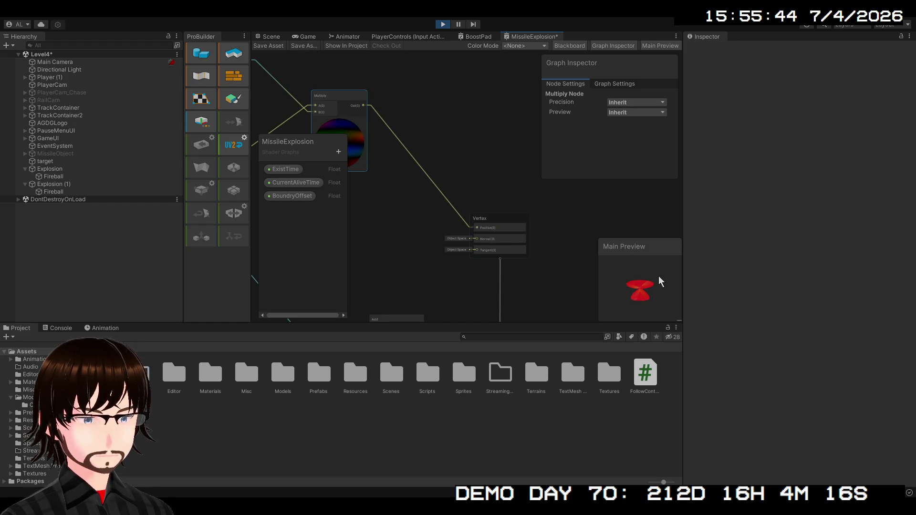
scroll(573, 215, "up", 5)
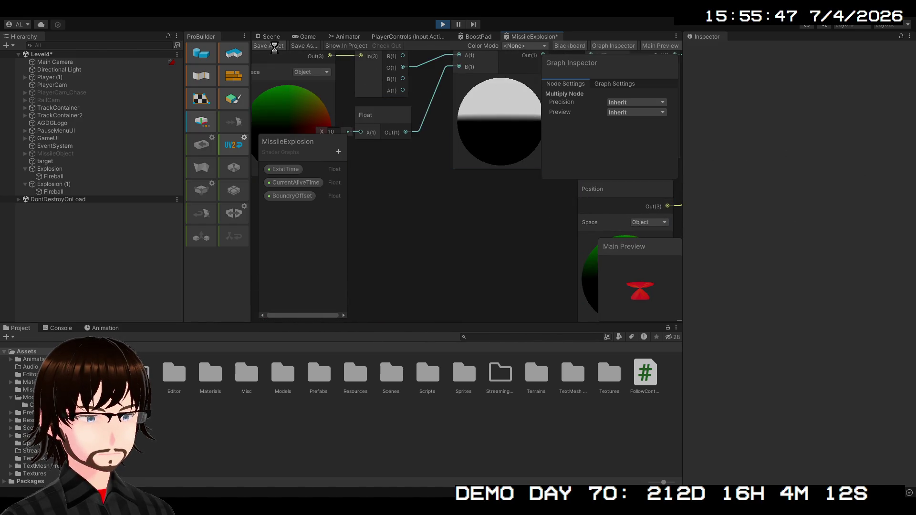
left_click(271, 37)
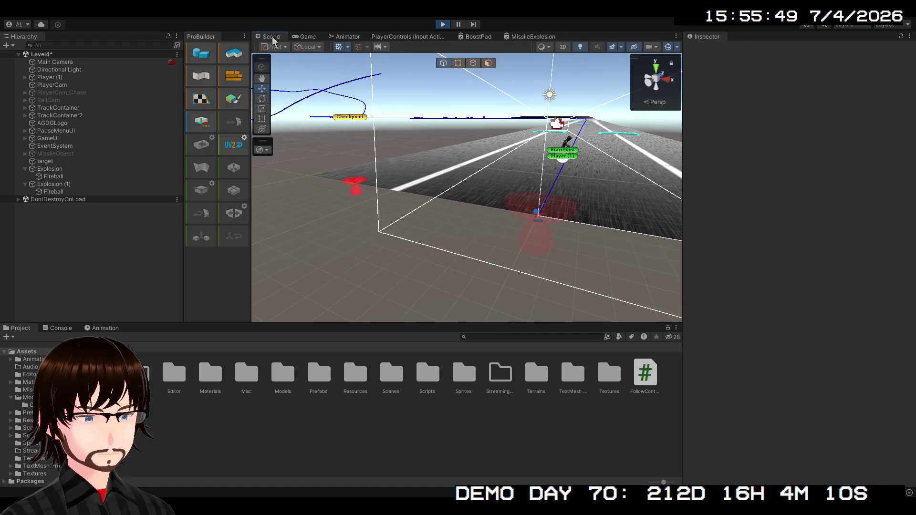
Lower MissileExplosion's sine-wave Float to about 9.05, then switch to the BoostPad graph
left_click_drag(508, 205, 511, 180)
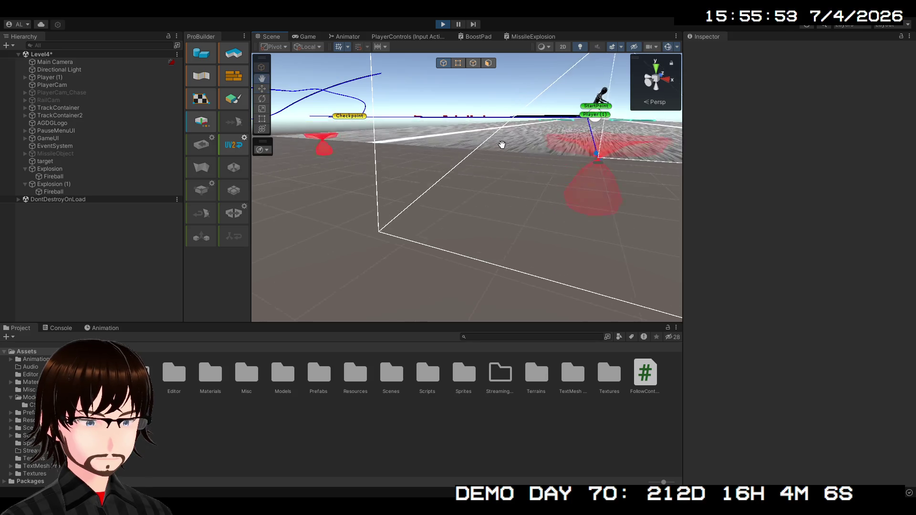
left_click(529, 36)
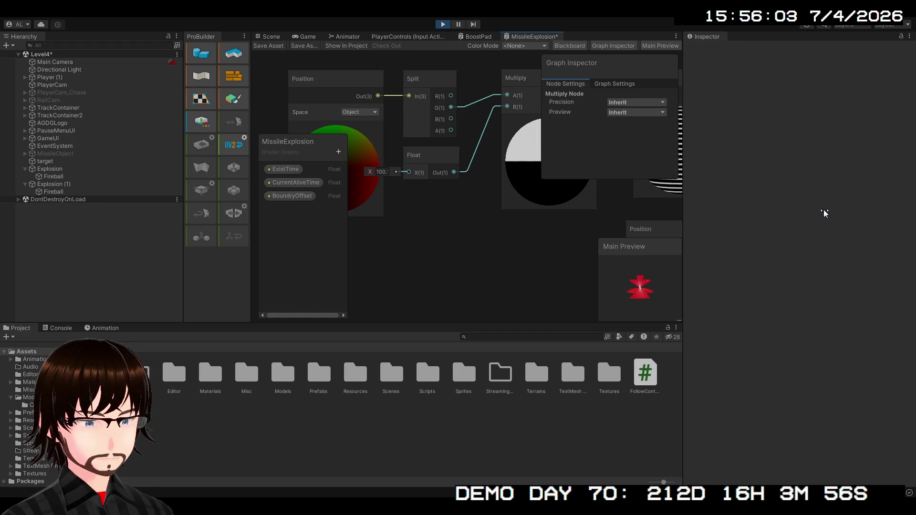
left_click_drag(356, 183, 349, 180)
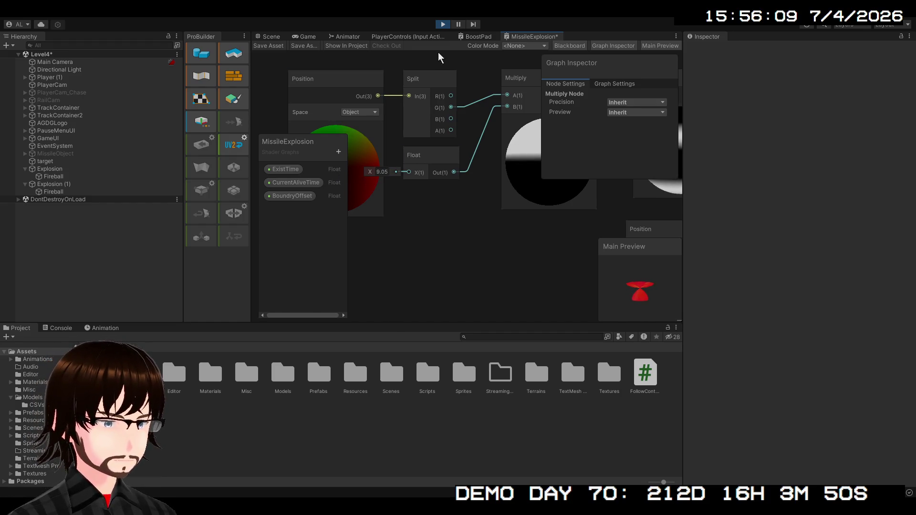
left_click(477, 37)
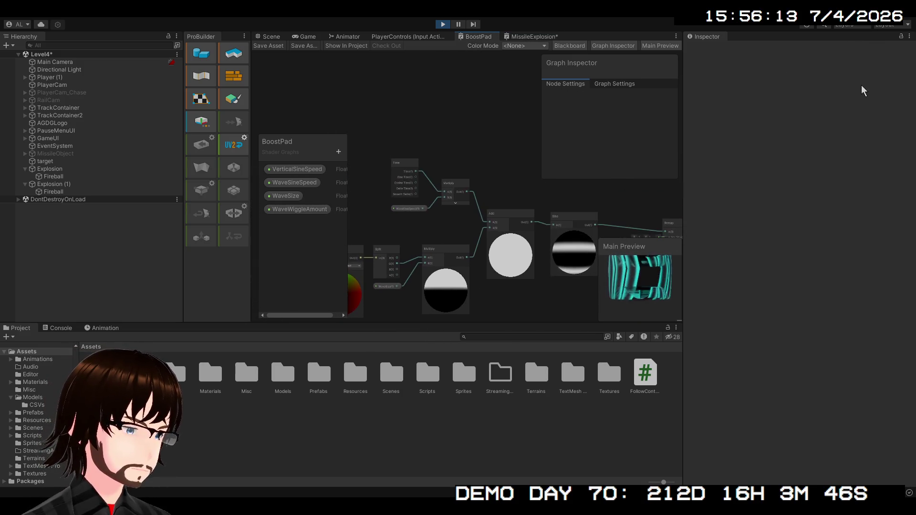
scroll(418, 218, "up", 5)
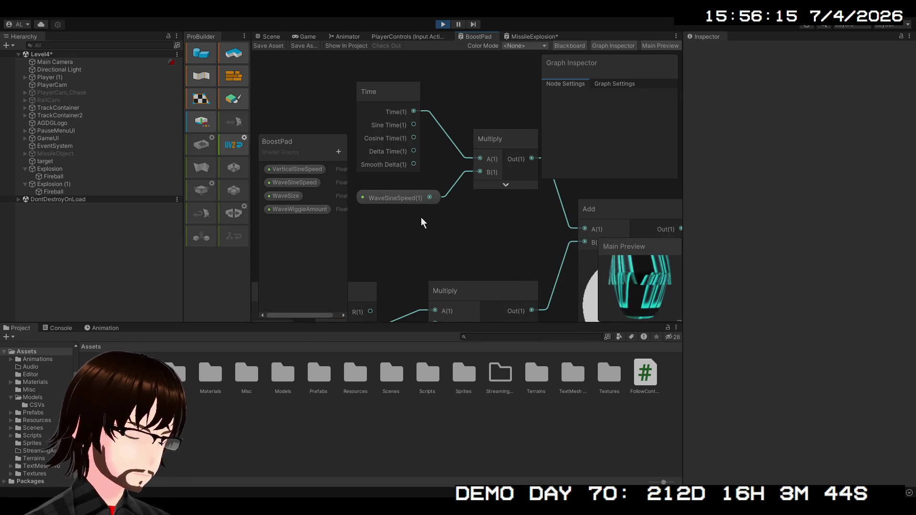
mouse_move(485, 229)
left_mouse_down()
mouse_move(429, 236)
mouse_move(388, 228)
mouse_move(280, 184)
left_mouse_up()
scroll(494, 220, "down", 6)
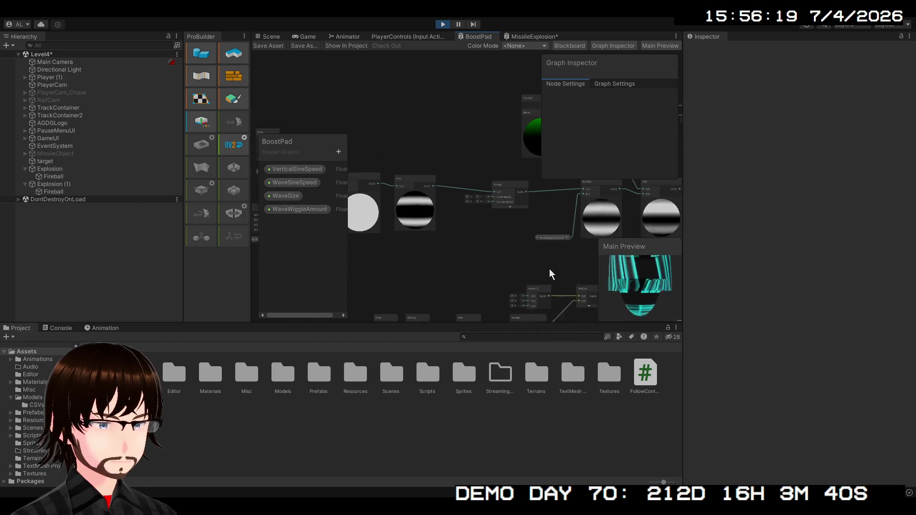
scroll(494, 216, "up", 2)
mouse_move(506, 203)
left_mouse_down()
mouse_move(436, 311)
mouse_move(579, 282)
mouse_move(568, 285)
left_mouse_up()
scroll(436, 313, "down", 1)
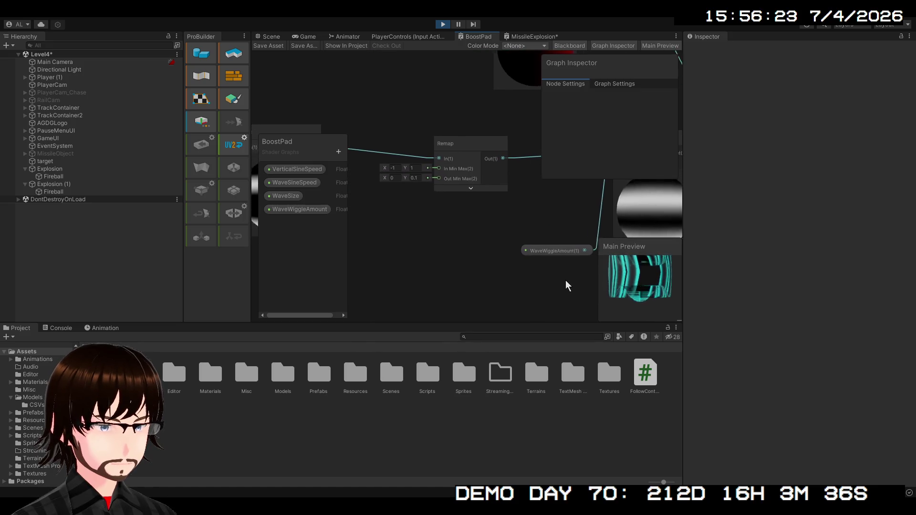
mouse_move(452, 270)
left_mouse_down()
mouse_move(556, 267)
mouse_move(429, 293)
mouse_move(394, 288)
mouse_move(343, 246)
mouse_move(304, 253)
left_mouse_up()
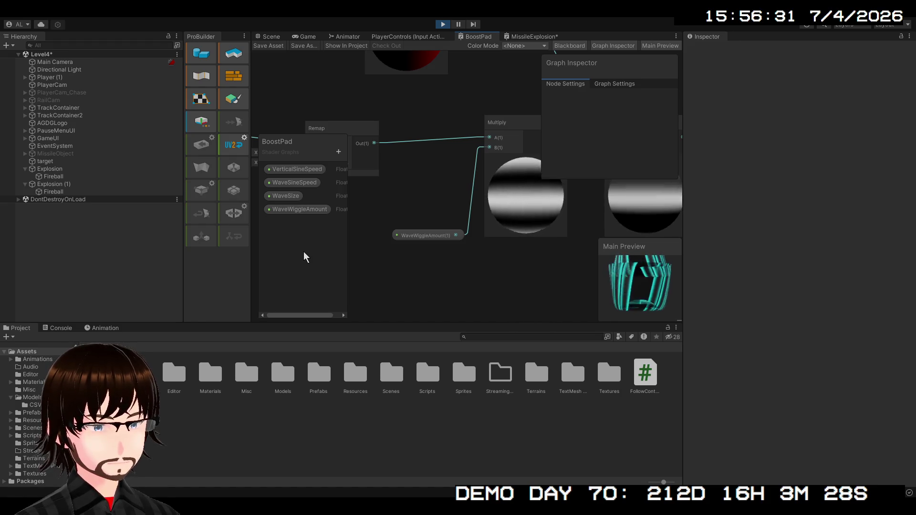
mouse_move(304, 251)
left_mouse_down()
mouse_move(260, 303)
mouse_move(221, 275)
mouse_move(279, 265)
mouse_move(271, 363)
mouse_move(209, 240)
mouse_move(339, 218)
left_mouse_up()
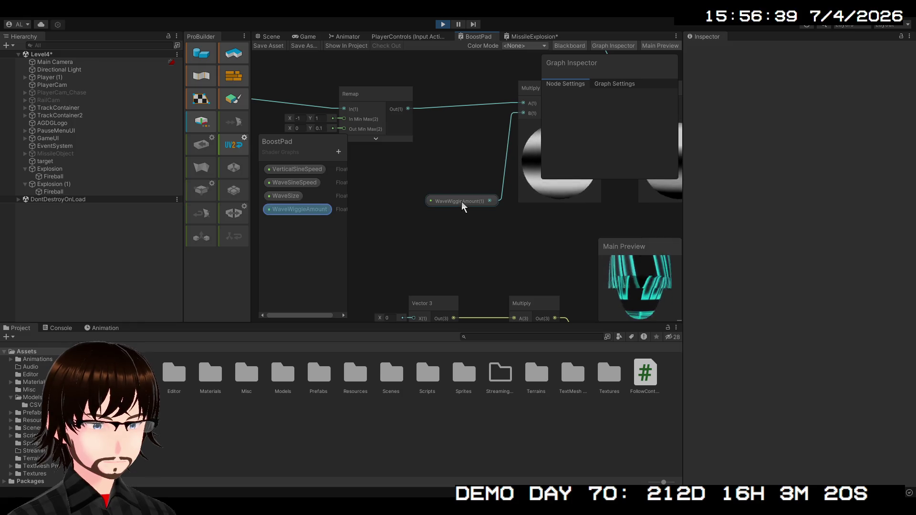
Try WaveWiggleAmount default values of 0.13, then about 22, 57 and 48.6
left_click(298, 212)
double_click(621, 135)
type("0.13")
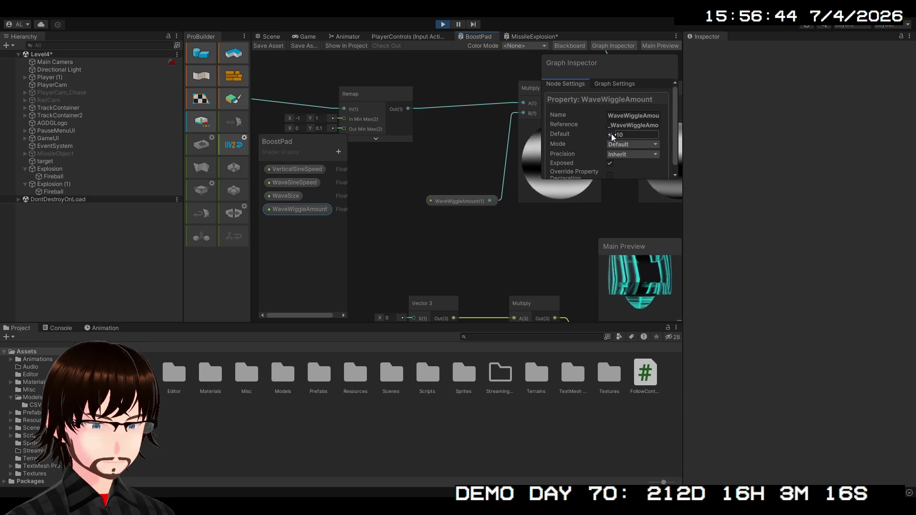
left_click_drag(632, 139, 707, 143)
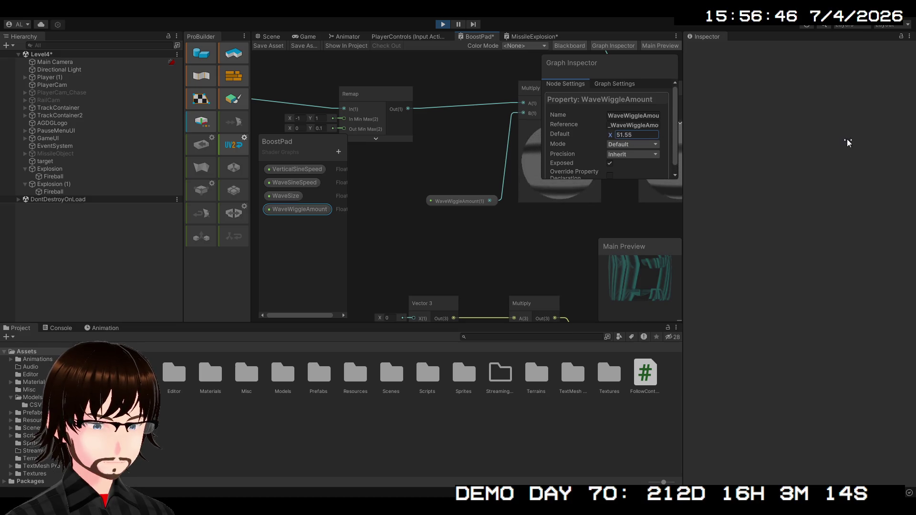
left_click_drag(847, 142, 851, 144)
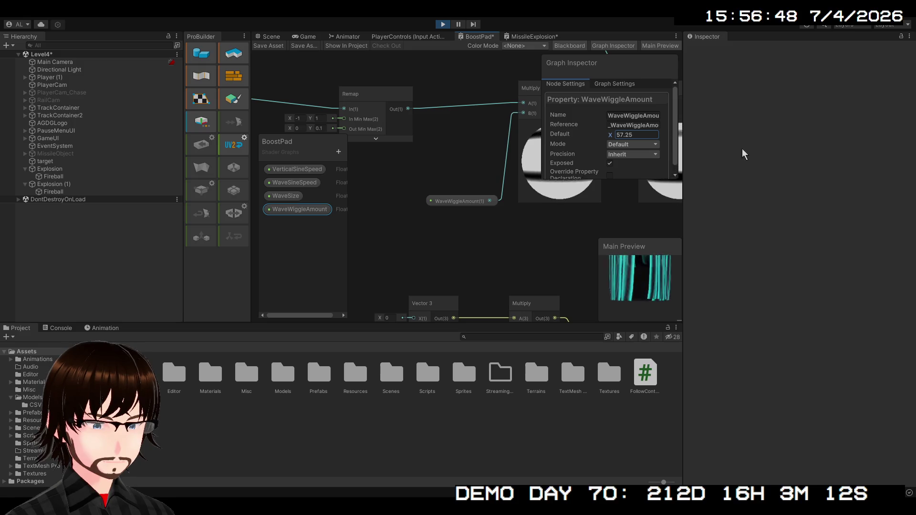
left_click_drag(612, 139, 607, 143)
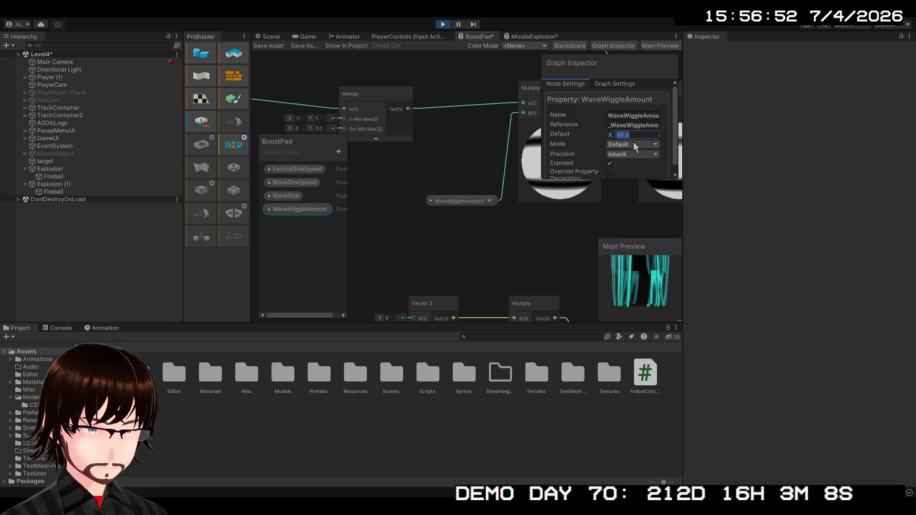
Recheck WaveWiggleAmount to confirm its default is back at 10, then show MissileExplosion
left_click(589, 181)
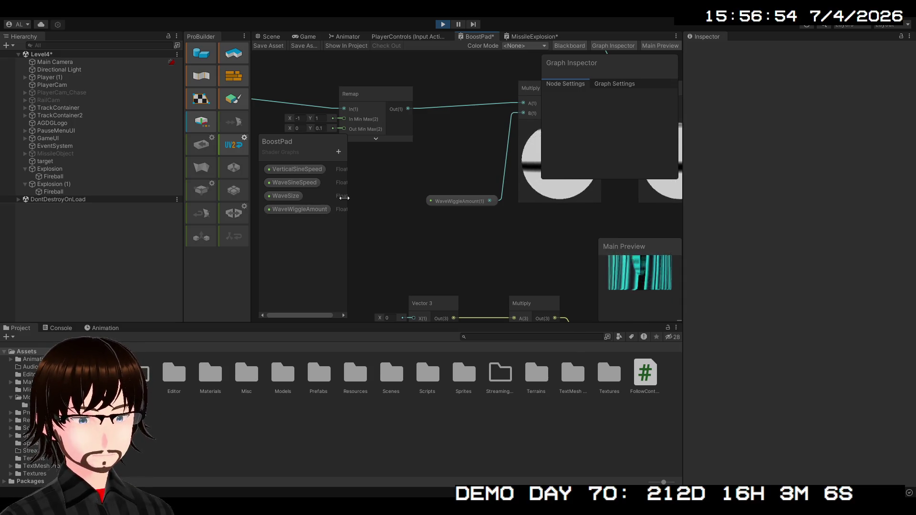
left_click(316, 209)
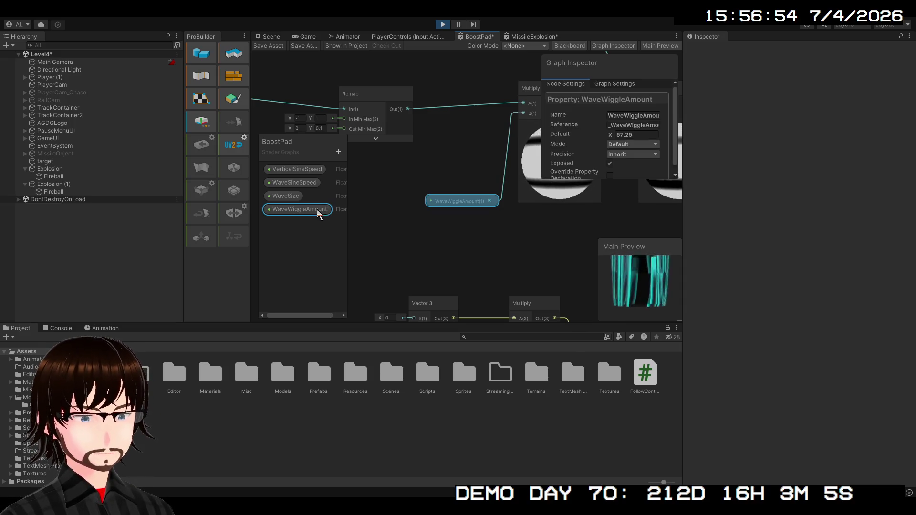
left_click(438, 205)
left_click(313, 210)
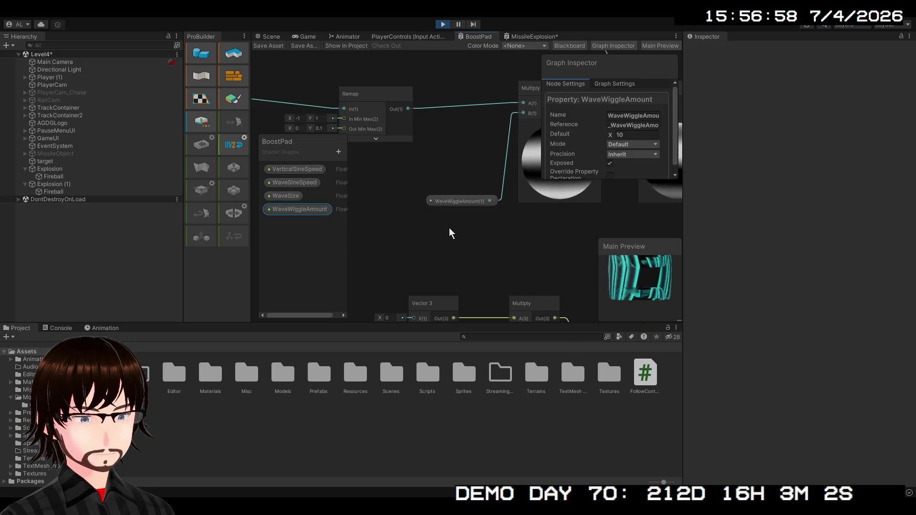
left_click(522, 231)
mouse_move(522, 231)
left_mouse_down()
mouse_move(495, 252)
mouse_move(496, 278)
left_mouse_up()
left_click(525, 38)
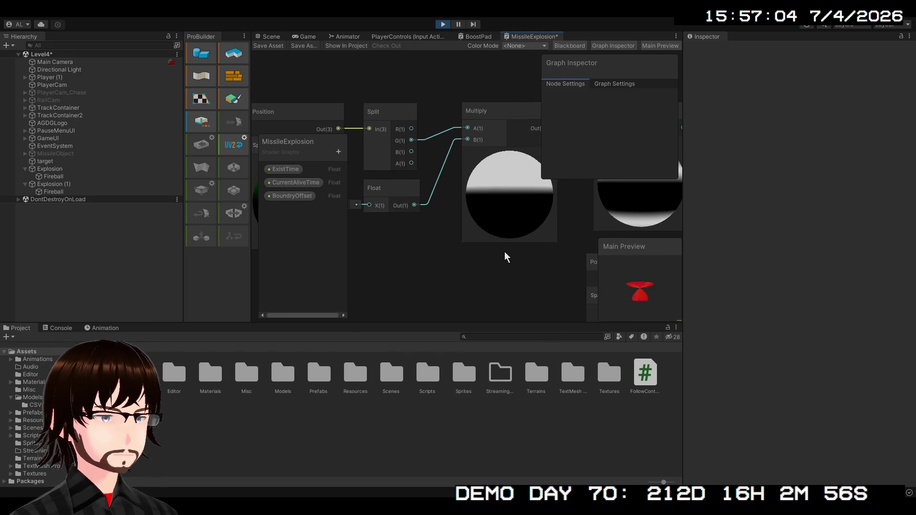
Zoom and pan over MissileExplosion's Multiply and Sine nodes, then return to BoostPad
scroll(488, 250, "down", 3)
left_click_drag(472, 263, 388, 267)
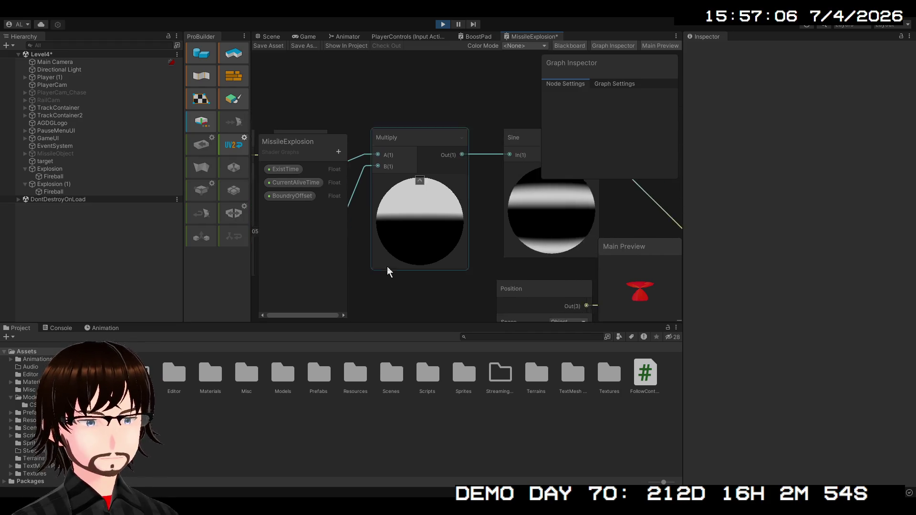
mouse_move(445, 249)
left_mouse_down()
mouse_move(413, 124)
mouse_move(451, 241)
mouse_move(431, 249)
mouse_move(417, 234)
left_mouse_up()
scroll(417, 233, "down", 2)
left_click(470, 36)
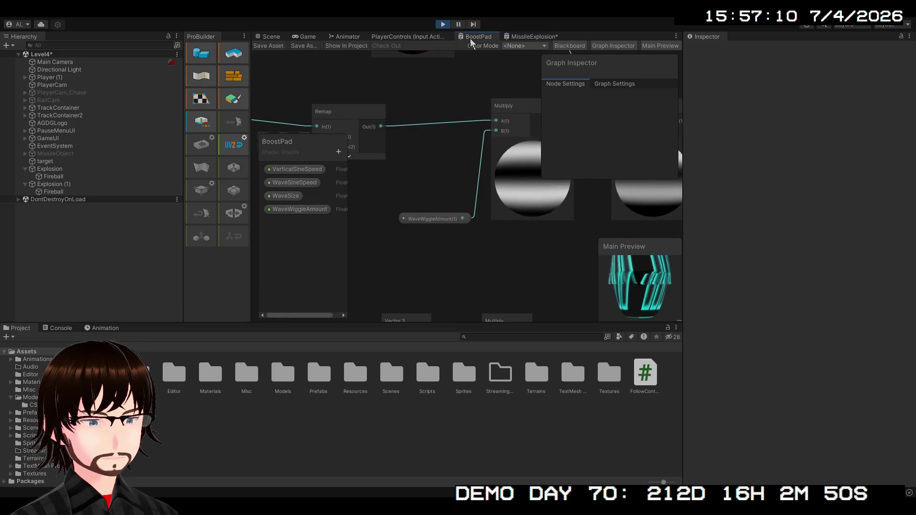
Navigate to BoostPad's Time, Multiply and Sine nodes and expand the Sine node's preview
mouse_move(488, 211)
left_mouse_down()
mouse_move(385, 237)
mouse_move(392, 228)
left_mouse_up()
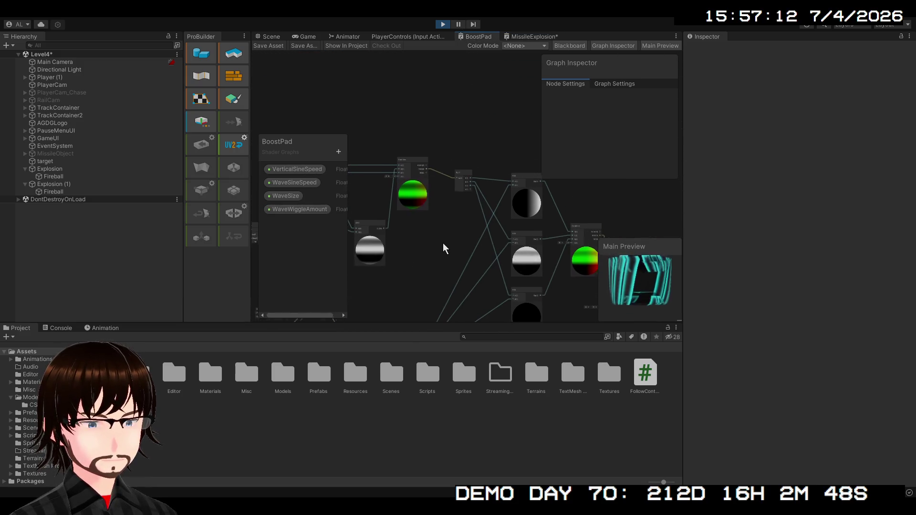
mouse_move(446, 250)
left_mouse_down()
mouse_move(409, 181)
mouse_move(436, 210)
left_mouse_up()
scroll(416, 181, "up", 2)
scroll(436, 210, "up", 3)
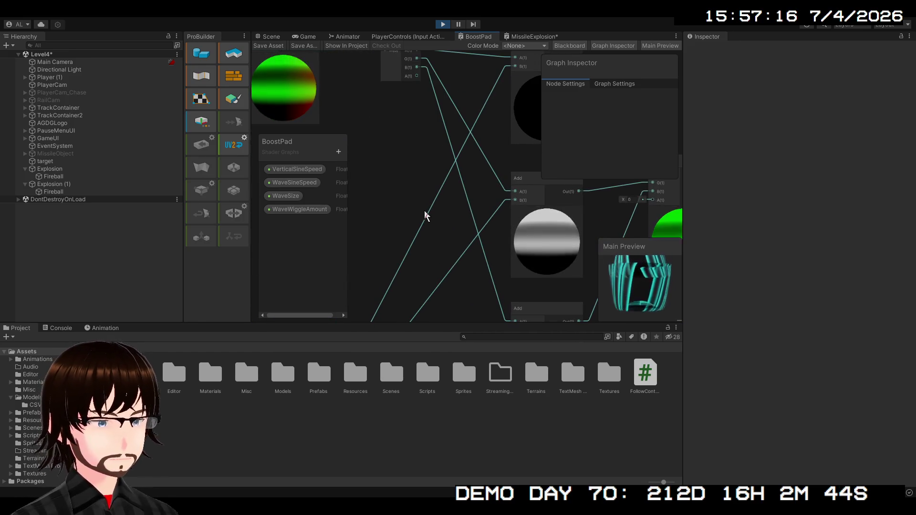
scroll(426, 216, "down", 3)
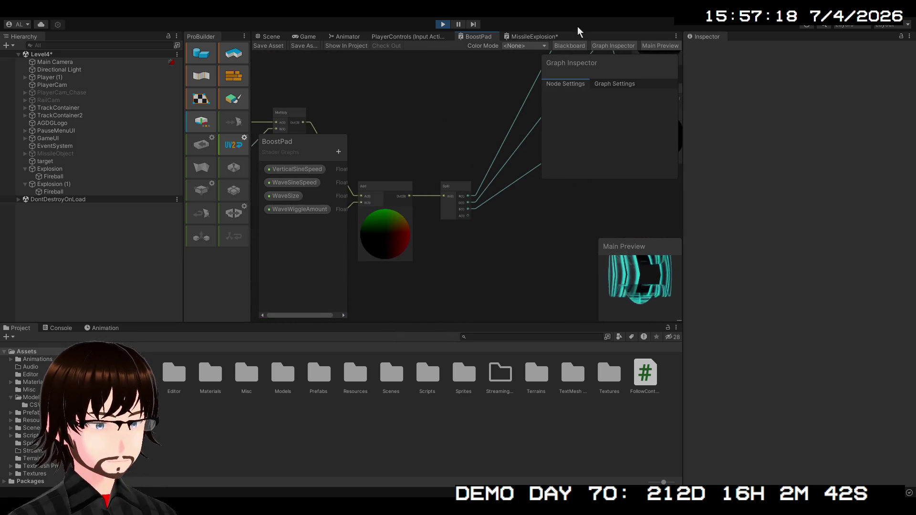
scroll(430, 191, "up", 3)
scroll(430, 191, "down", 3)
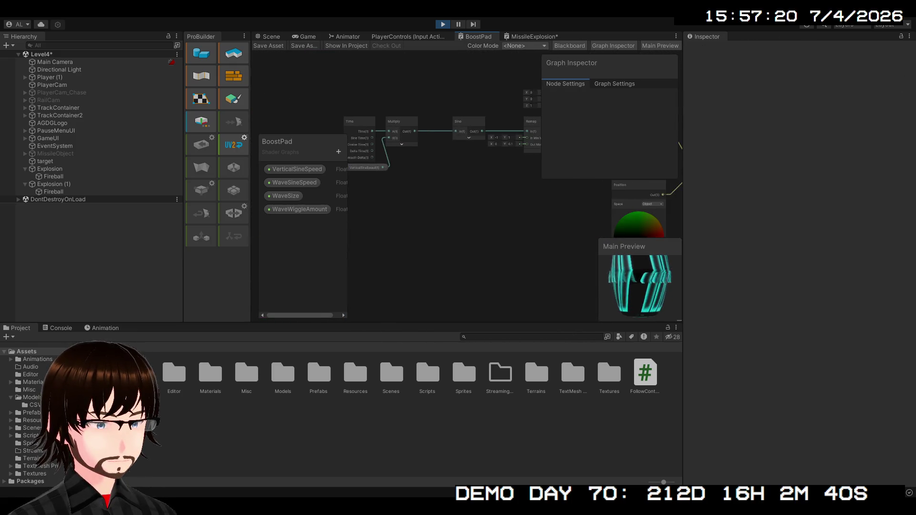
scroll(364, 241, "up", 5)
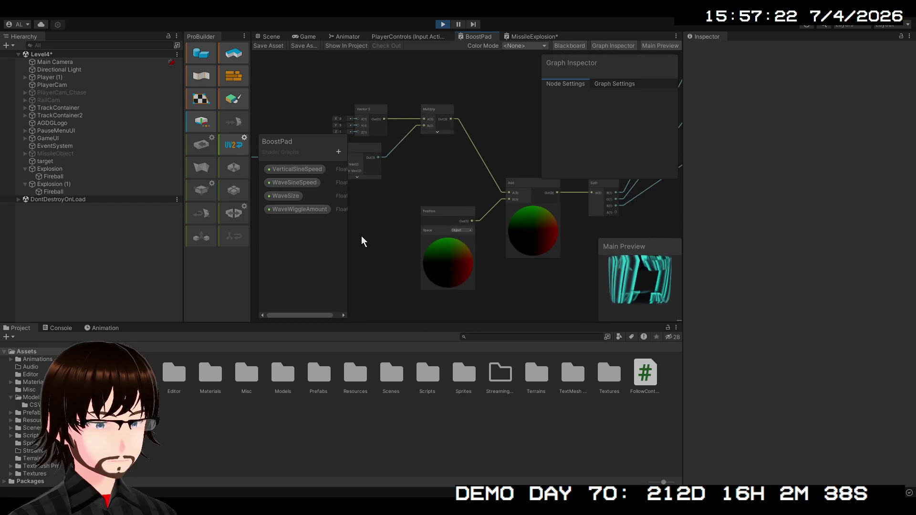
scroll(380, 229, "down", 3)
scroll(542, 262, "up", 3)
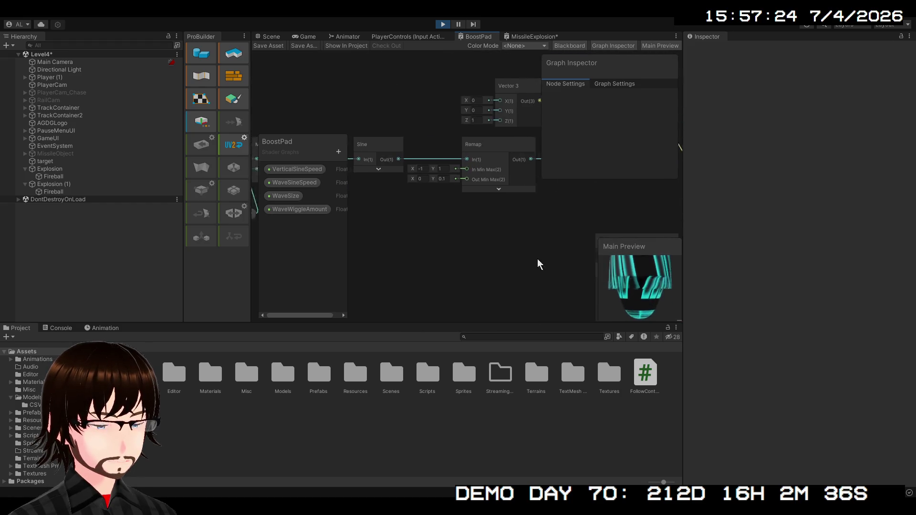
scroll(519, 264, "down", 1)
mouse_move(520, 264)
left_mouse_down()
mouse_move(348, 191)
mouse_move(339, 150)
mouse_move(292, 234)
left_mouse_up()
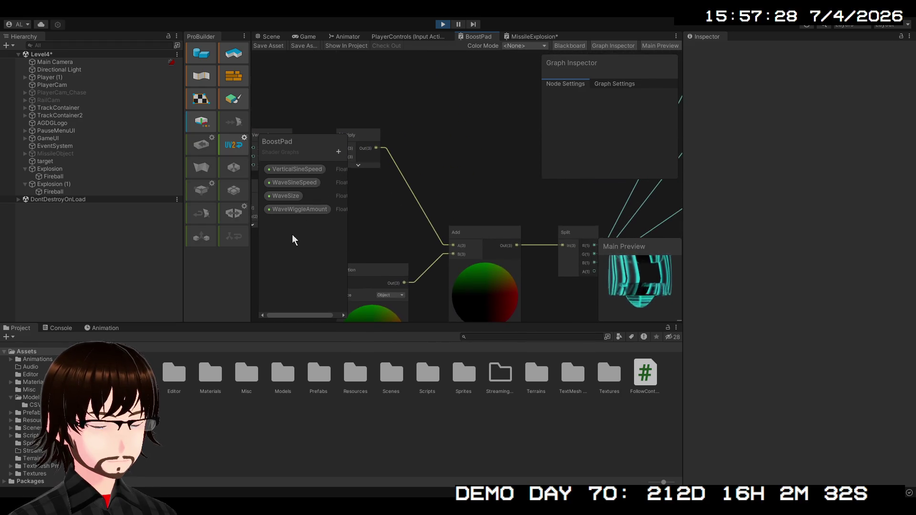
scroll(436, 191, "down", 2)
left_click_drag(499, 188, 399, 239)
scroll(399, 239, "down", 2)
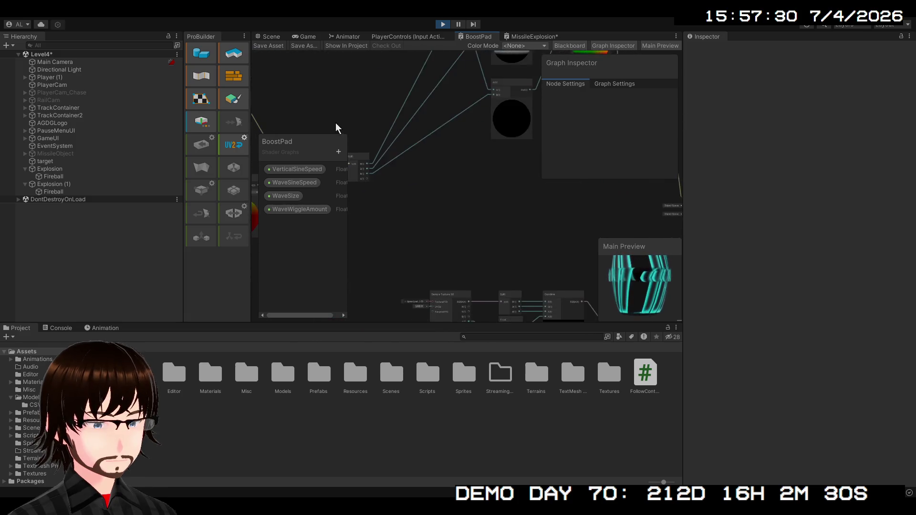
scroll(304, 252, "up", 3)
mouse_move(304, 252)
left_mouse_down()
mouse_move(379, 301)
mouse_move(414, 302)
mouse_move(659, 159)
left_mouse_up()
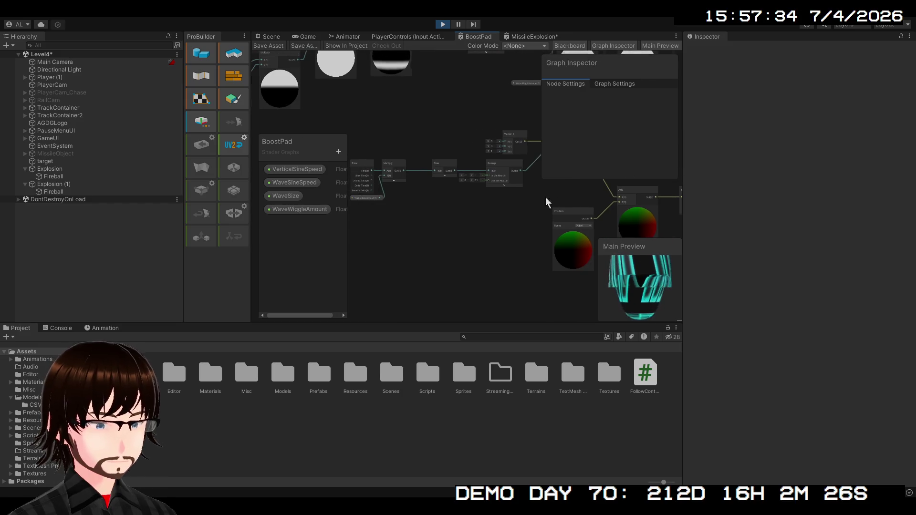
scroll(460, 232, "up", 2)
left_click_drag(459, 233, 510, 188)
left_click(514, 148)
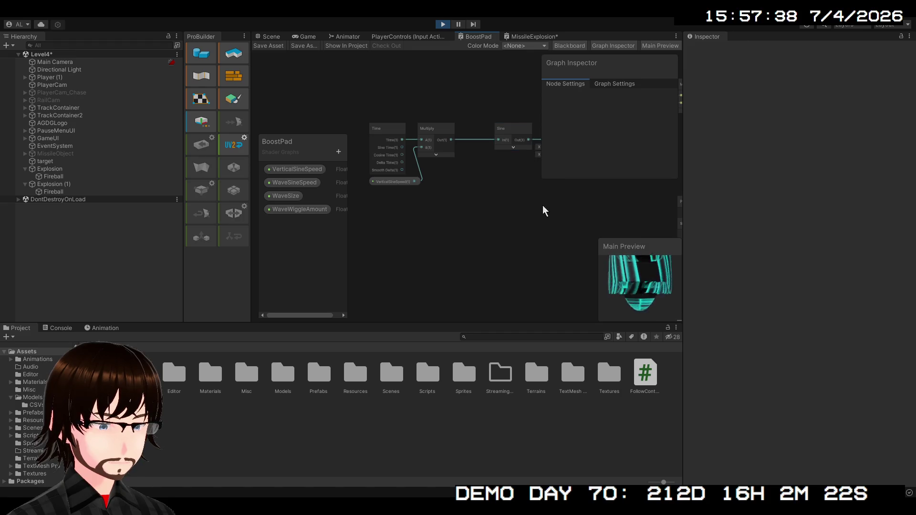
Save the BoostPad graph and rotate the Main Preview mesh to stand upright
key("ctrl+s")
scroll(500, 214, "up", 3)
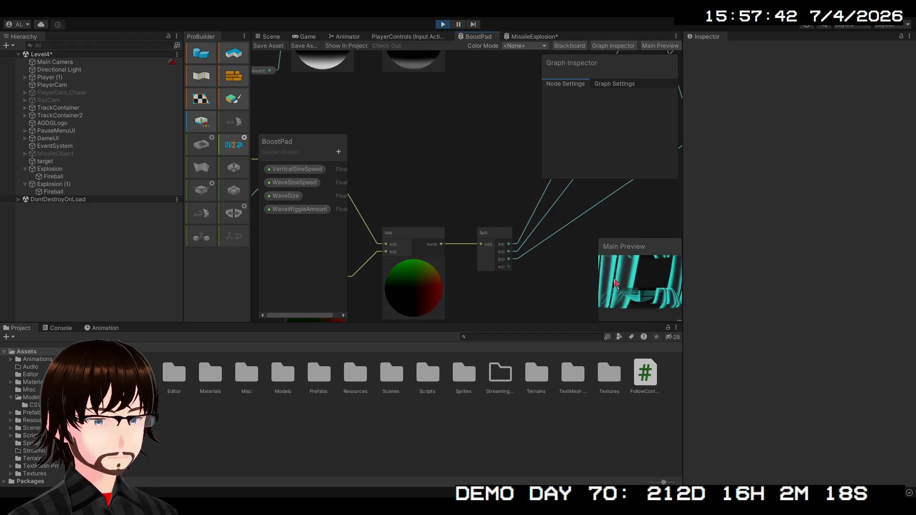
left_click_drag(614, 283, 626, 303)
scroll(631, 288, "up", 2)
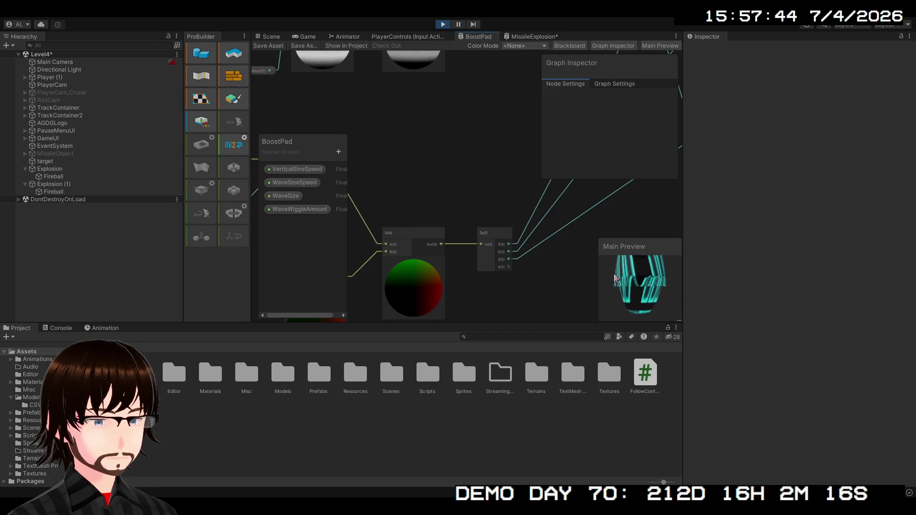
Fly the Scene camera down the track to see the cyan BoostPad chevrons, then reopen MissileExplosion
left_click(271, 36)
mouse_move(457, 165)
left_mouse_down()
mouse_move(521, 159)
mouse_move(620, 191)
mouse_move(794, 221)
mouse_move(807, 171)
mouse_move(754, 171)
mouse_move(728, 190)
mouse_move(573, 203)
mouse_move(552, 226)
mouse_move(667, 216)
mouse_move(700, 224)
mouse_move(716, 199)
mouse_move(77, 159)
mouse_move(262, 143)
mouse_move(853, 180)
mouse_move(548, 172)
mouse_move(619, 158)
mouse_move(608, 162)
left_mouse_up()
left_click(547, 38)
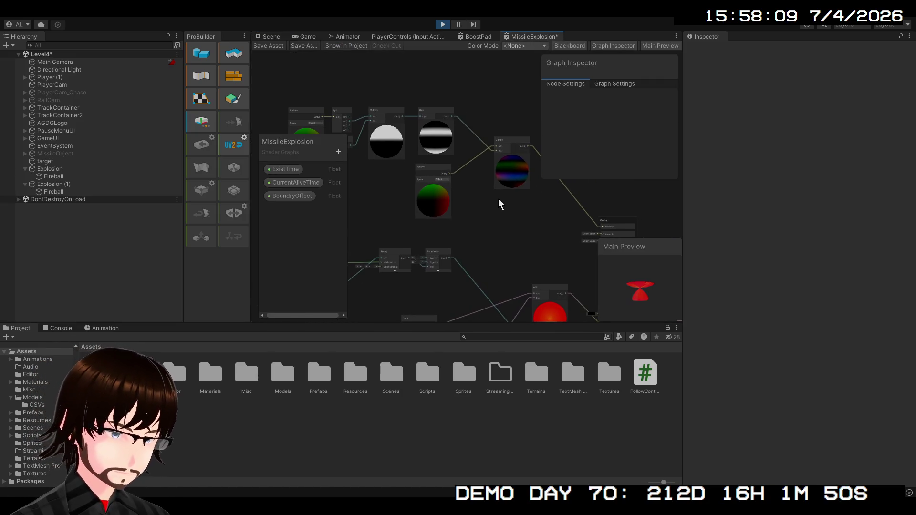
In BoostPad, zoom out and rubber-band select the Time, Sine, Position and Add node cluster
left_click_drag(499, 200, 559, 206)
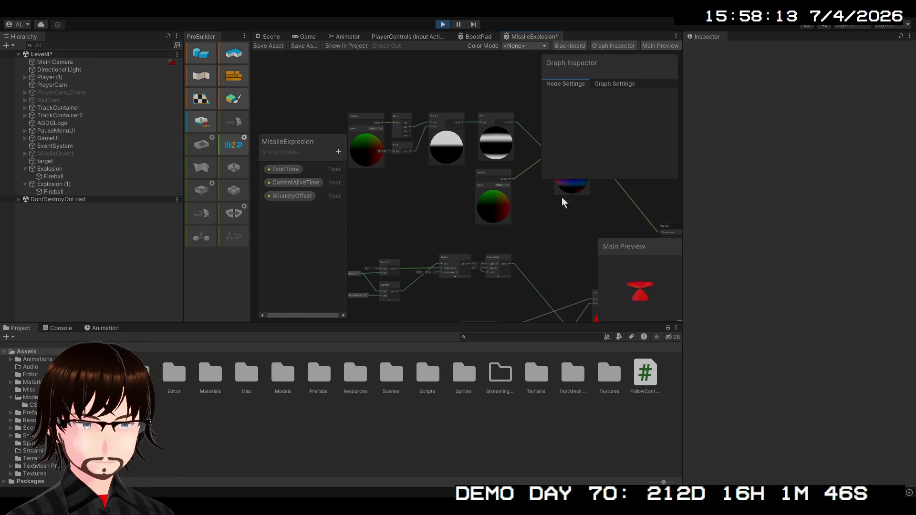
left_click(477, 36)
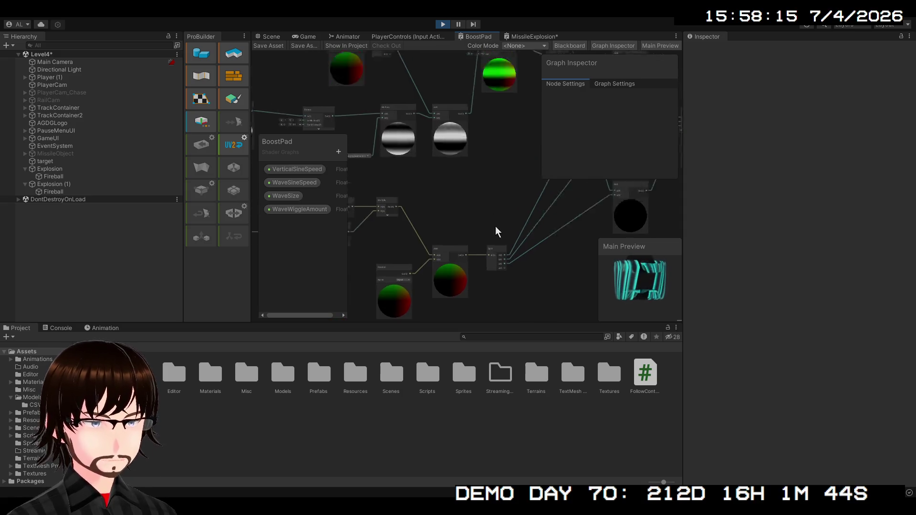
scroll(452, 314, "down", 2)
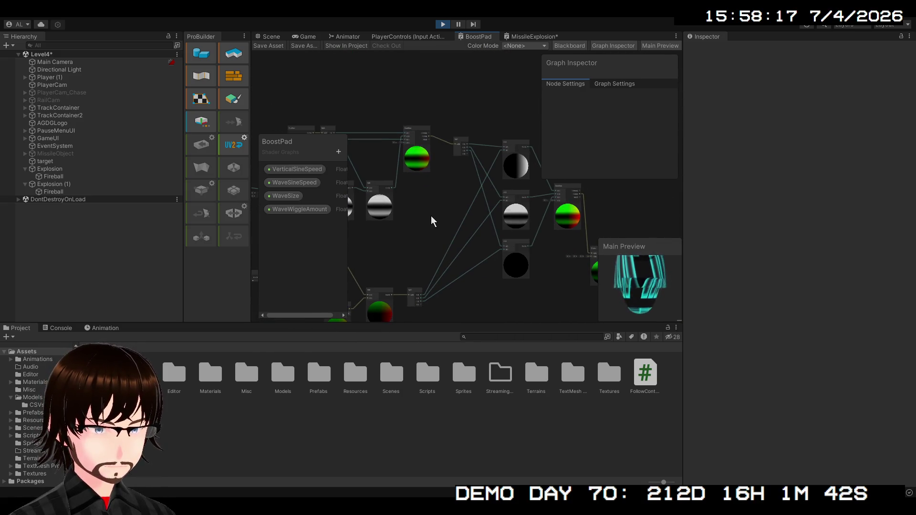
mouse_move(431, 216)
left_mouse_down()
mouse_move(431, 231)
mouse_move(506, 213)
mouse_move(497, 119)
left_mouse_up()
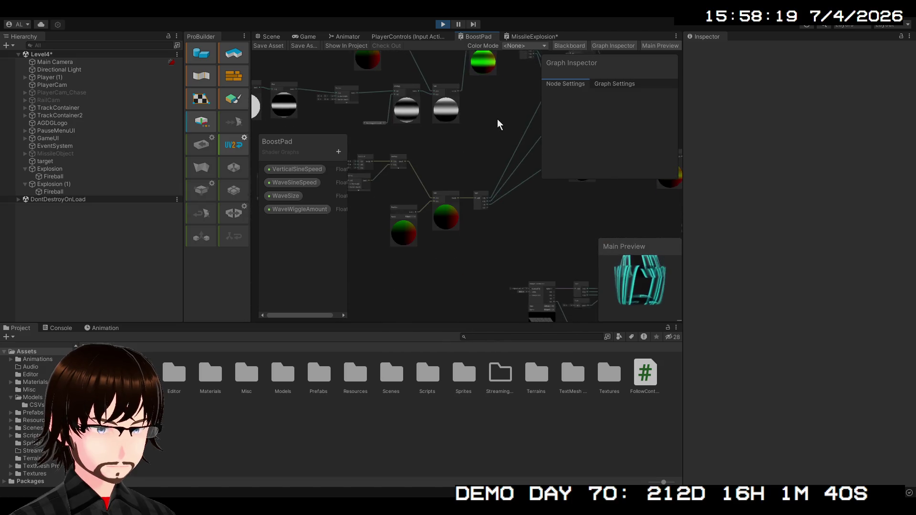
scroll(463, 167, "down", 3)
left_click_drag(501, 233, 555, 217)
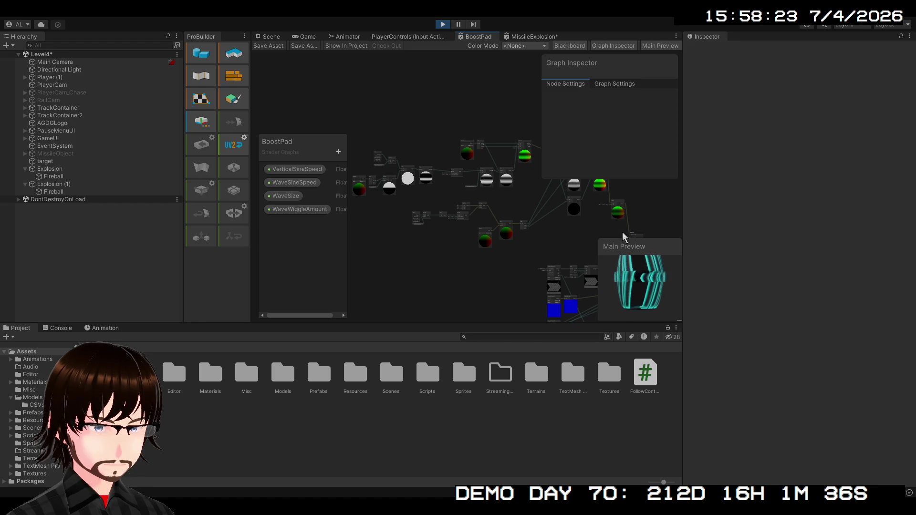
mouse_move(623, 232)
left_mouse_down()
mouse_move(365, 117)
mouse_move(344, 115)
mouse_move(351, 124)
left_mouse_up()
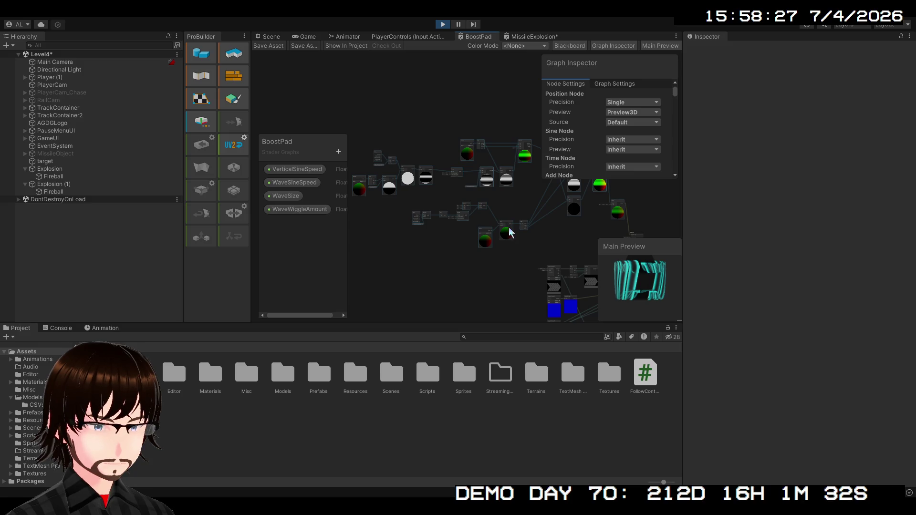
In MissileExplosion, delete the upper node cluster, then undo to restore it
left_click(533, 37)
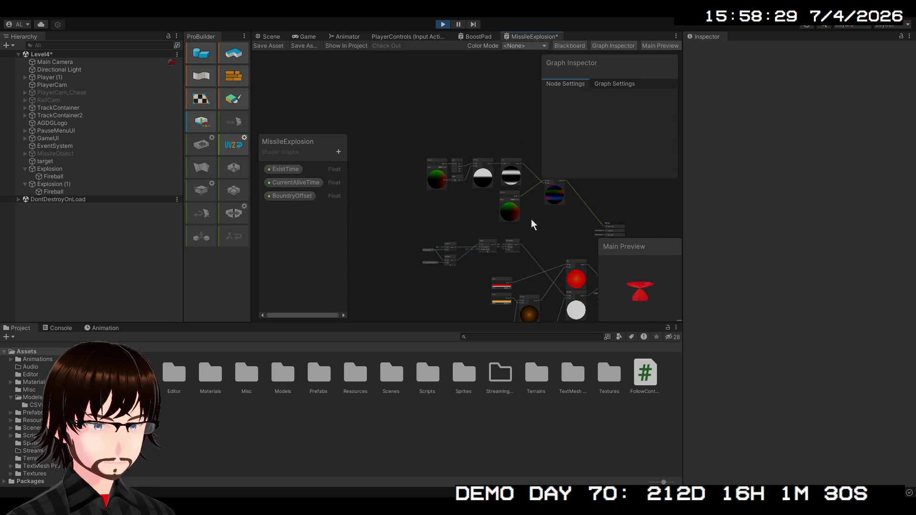
mouse_move(532, 220)
left_mouse_down()
mouse_move(477, 230)
mouse_move(374, 157)
left_mouse_up()
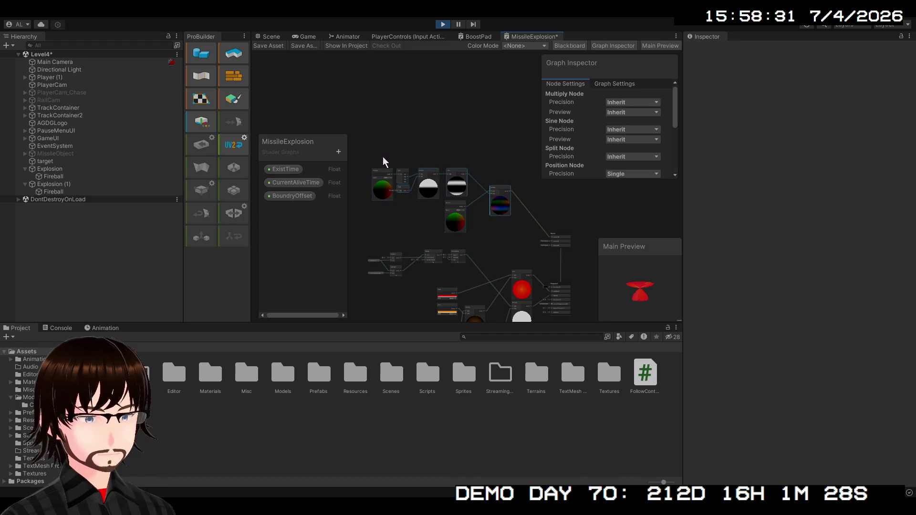
key("Delete")
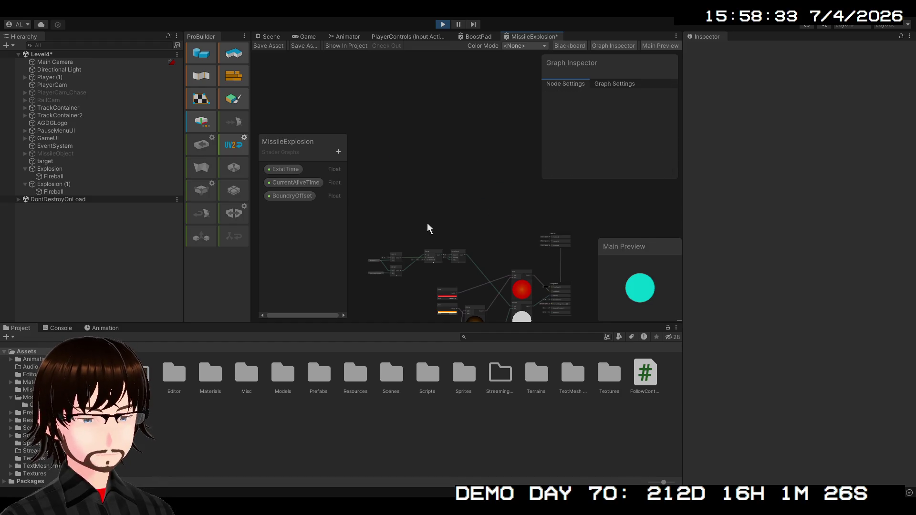
key("ctrl+z")
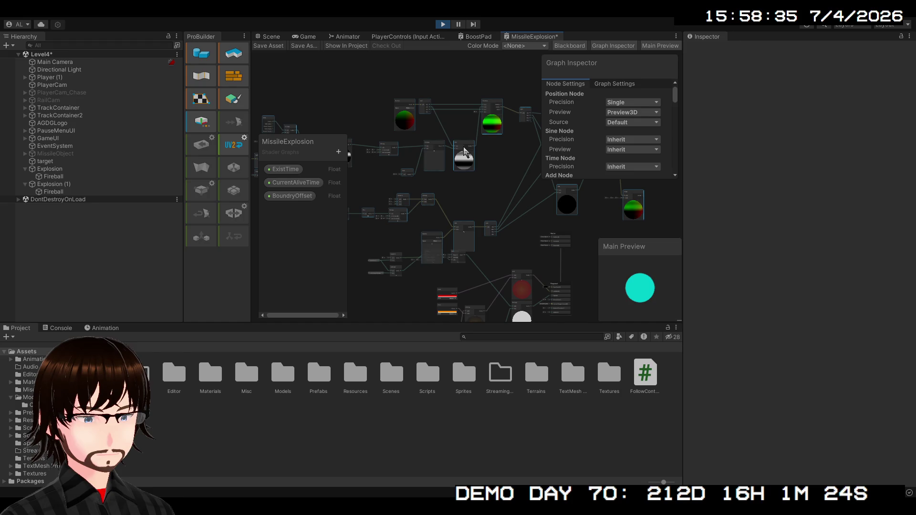
key("f")
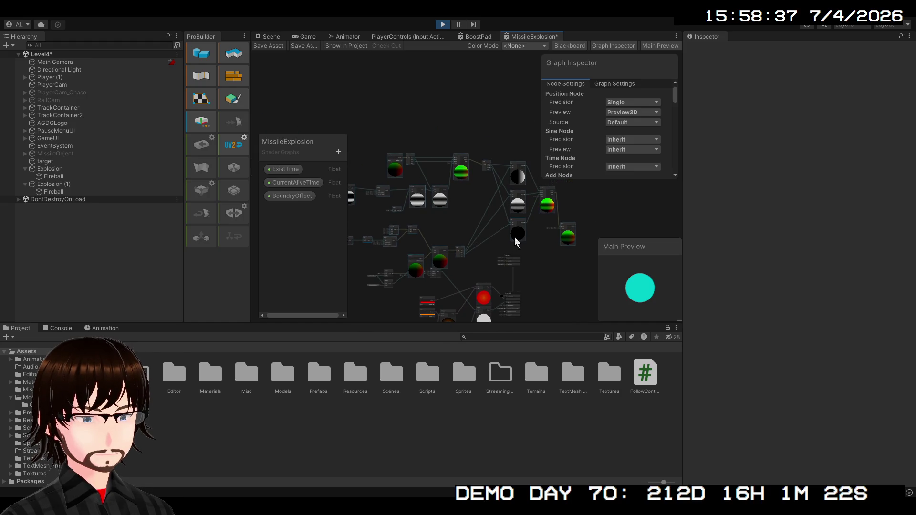
Wire the Multiply node's Out into the Vertex block's Position and save the shader
mouse_move(517, 237)
left_mouse_down()
mouse_move(428, 225)
mouse_move(425, 236)
mouse_move(430, 227)
left_mouse_up()
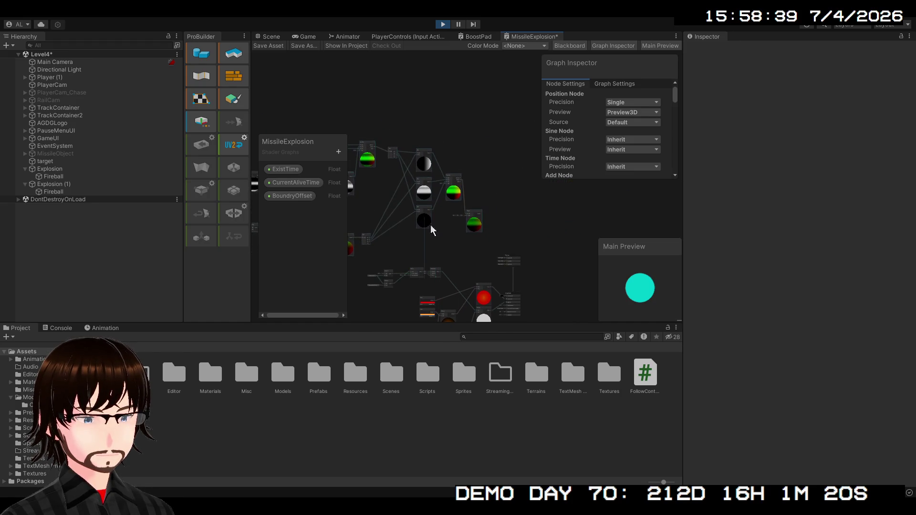
scroll(474, 245, "up", 5)
left_click_drag(487, 265, 395, 261)
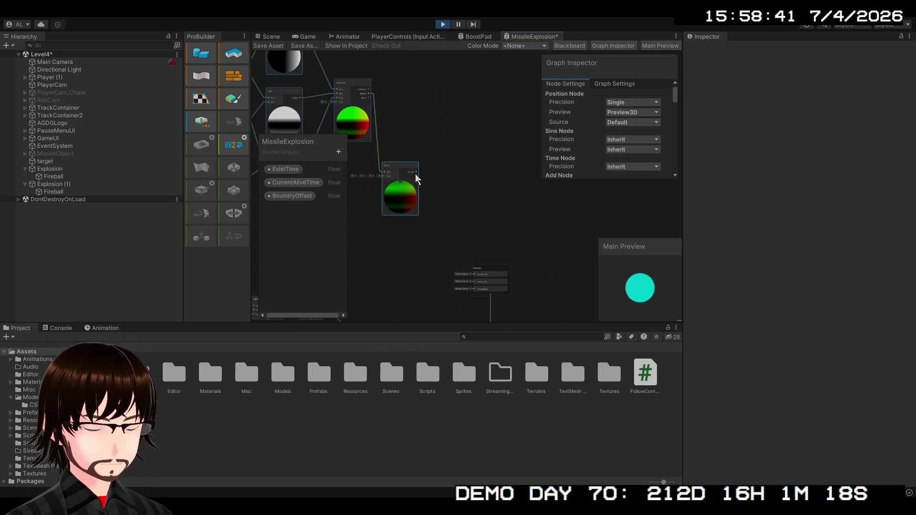
mouse_move(418, 172)
left_mouse_down()
mouse_move(454, 262)
mouse_move(473, 275)
mouse_move(475, 251)
left_mouse_up()
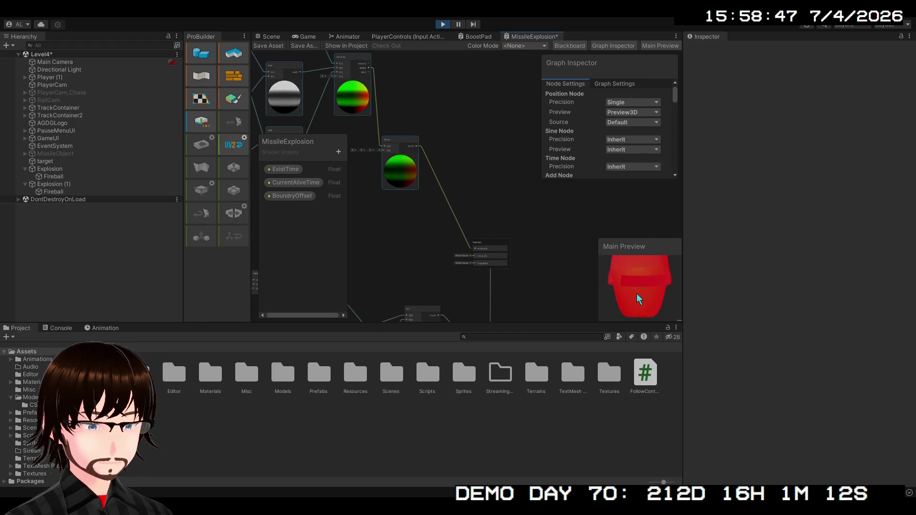
left_click(275, 46)
Check the saved vertex deformation in the Scene view, then return to the MissileExplosion graph
left_click(270, 36)
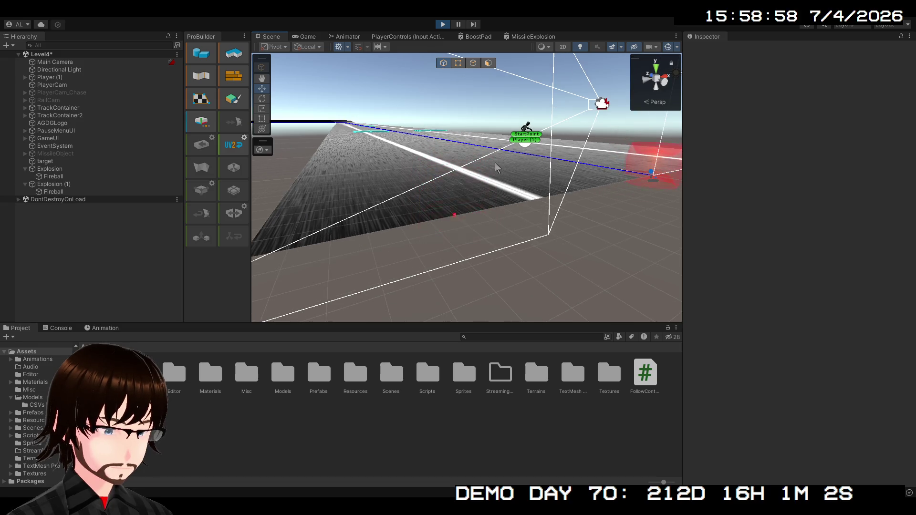
left_click(512, 40)
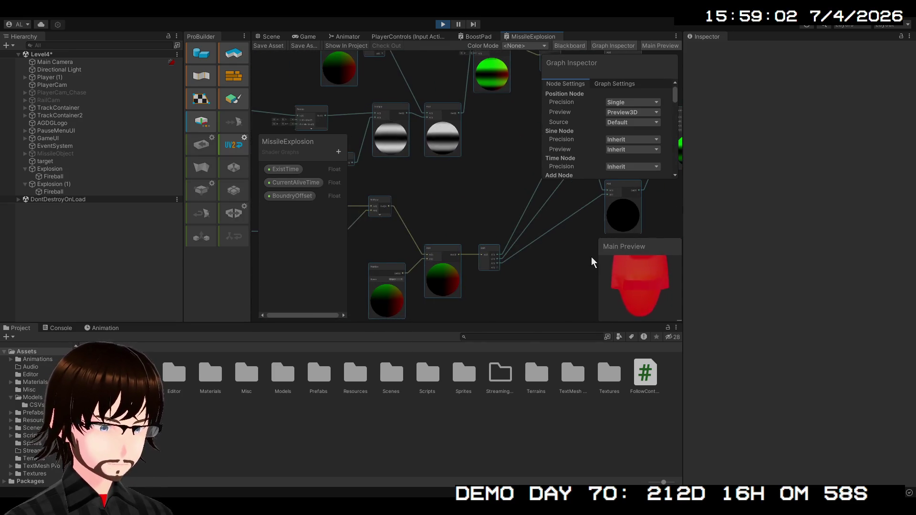
Remove MissileExplosion's upper wave-displacement nodes, leaving a plain sphere preview, and pan the Scene view
scroll(543, 275, "up", 5)
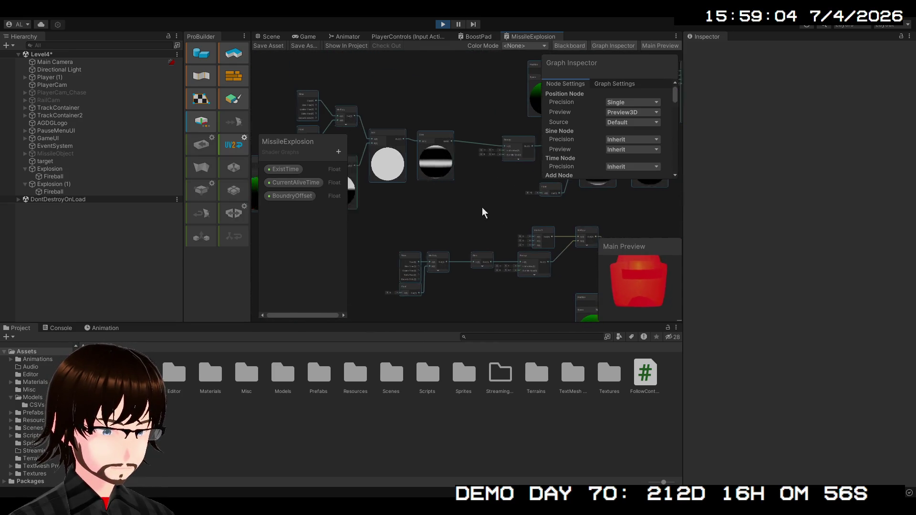
scroll(515, 267, "down", 8)
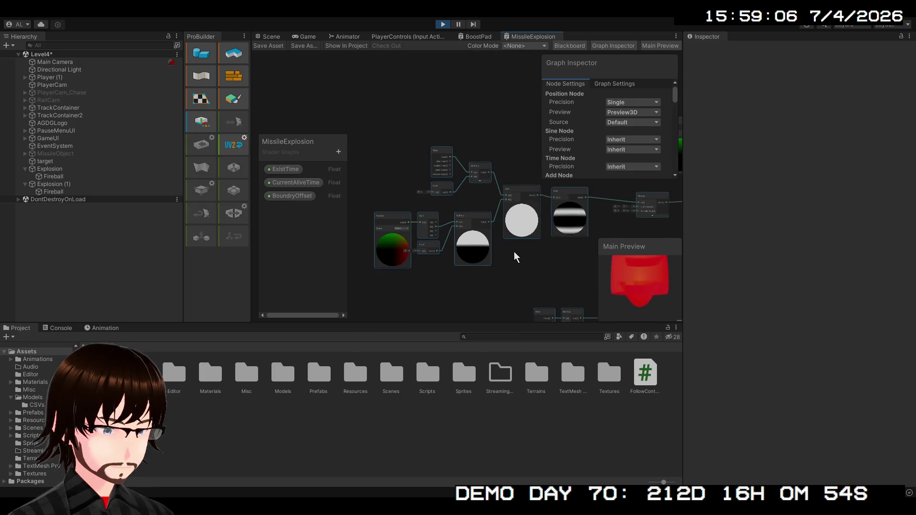
left_click_drag(298, 135, 340, 162)
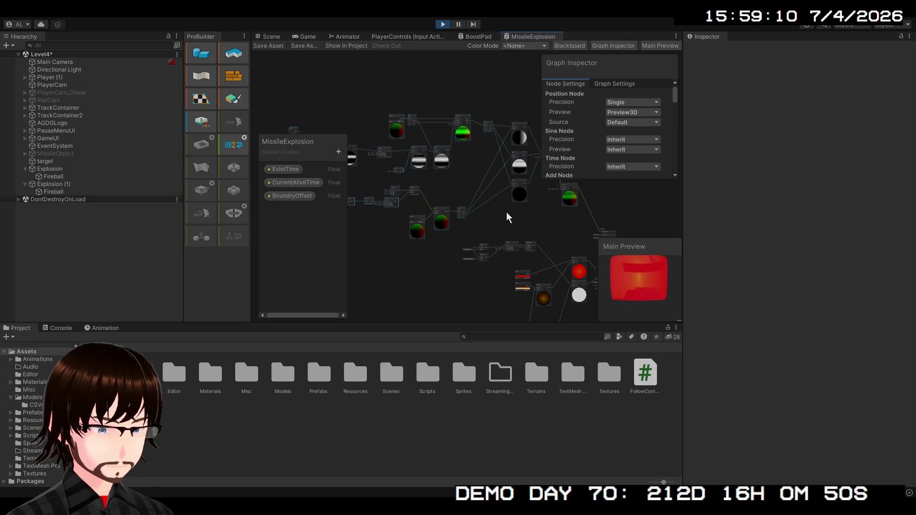
key("ctrl+z")
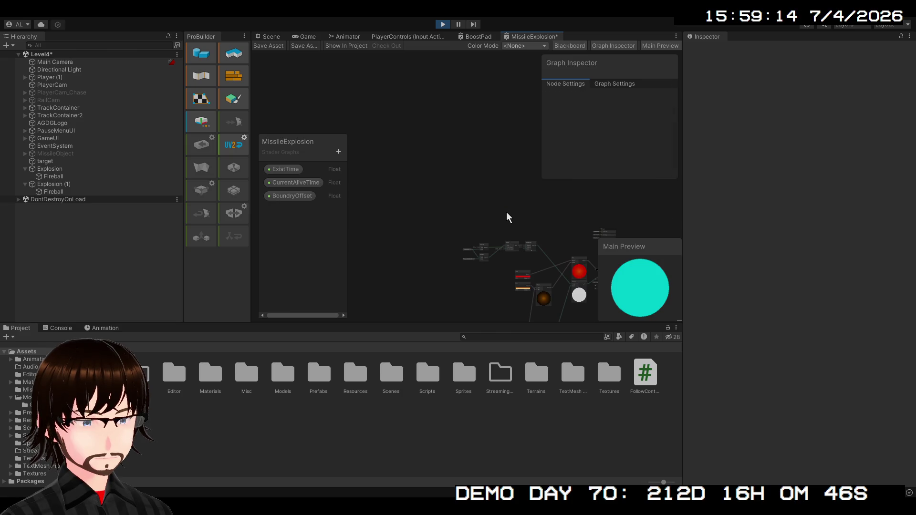
left_click_drag(515, 214, 420, 137)
scroll(420, 137, "up", 3)
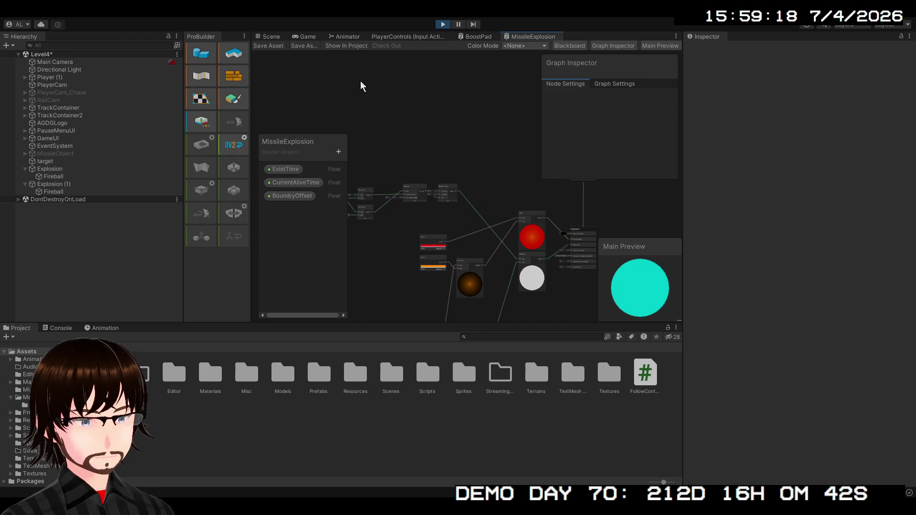
left_click(280, 37)
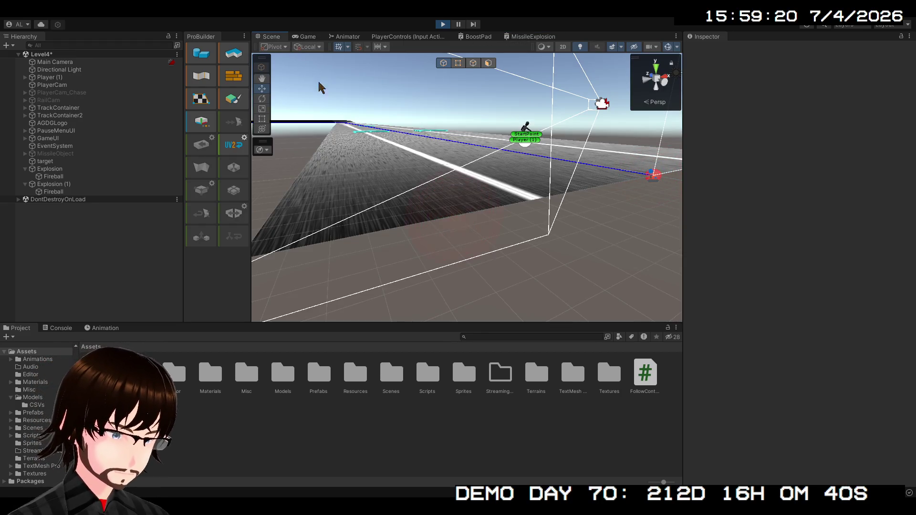
mouse_move(477, 212)
left_mouse_down()
mouse_move(484, 217)
mouse_move(458, 233)
mouse_move(476, 212)
mouse_move(486, 218)
left_mouse_up()
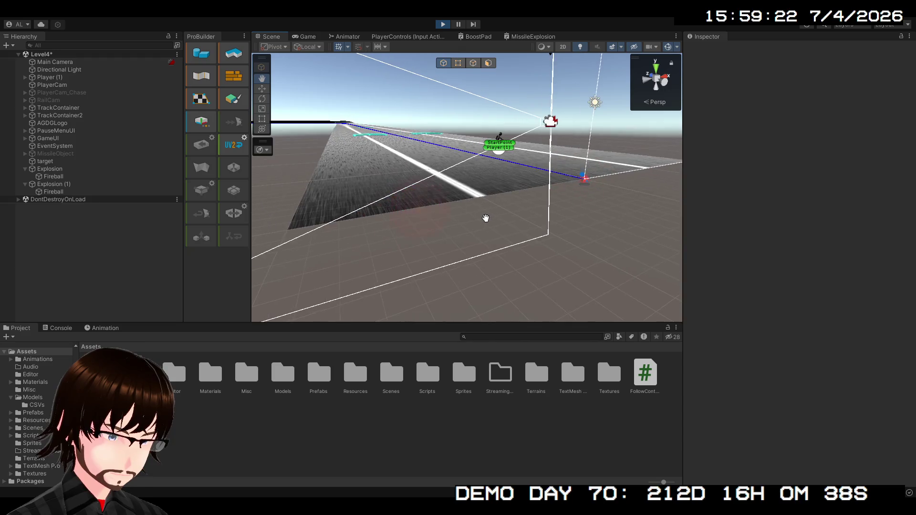
Paste a Simple Noise node into the MissileExplosion graph and place it up-left
left_click(516, 37)
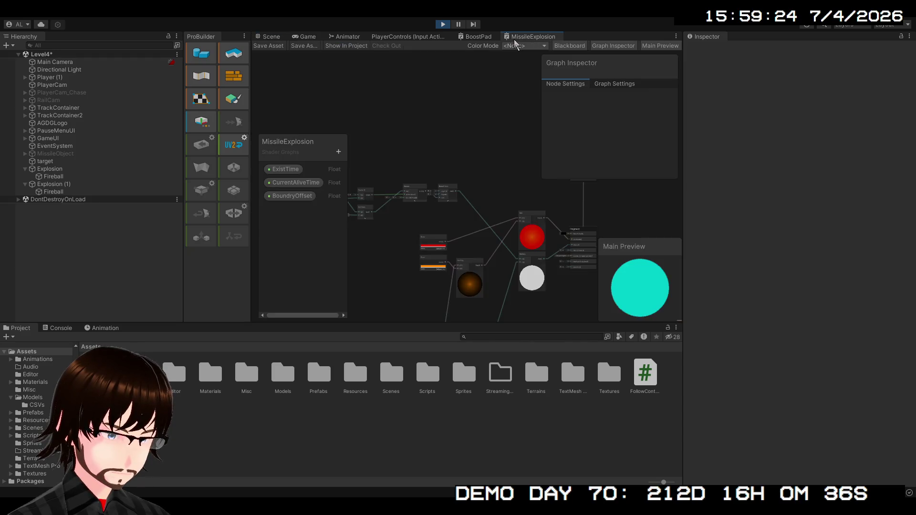
scroll(472, 166, "up", 5)
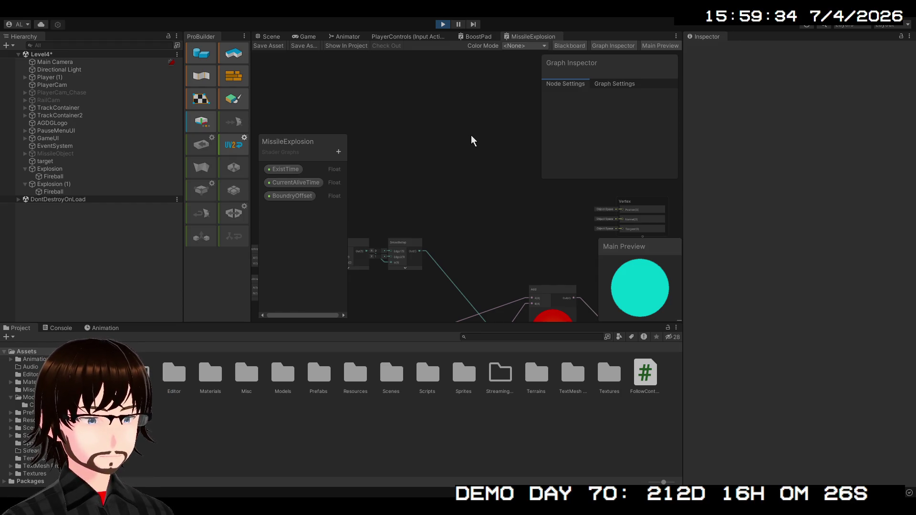
key("ctrl+v")
left_click_drag(439, 199, 396, 139)
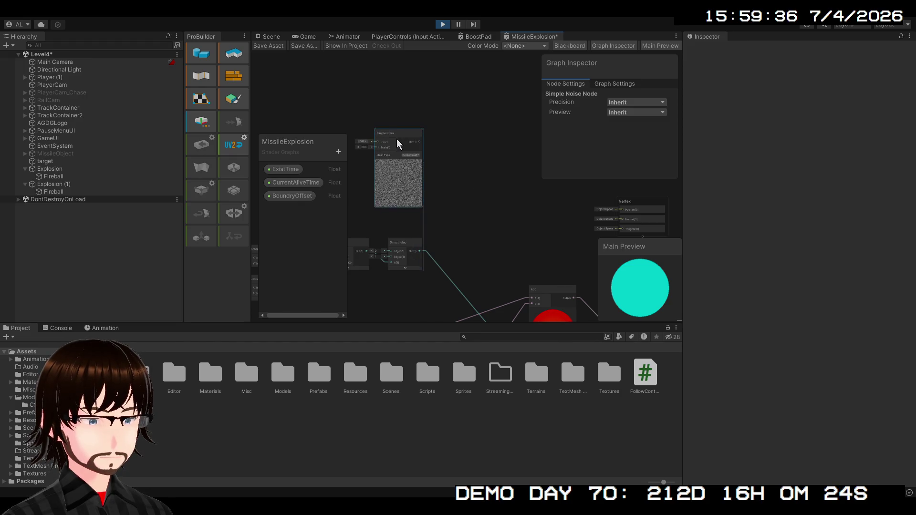
scroll(460, 171, "up", 3)
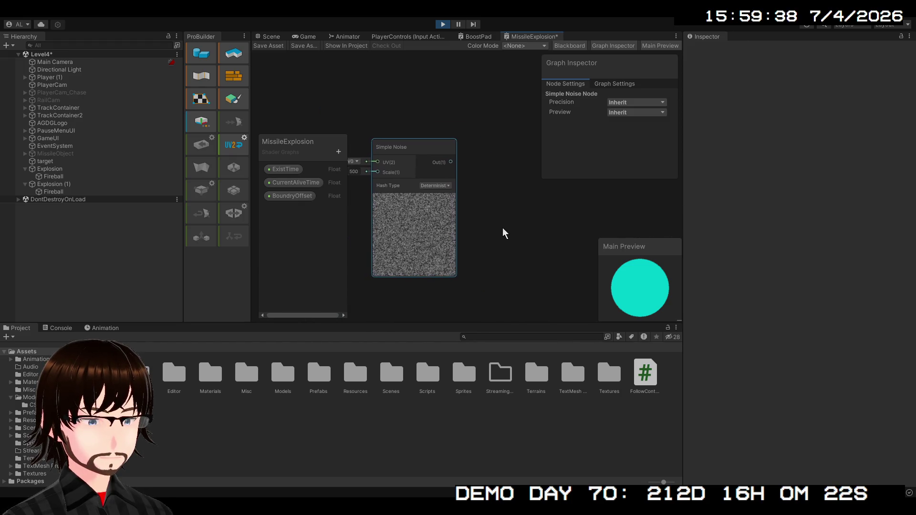
scroll(503, 233, "down", 4)
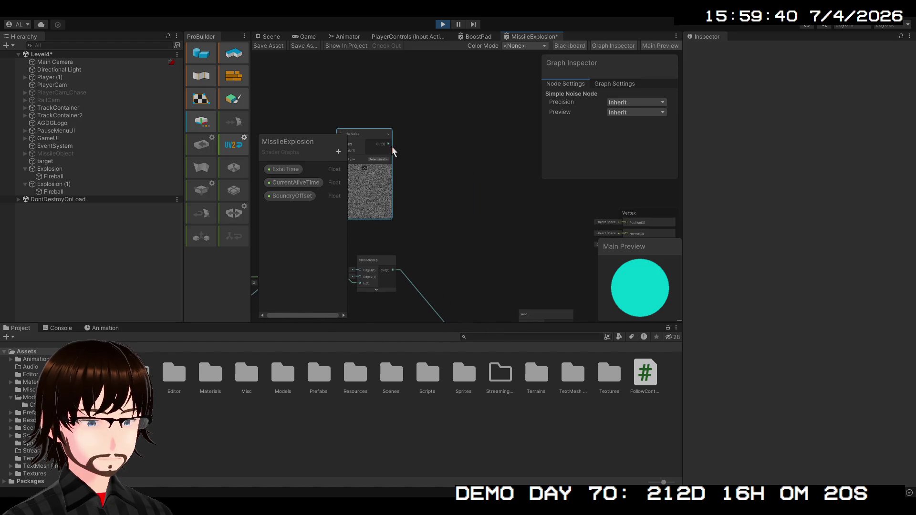
Multiply the Simple Noise by Position and feed the result into Vertex Position
left_click_drag(389, 144, 432, 153)
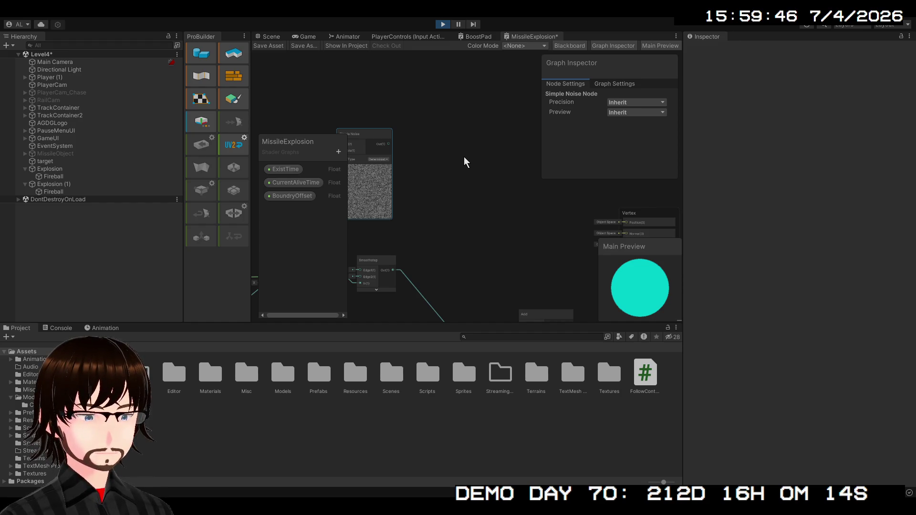
key("Return")
mouse_move(473, 159)
left_mouse_down()
mouse_move(485, 139)
mouse_move(466, 140)
mouse_move(401, 104)
left_mouse_up()
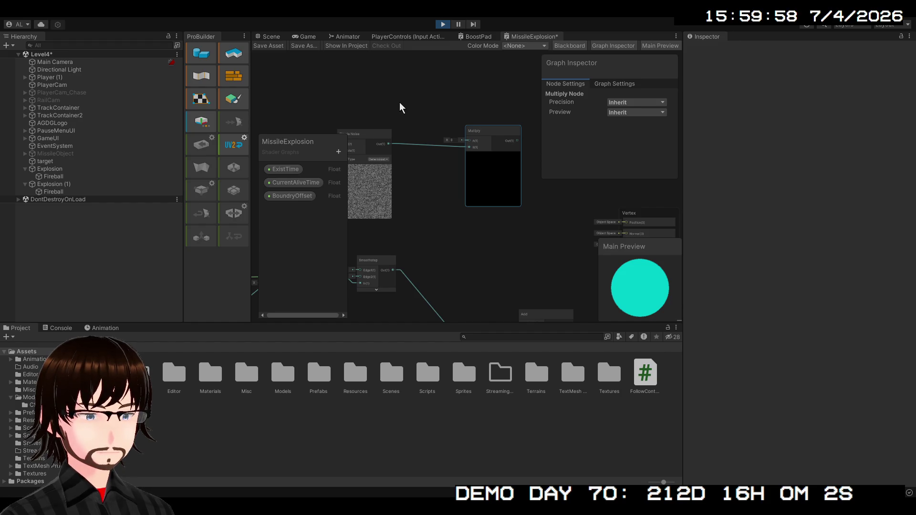
mouse_move(370, 107)
left_mouse_down()
mouse_move(356, 72)
mouse_move(365, 130)
left_mouse_up()
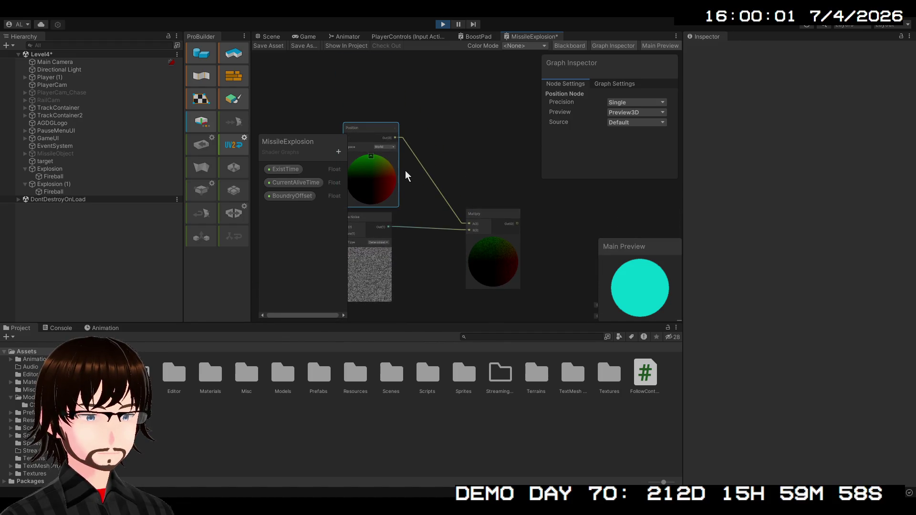
left_click_drag(487, 224, 424, 145)
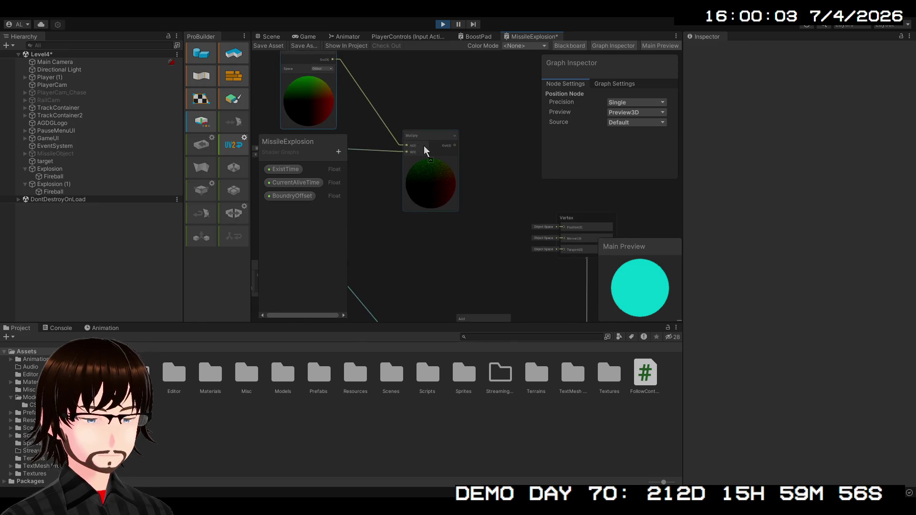
left_click_drag(519, 210, 563, 227)
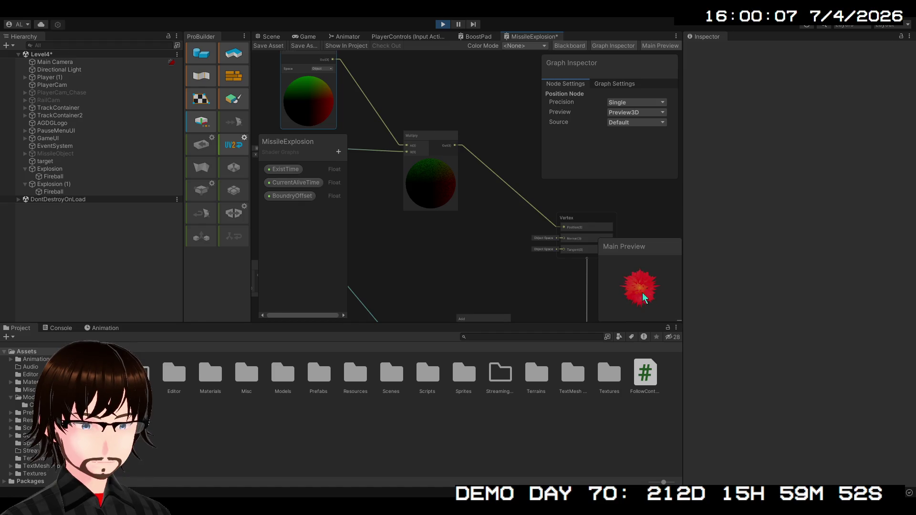
left_click(271, 36)
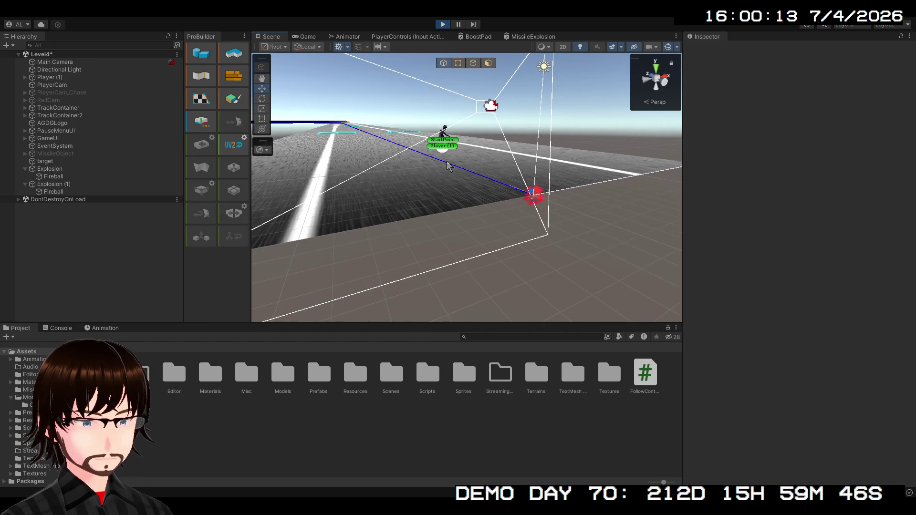
Orbit and pan the Scene view around the track, then return to the MissileExplosion graph
mouse_move(448, 166)
left_mouse_down()
mouse_move(295, 152)
mouse_move(360, 156)
mouse_move(324, 135)
mouse_move(412, 143)
left_mouse_up()
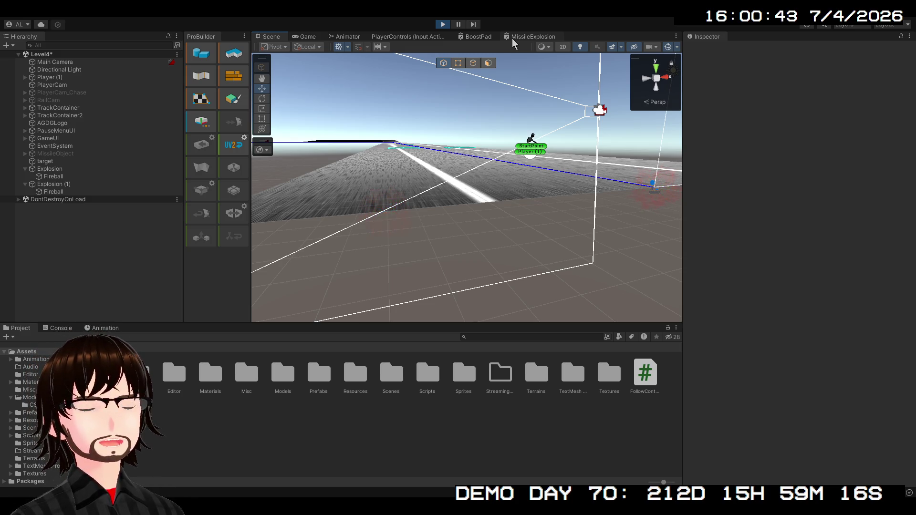
mouse_move(635, 176)
left_mouse_down()
mouse_move(601, 208)
mouse_move(590, 197)
left_mouse_up()
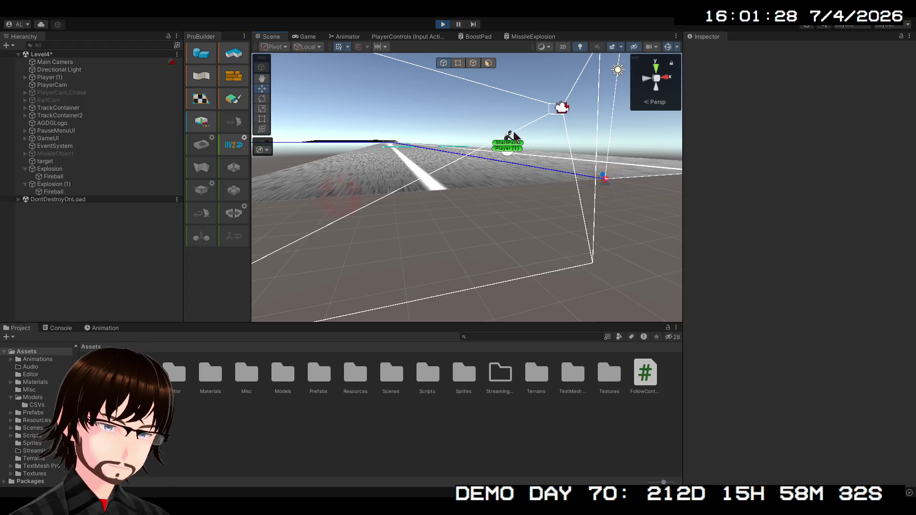
left_click(533, 37)
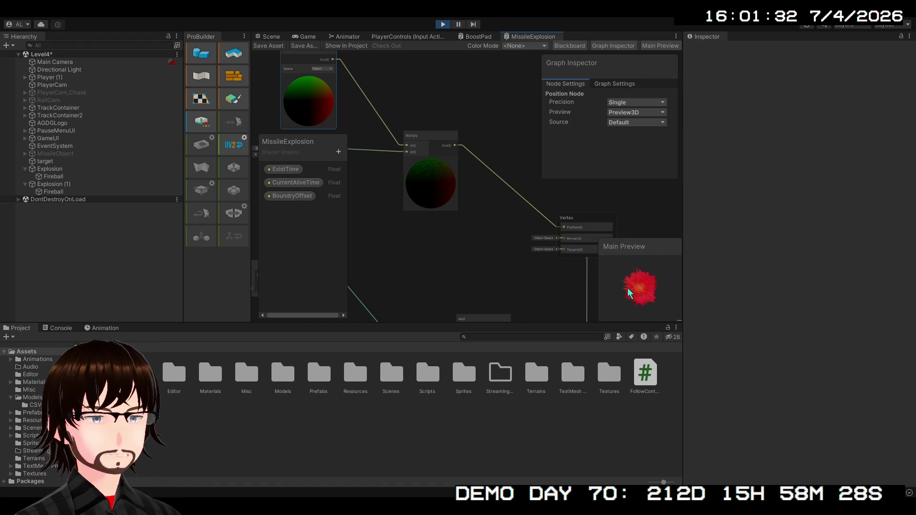
Add an Add node summing Position and the Multiply output into Vertex Position, then save the graph
scroll(466, 246, "down", 3)
mouse_move(466, 245)
left_mouse_down()
mouse_move(506, 171)
mouse_move(481, 210)
left_mouse_up()
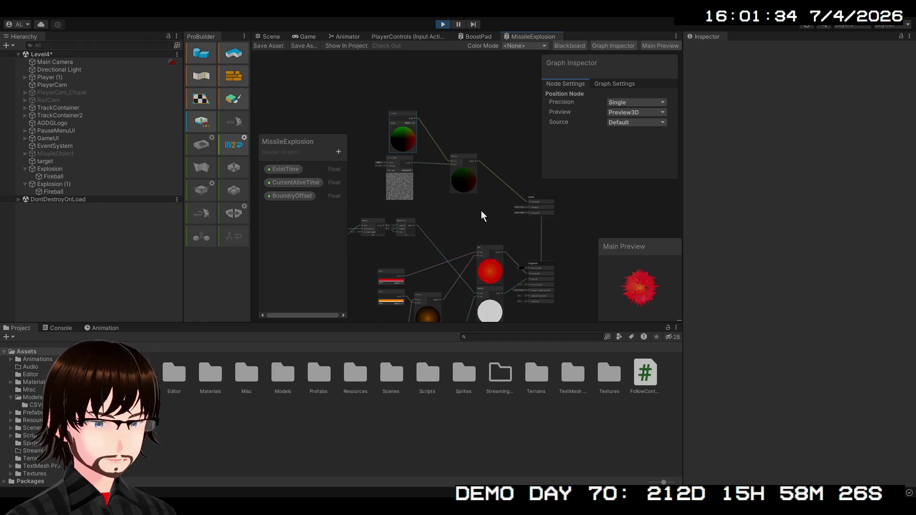
scroll(481, 211, "up", 2)
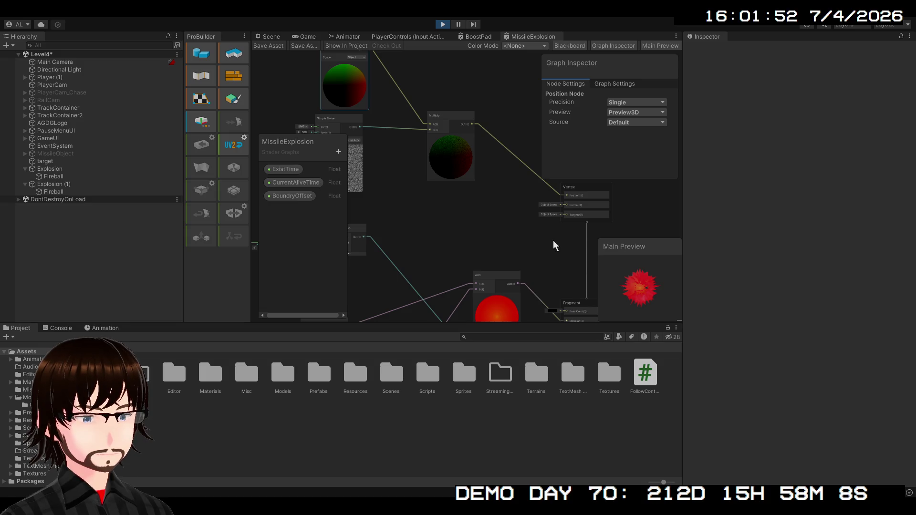
key("ctrl+v")
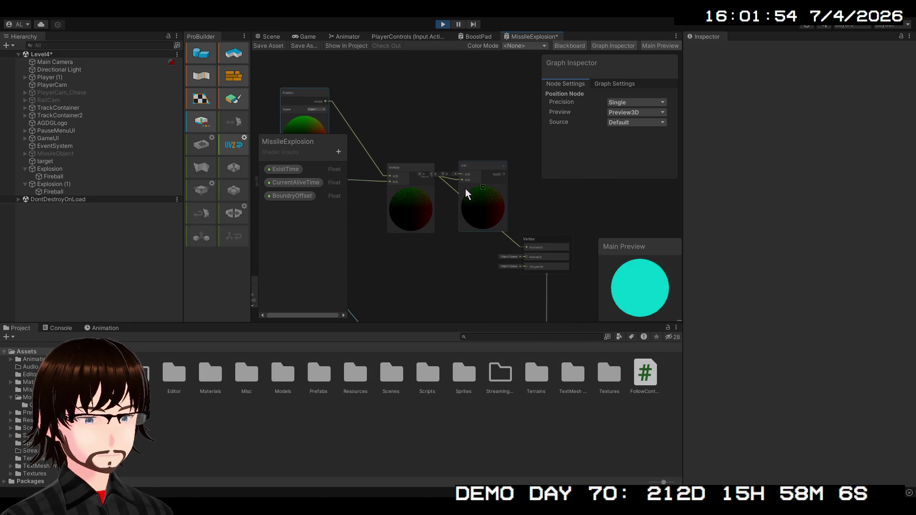
mouse_move(469, 166)
left_mouse_down()
mouse_move(482, 160)
mouse_move(480, 146)
left_mouse_up()
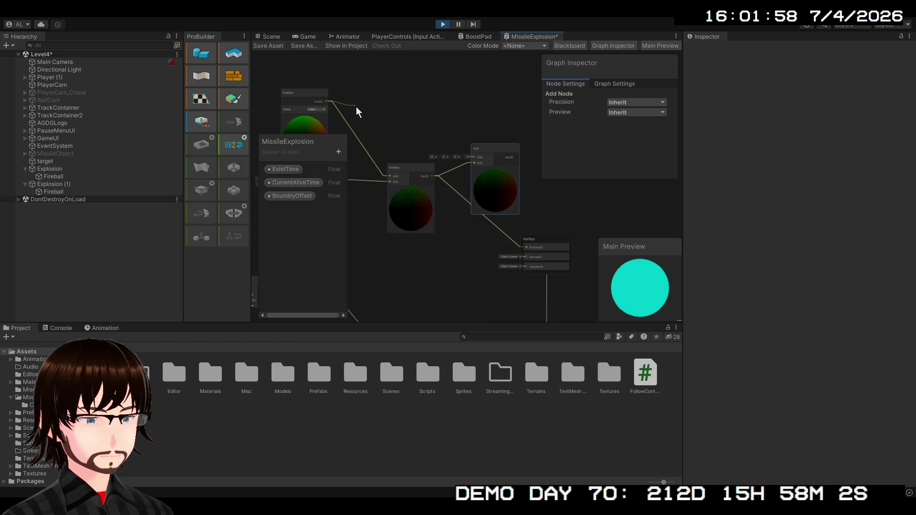
left_click_drag(448, 152, 474, 157)
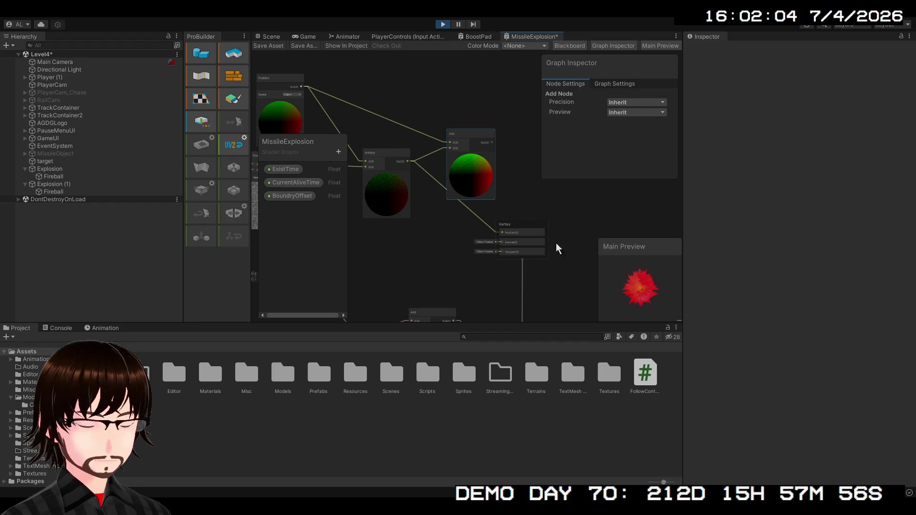
left_click_drag(492, 142, 501, 233)
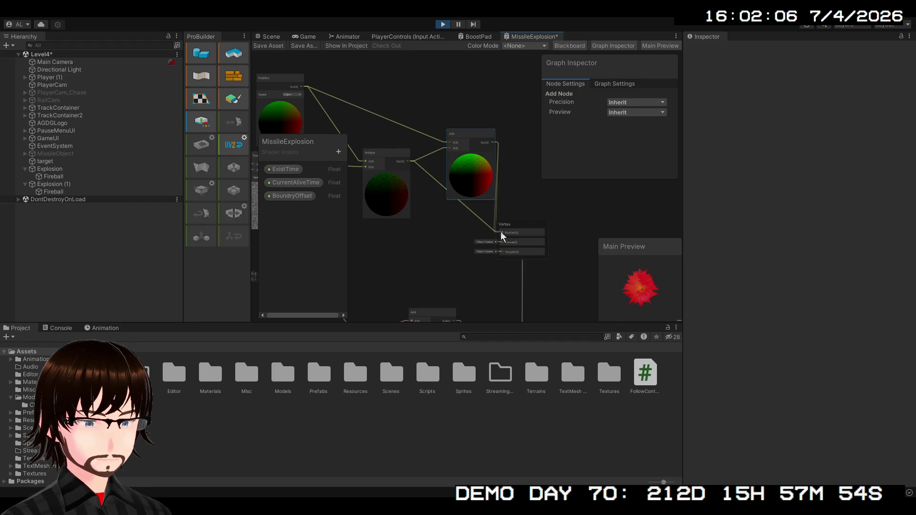
left_click_drag(467, 134, 452, 145)
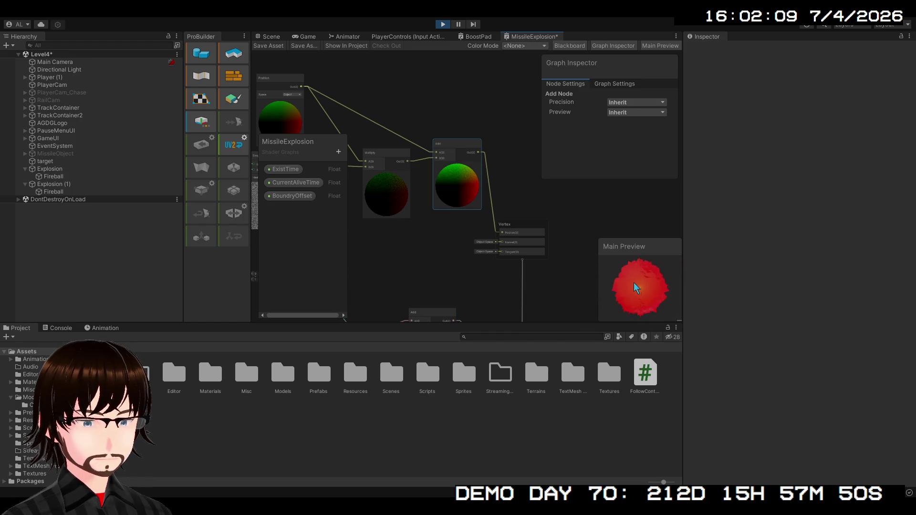
scroll(634, 282, "up", 3)
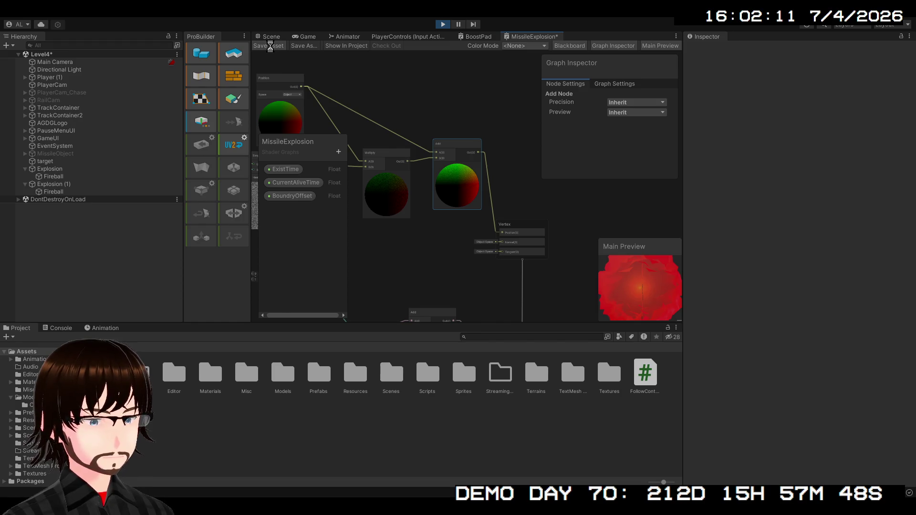
left_click(270, 45)
Back in the Scene view, add a child Particle System under the Explosion object
left_click(271, 36)
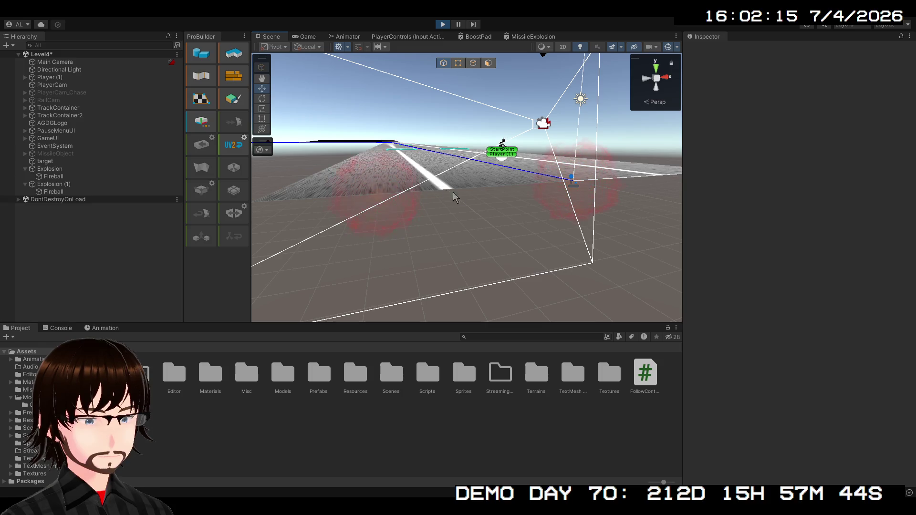
mouse_move(454, 194)
left_mouse_down()
mouse_move(535, 252)
mouse_move(522, 230)
mouse_move(486, 226)
mouse_move(500, 224)
left_mouse_up()
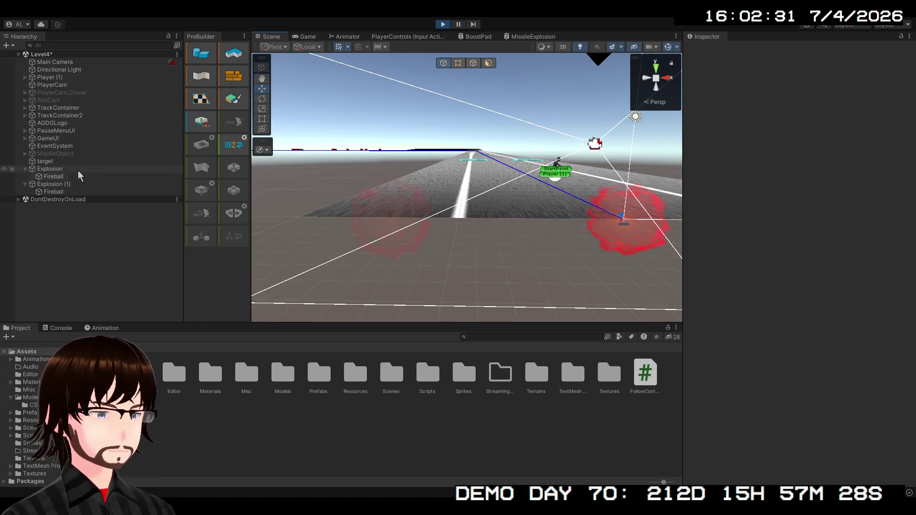
left_click(68, 169)
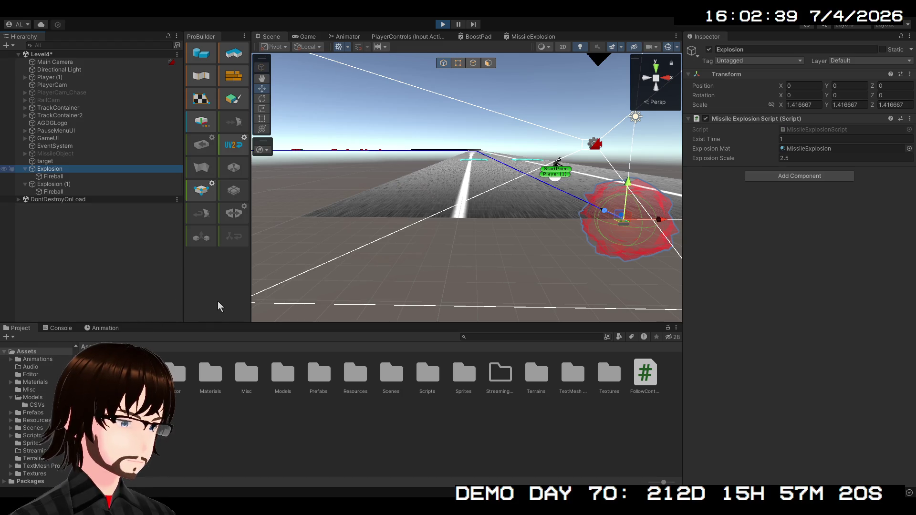
key("ctrl+shift+p")
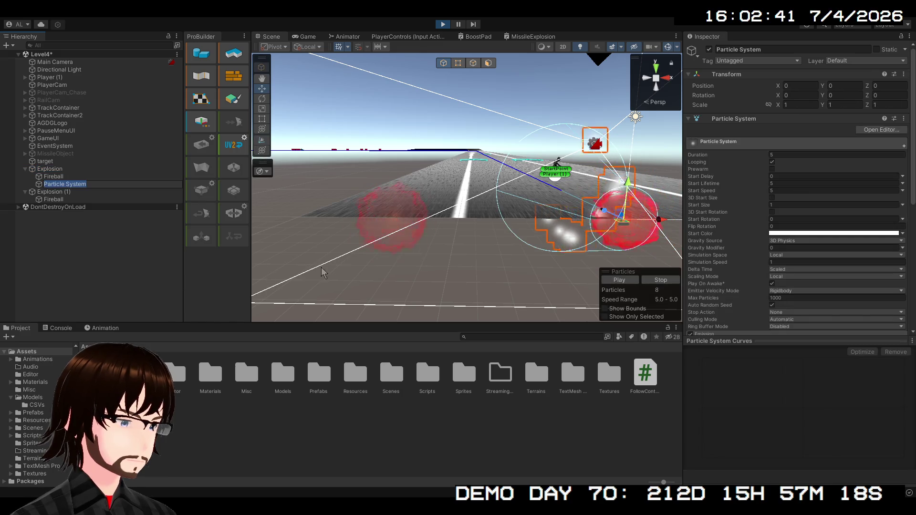
Set the particle system's Duration to 1 and turn off Looping
left_click(777, 156)
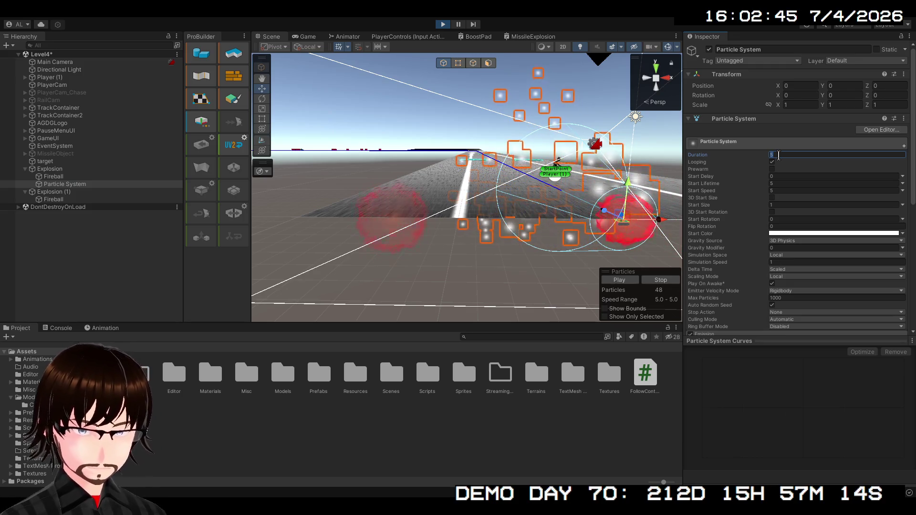
type("1")
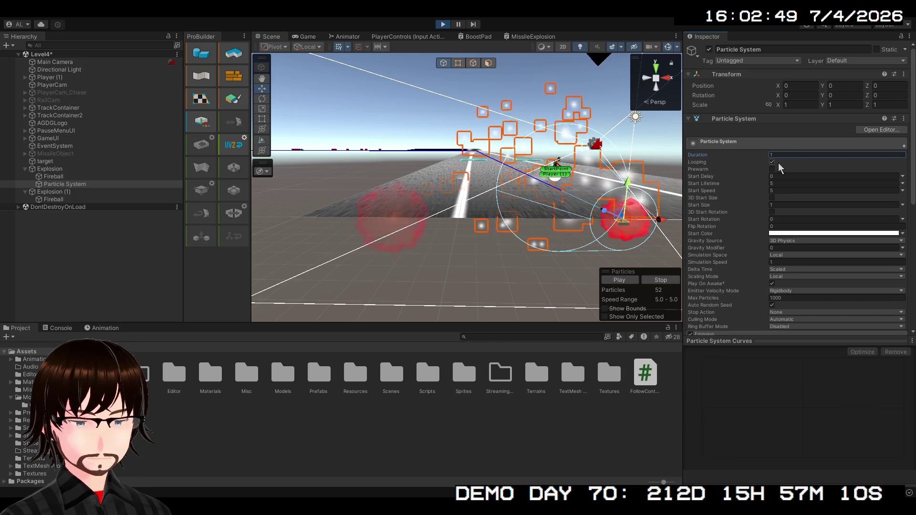
left_click(773, 163)
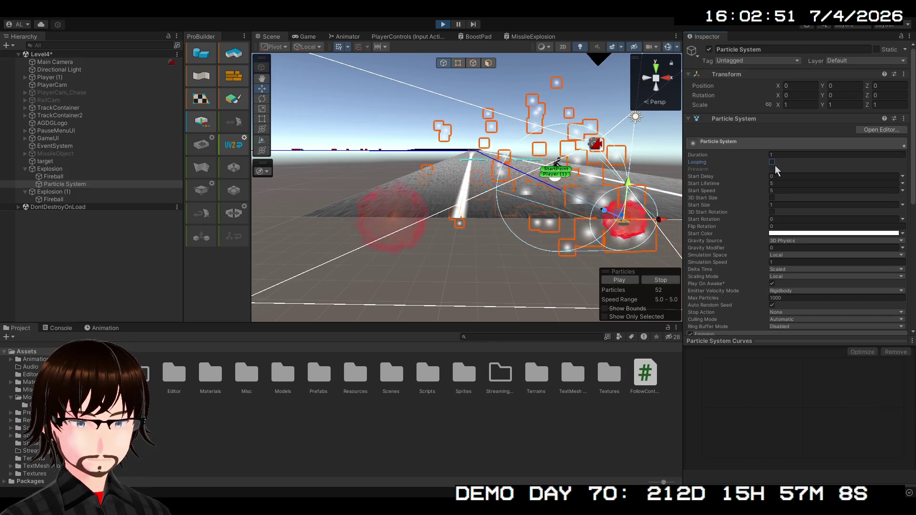
key("f")
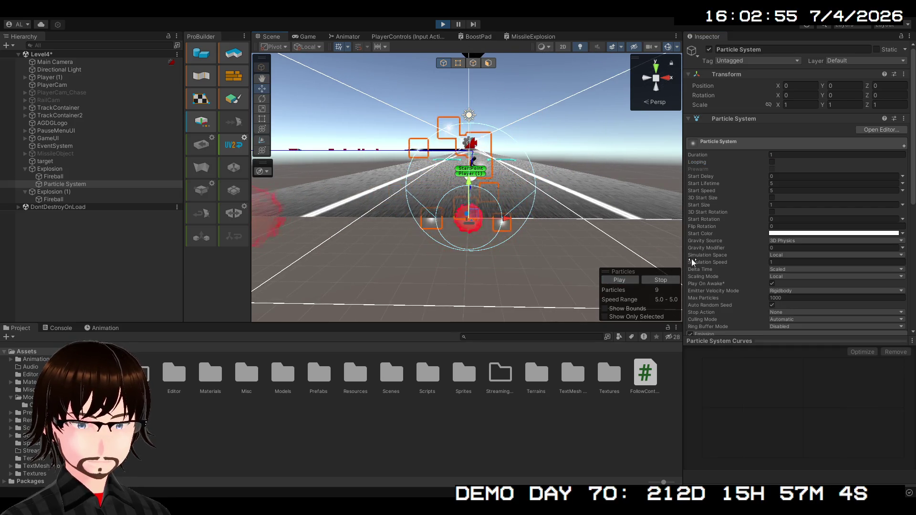
Change the Shape module's emitter from Cone to Circle and play the preview
scroll(747, 253, "down", 5)
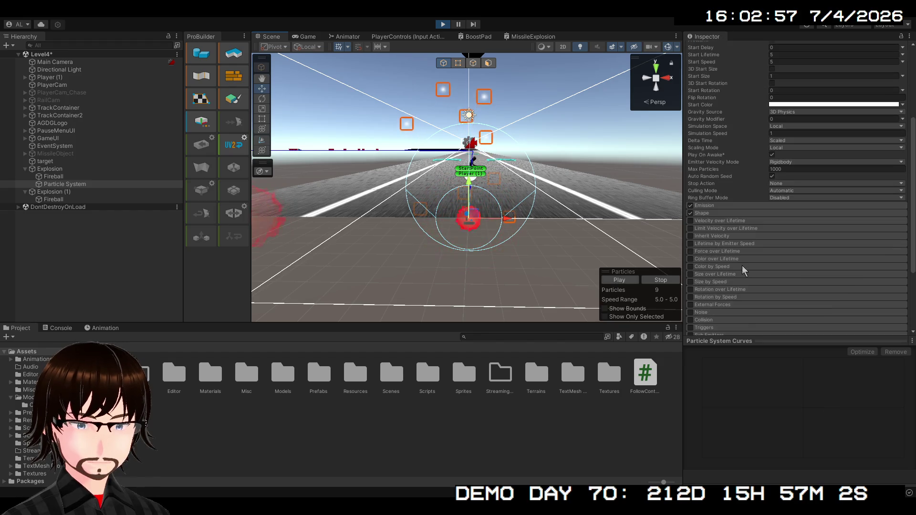
left_click(704, 213)
left_click(704, 213)
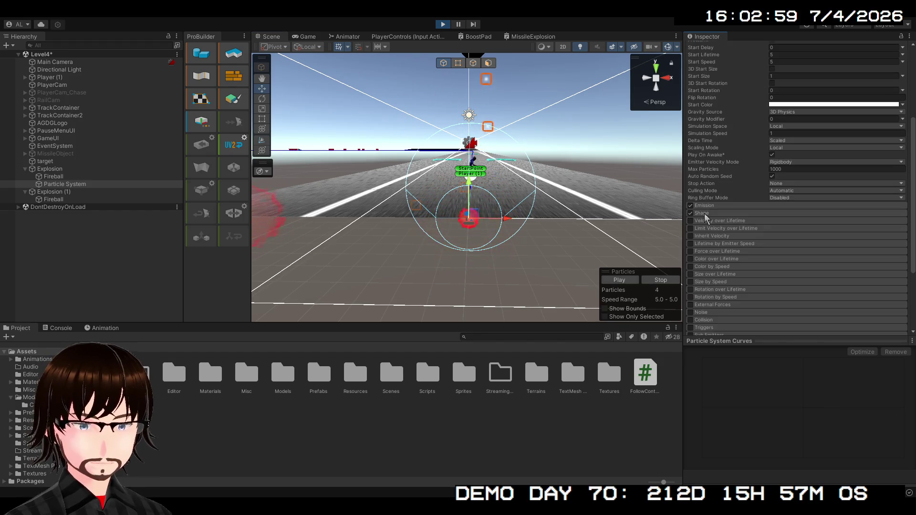
left_click(705, 213)
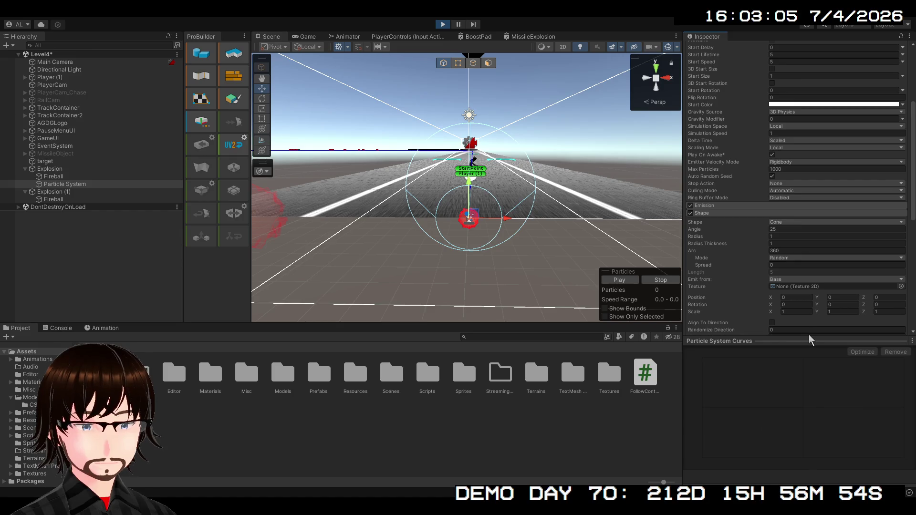
left_click(835, 222)
left_click(769, 285)
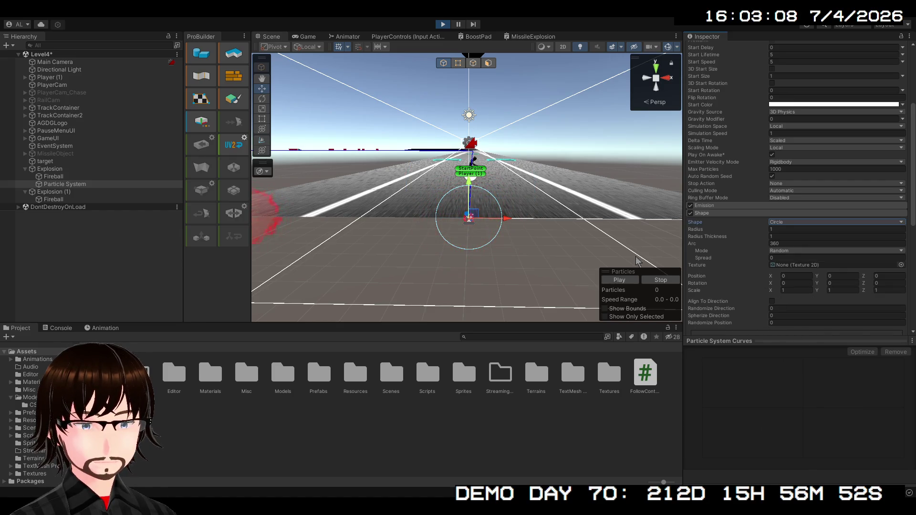
left_click(631, 280)
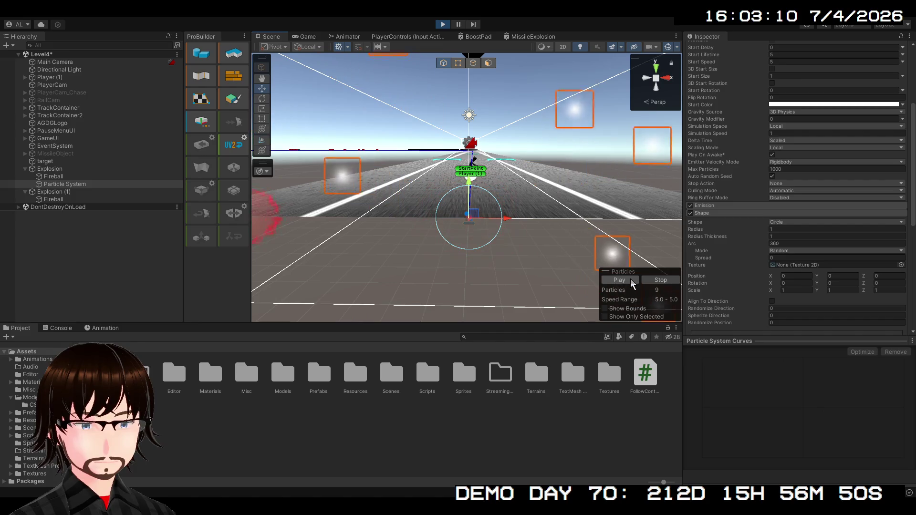
scroll(723, 242, "up", 1)
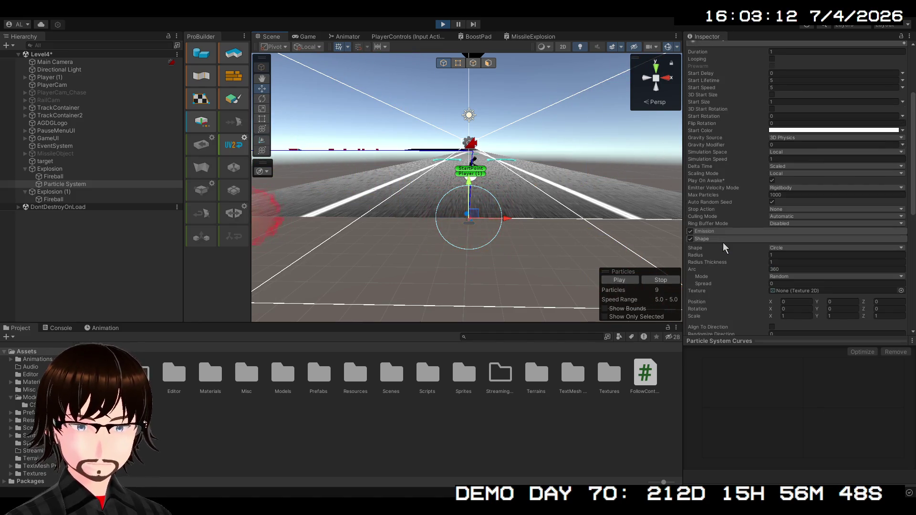
left_click(710, 231)
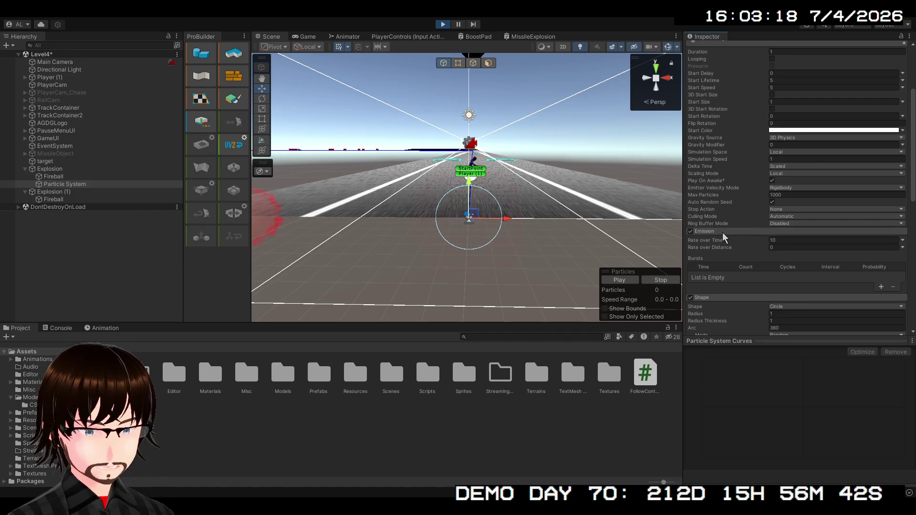
Add an Emission burst of 30 particles at time 0 and replay the preview
left_click(881, 288)
left_click(628, 279)
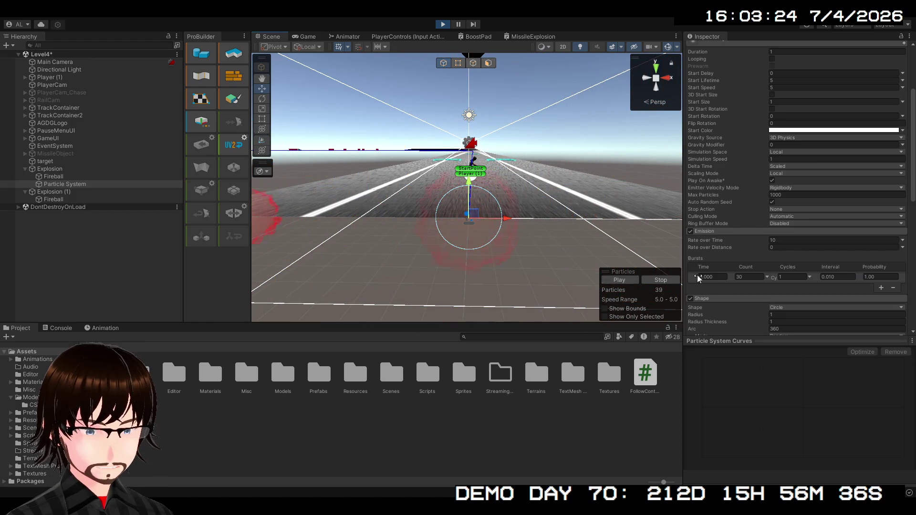
scroll(754, 299, "down", 2)
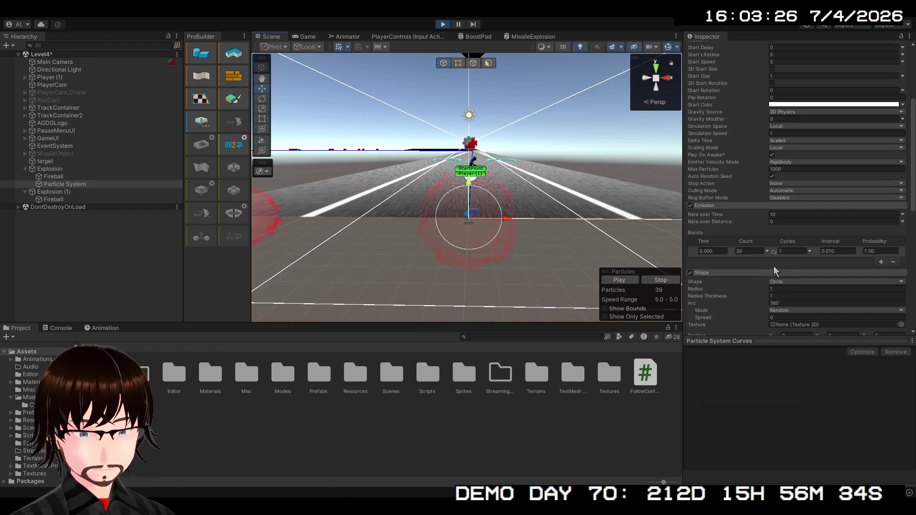
left_click(623, 281)
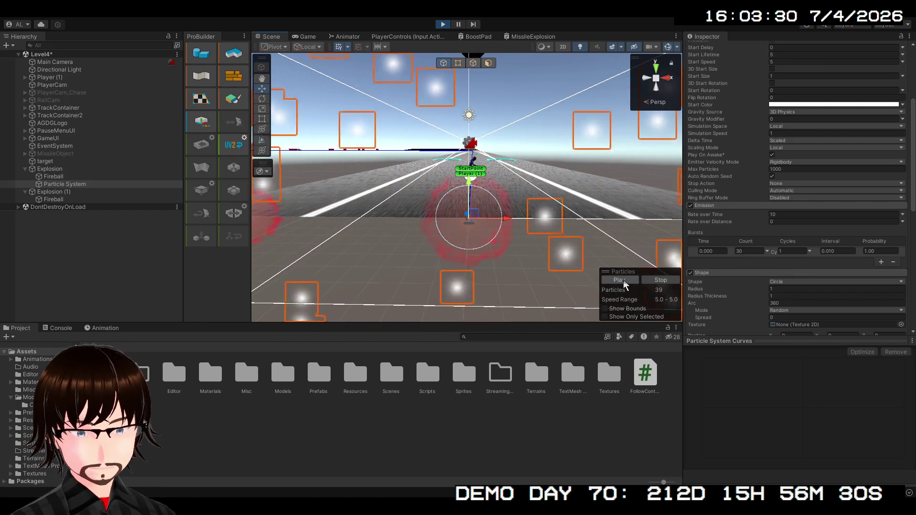
left_click(623, 281)
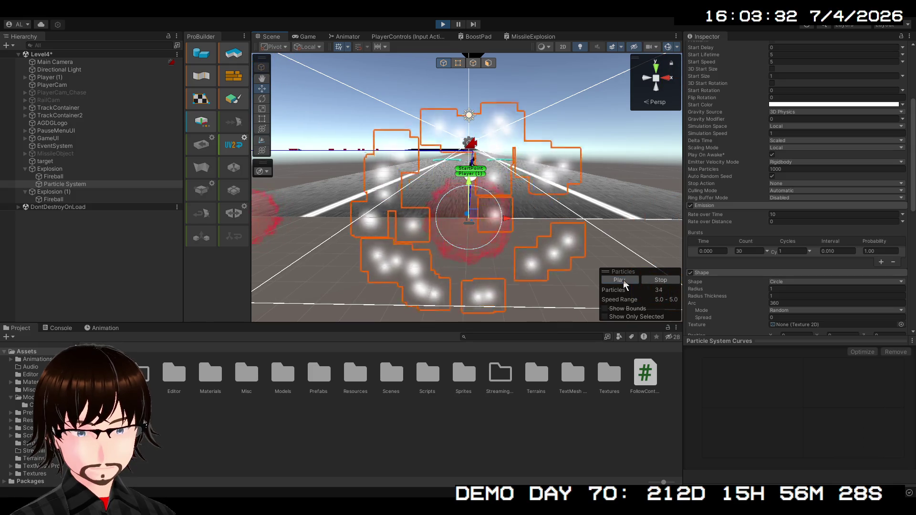
scroll(724, 224, "up", 5)
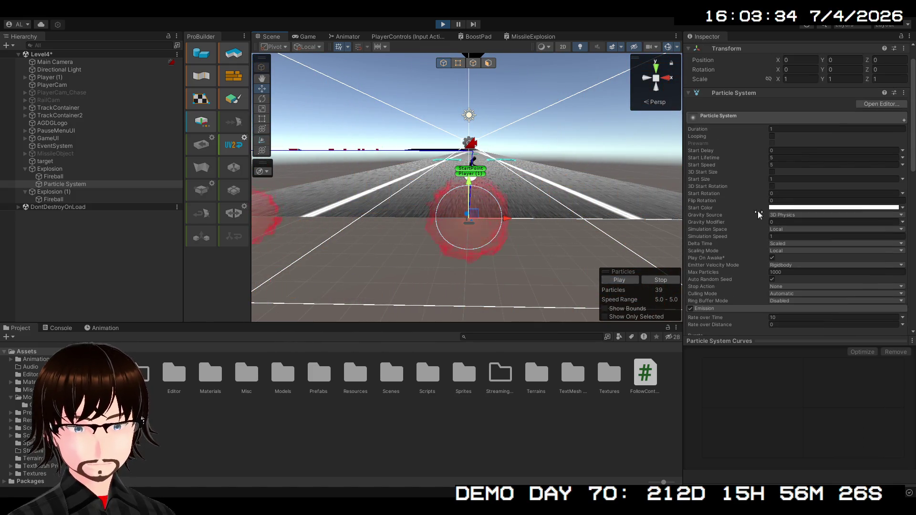
Set Start Lifetime to 5, replaying the burst after each edit
left_click(778, 157)
type("1")
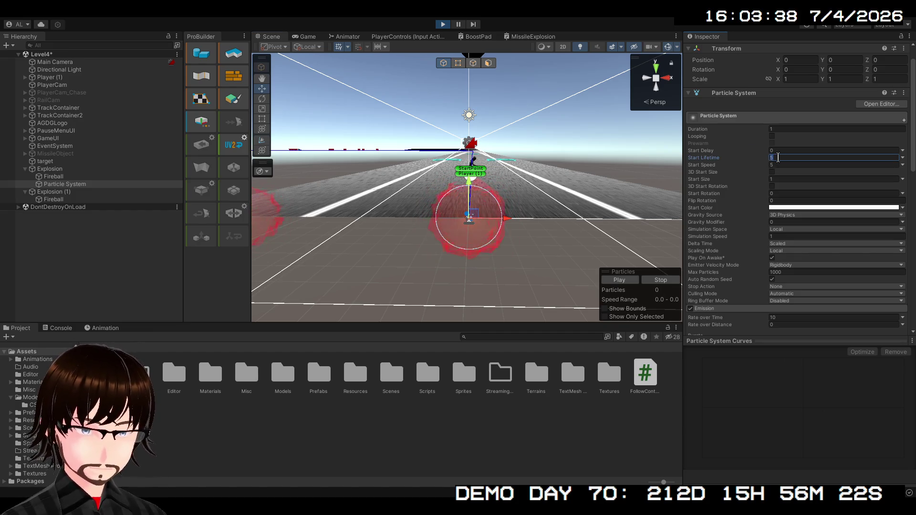
left_click(629, 279)
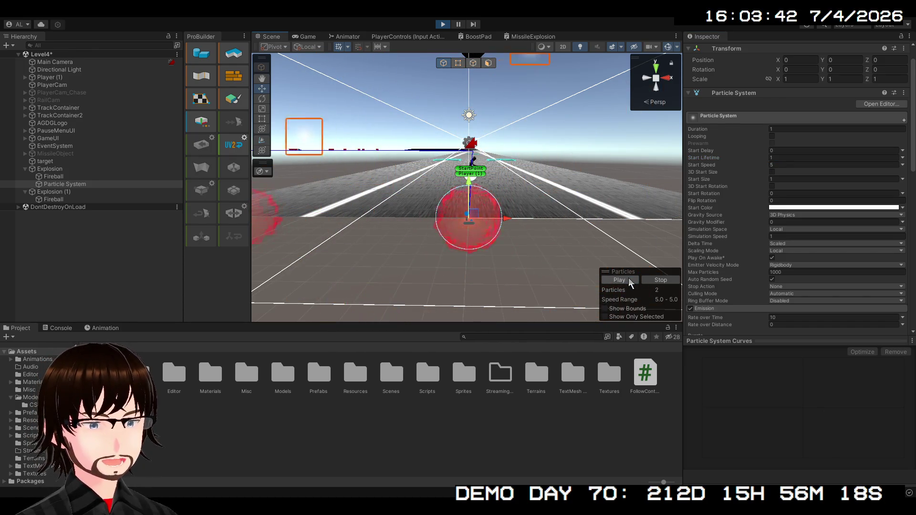
left_click(776, 157)
type("0.5")
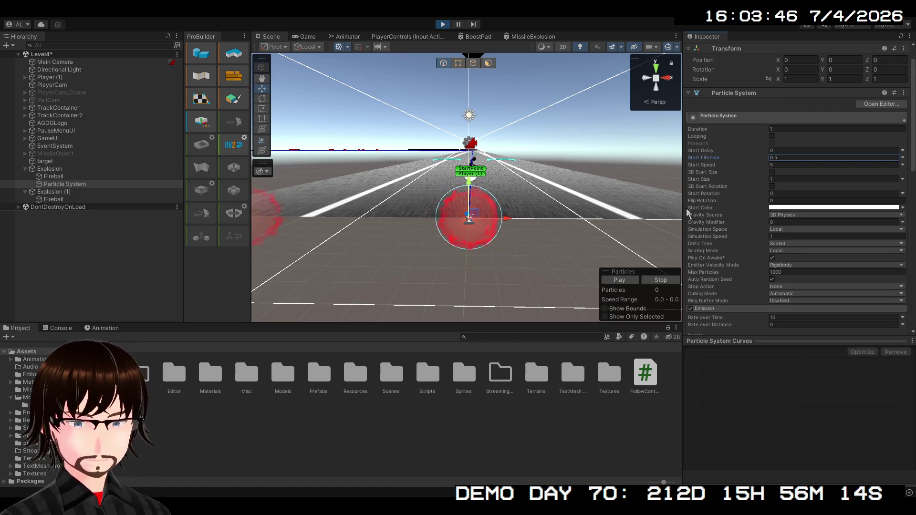
left_click(630, 280)
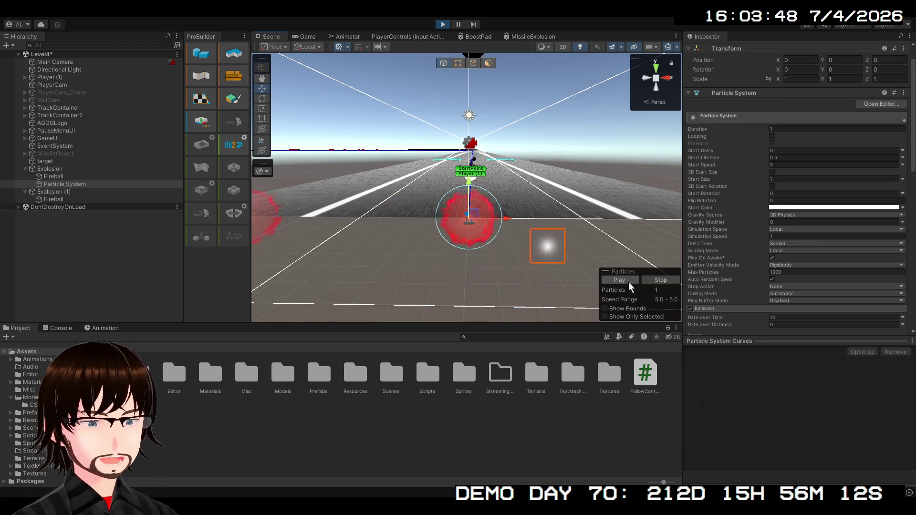
left_click(779, 157)
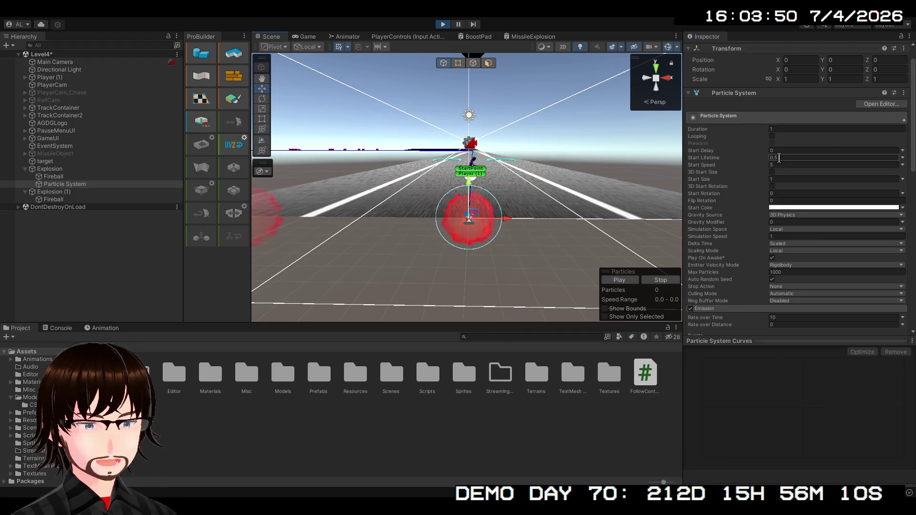
left_click(779, 158)
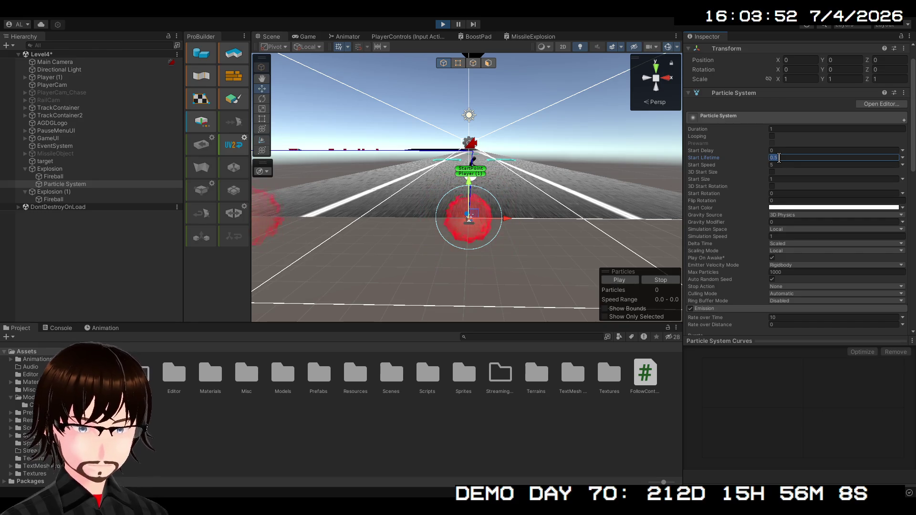
type("1")
Try a Start Speed of 200, then settle on 20 and preview the burst
left_click(784, 165)
type("200")
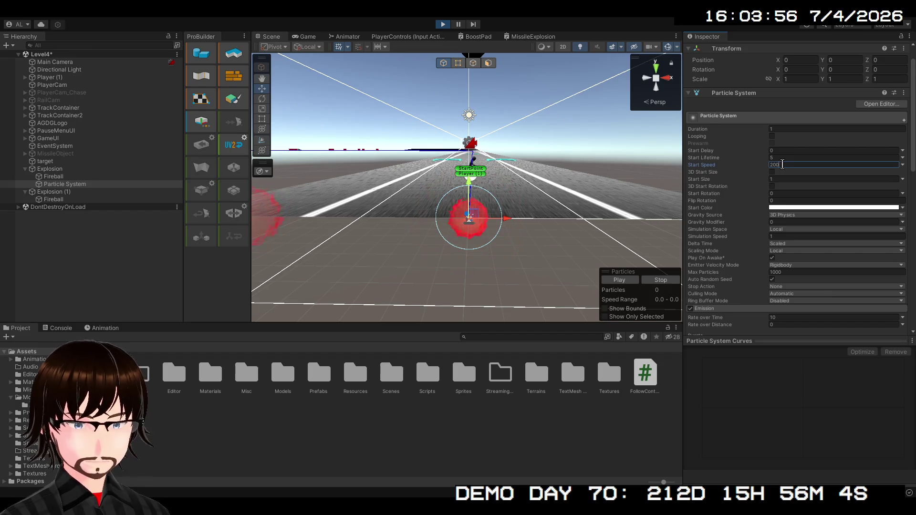
left_click(627, 282)
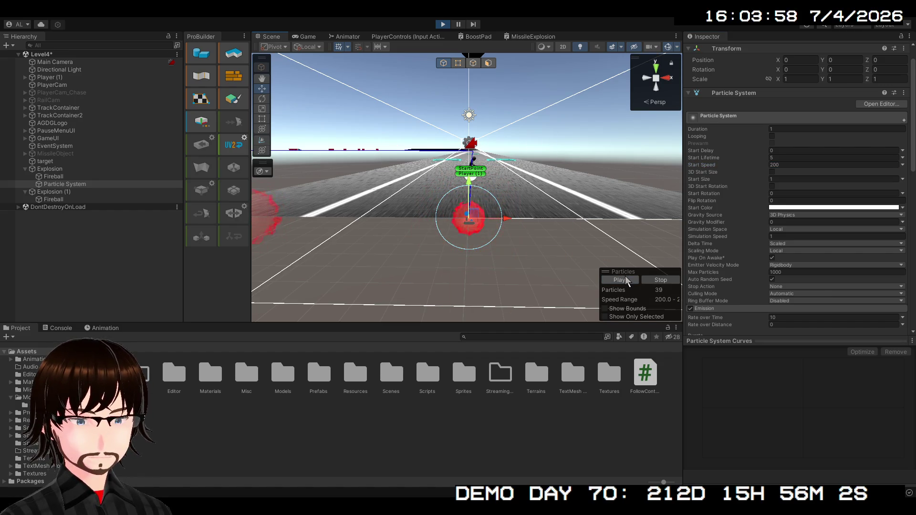
left_click(781, 165)
type("20")
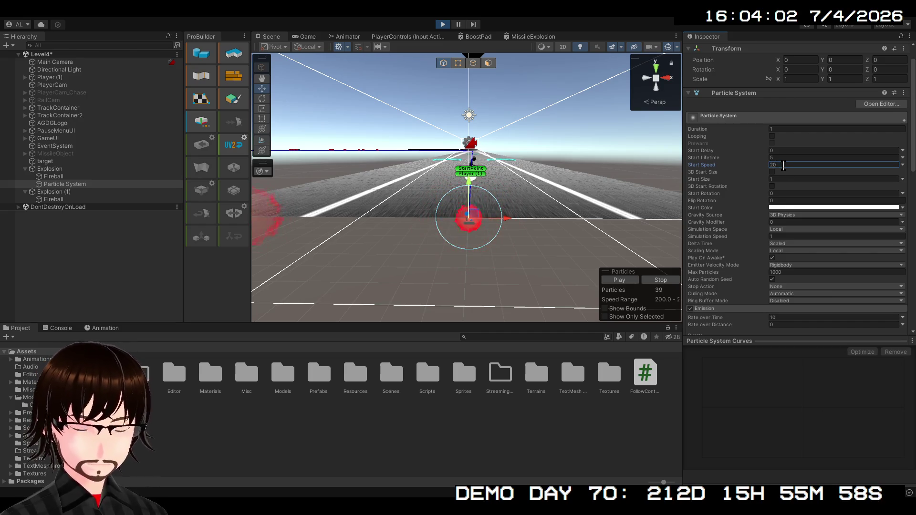
left_click(635, 281)
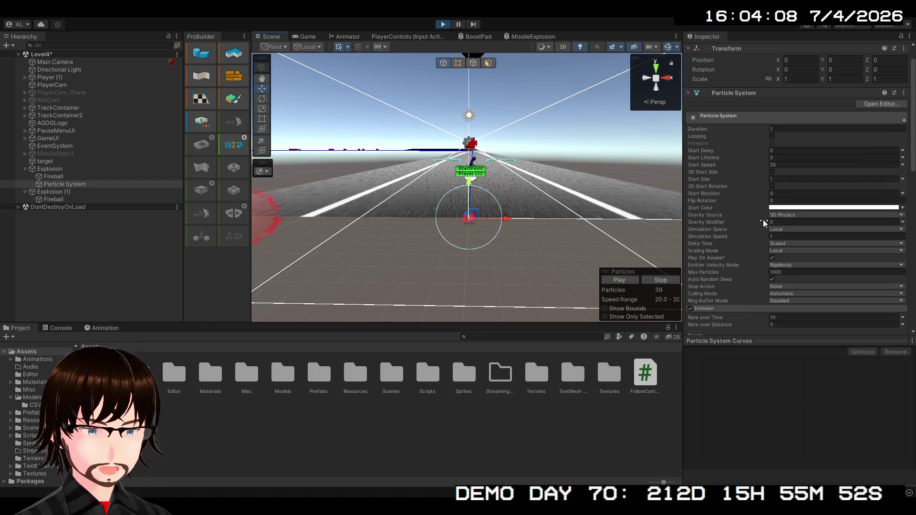
scroll(762, 241, "down", 10)
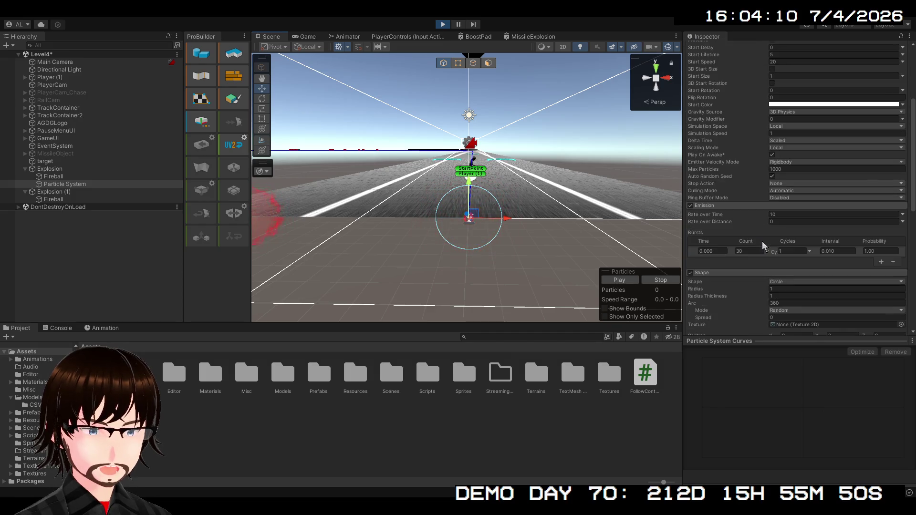
Enable Size over Lifetime with a linear curve falling from 1 to 0 and preview it
scroll(735, 253, "down", 3)
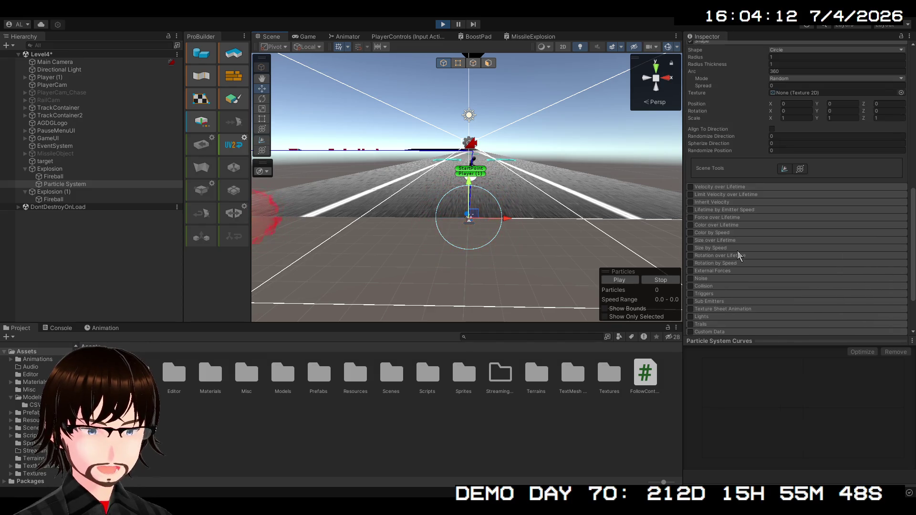
left_click(723, 241)
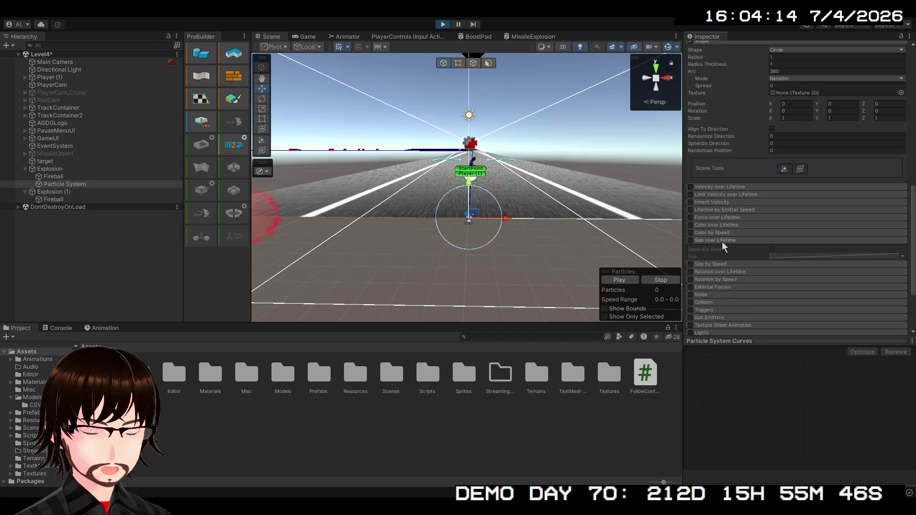
left_click(690, 241)
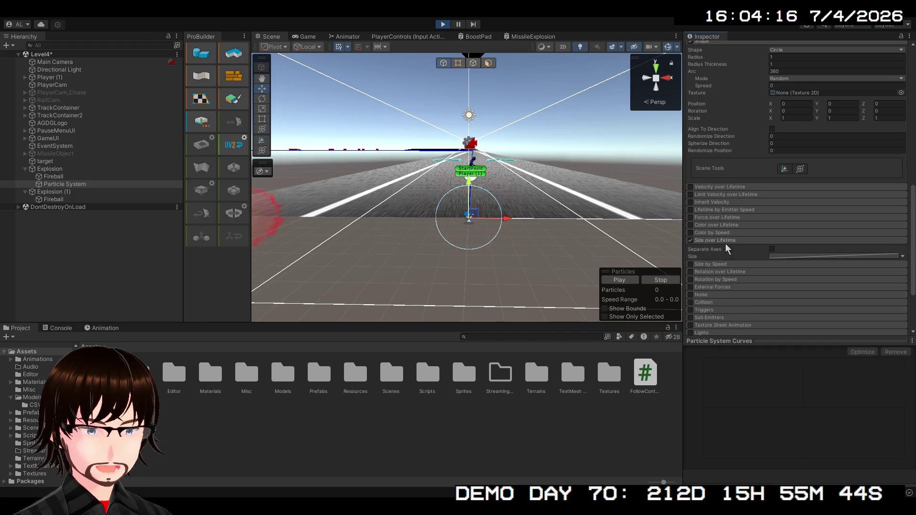
left_click(800, 257)
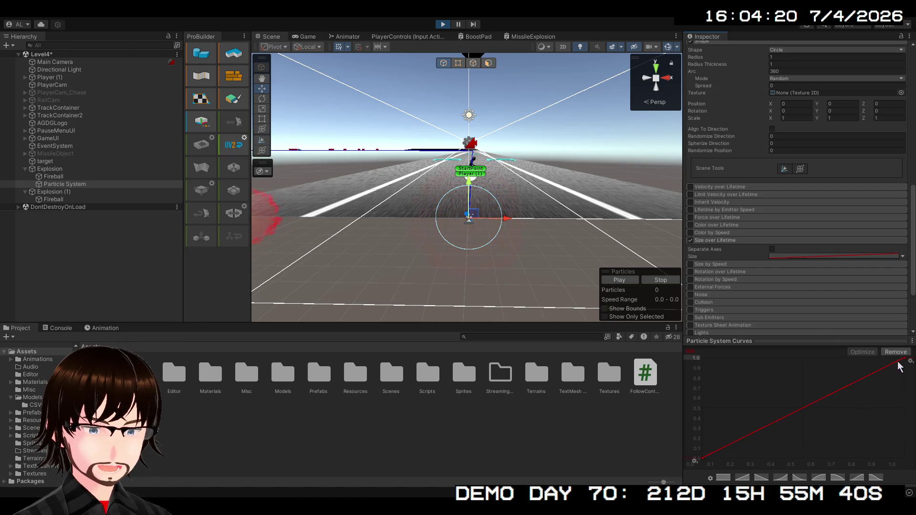
left_click(759, 478)
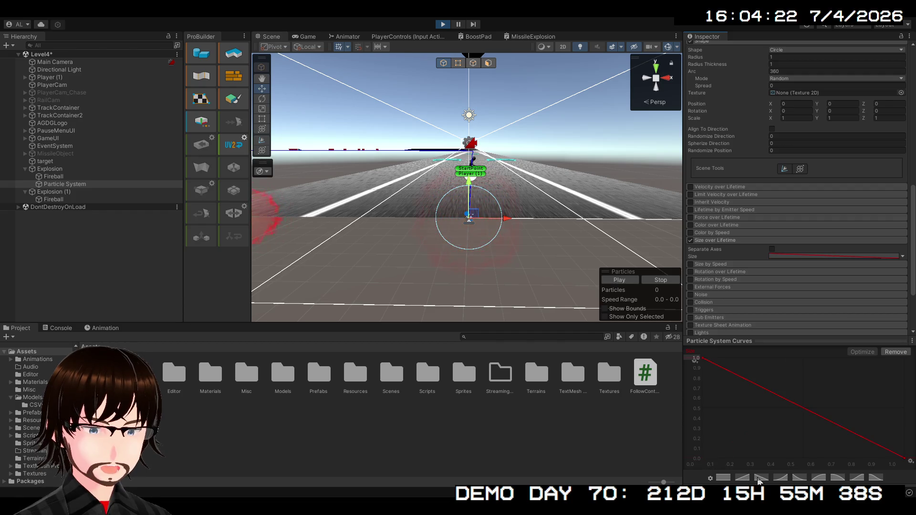
left_click(617, 281)
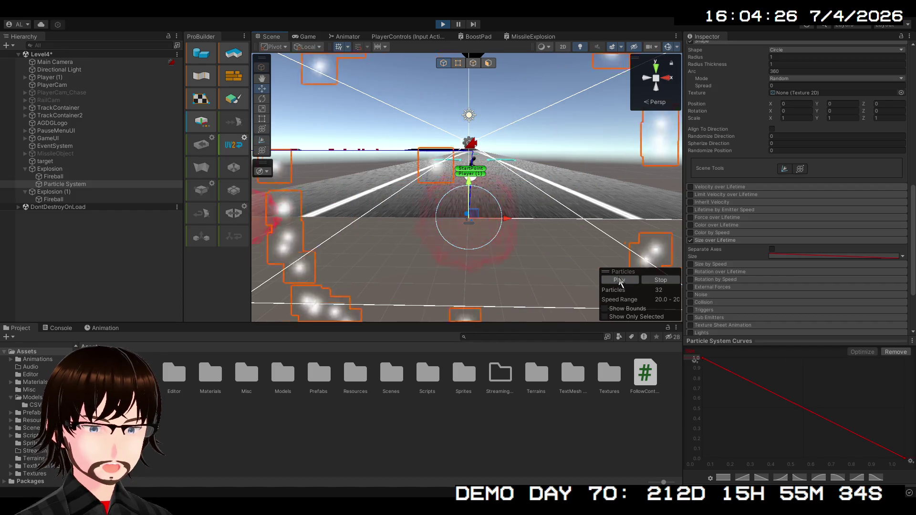
scroll(517, 201, "down", 2)
scroll(517, 201, "down", 2)
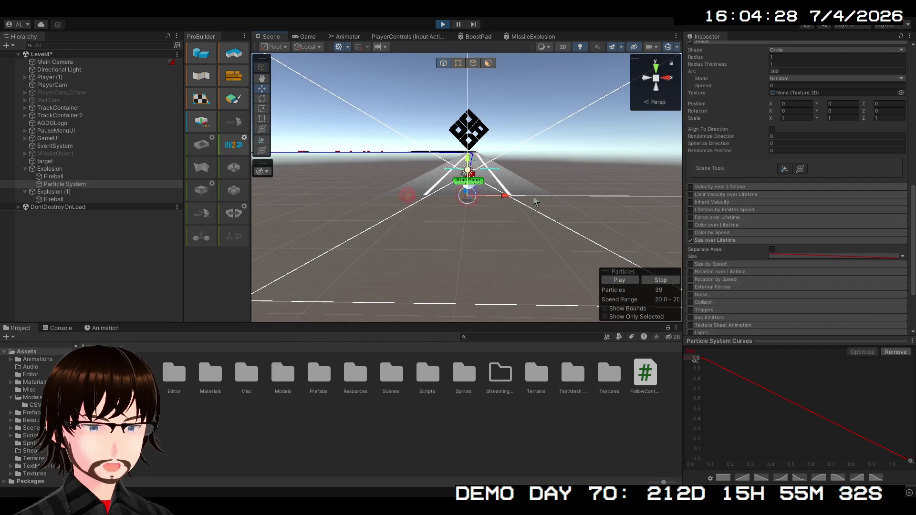
scroll(739, 248, "up", 1)
scroll(739, 220, "up", 11)
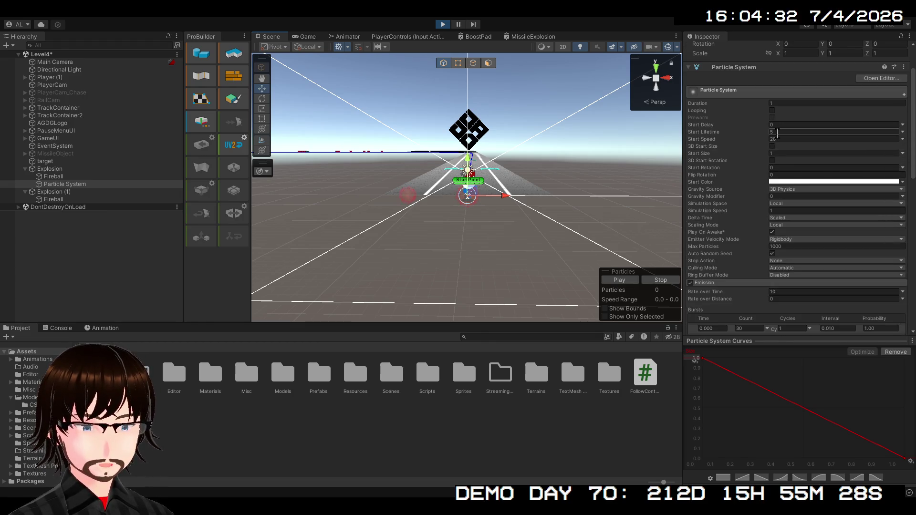
Set Start Lifetime to 1 and preview the shorter burst
left_click(777, 133)
type("1")
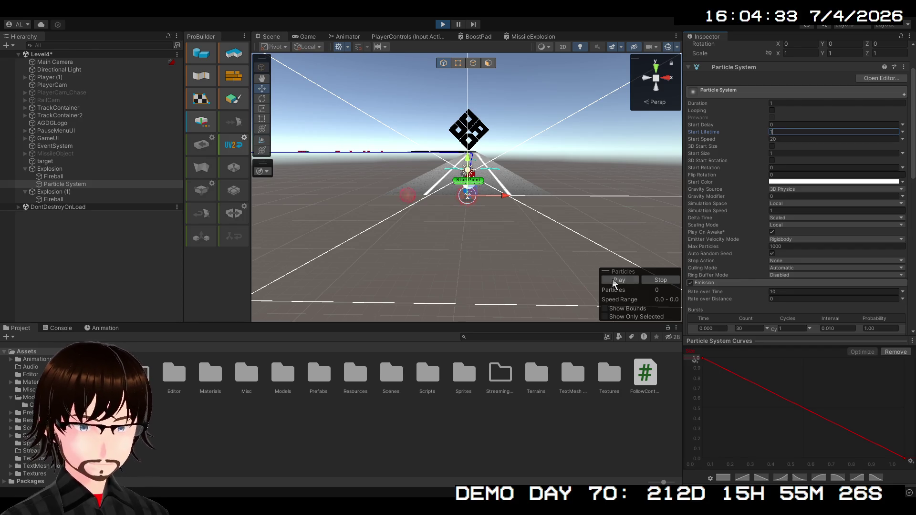
left_click(614, 281)
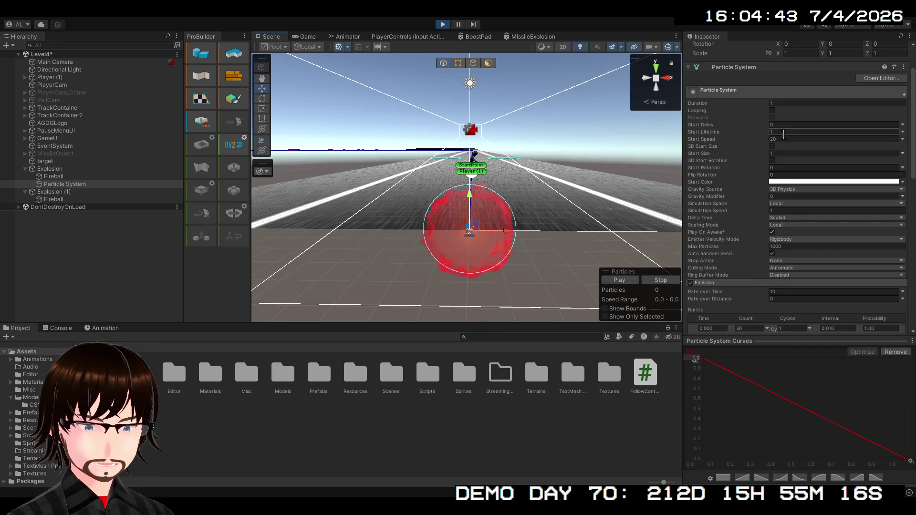
Check the Shape dropdown, keeping the emitter shape on Circle
left_click(780, 154)
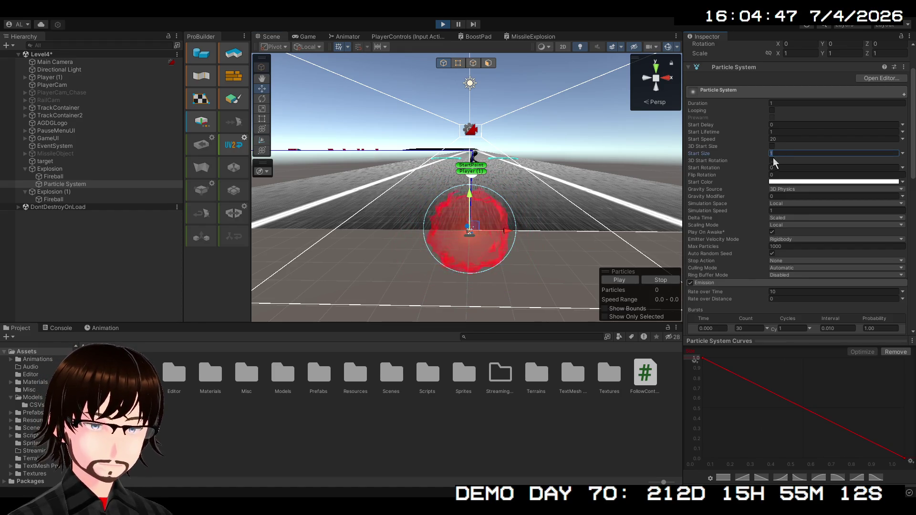
scroll(735, 274, "down", 7)
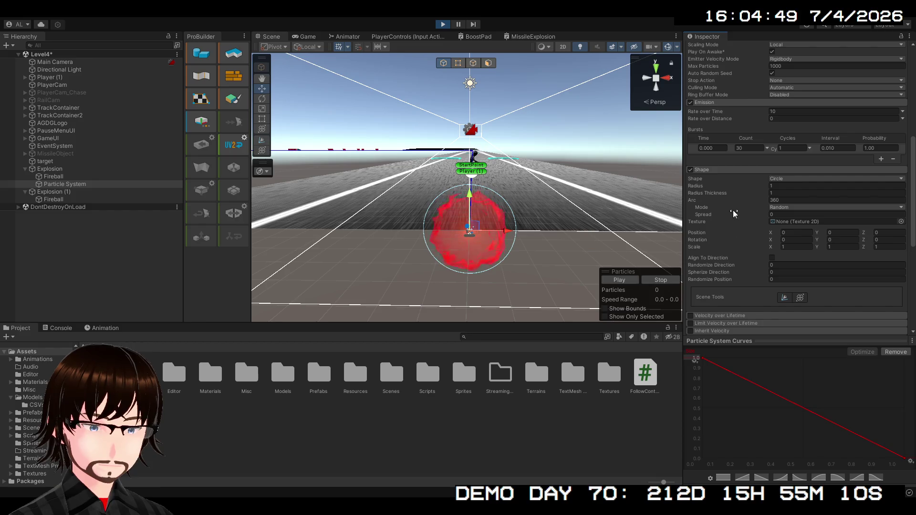
scroll(766, 187, "down", 2)
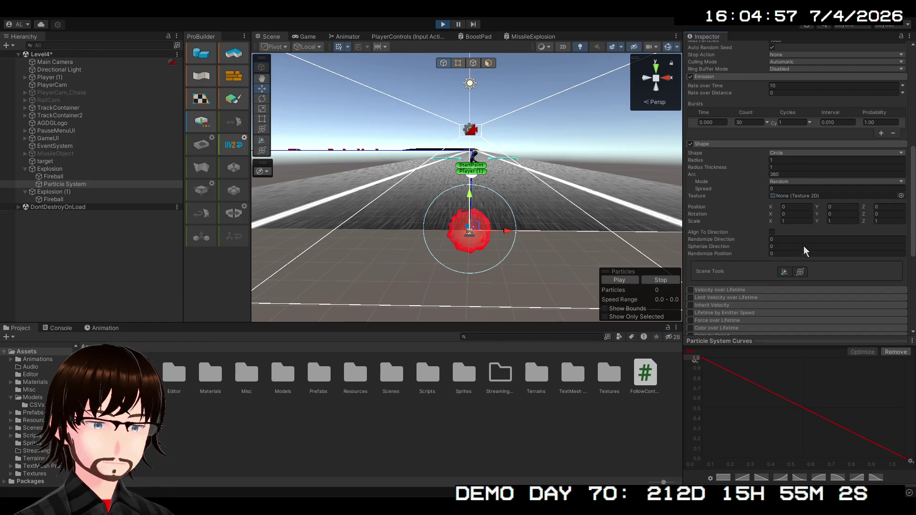
left_click(769, 152)
left_click(778, 153)
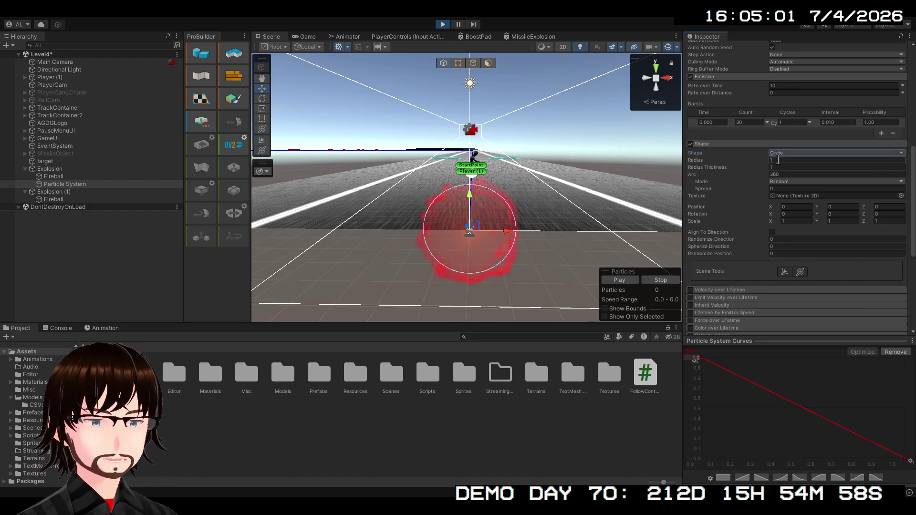
scroll(769, 173, "down", 8)
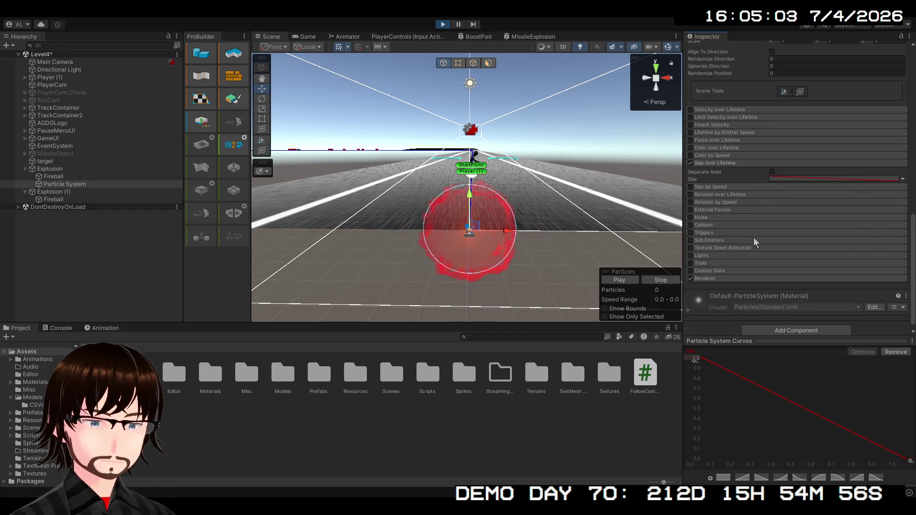
Switch the Renderer's Render Mode from Billboard to Mesh with a Cube and replay the burst
left_click(705, 279)
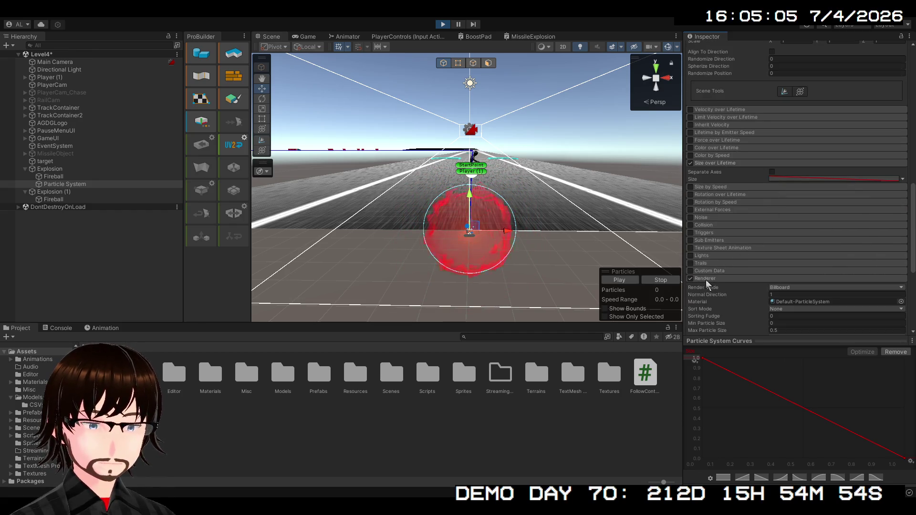
scroll(714, 257, "down", 5)
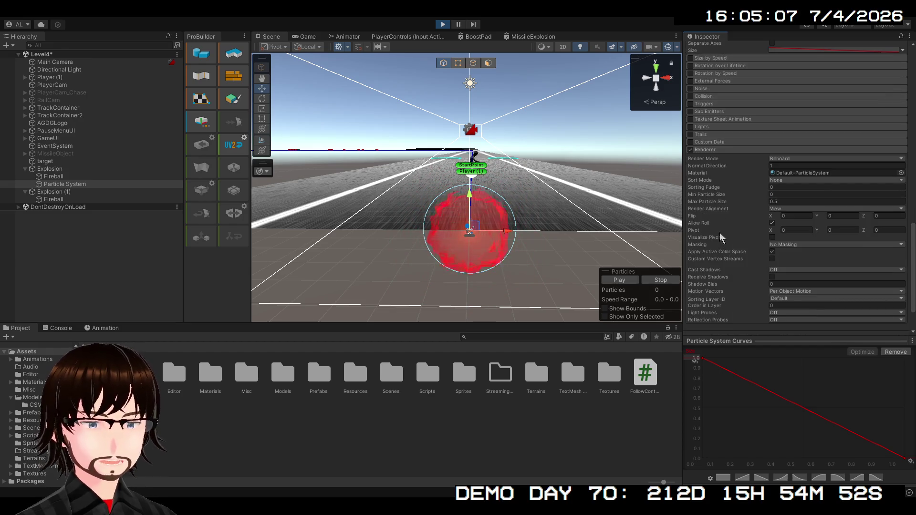
left_click(790, 159)
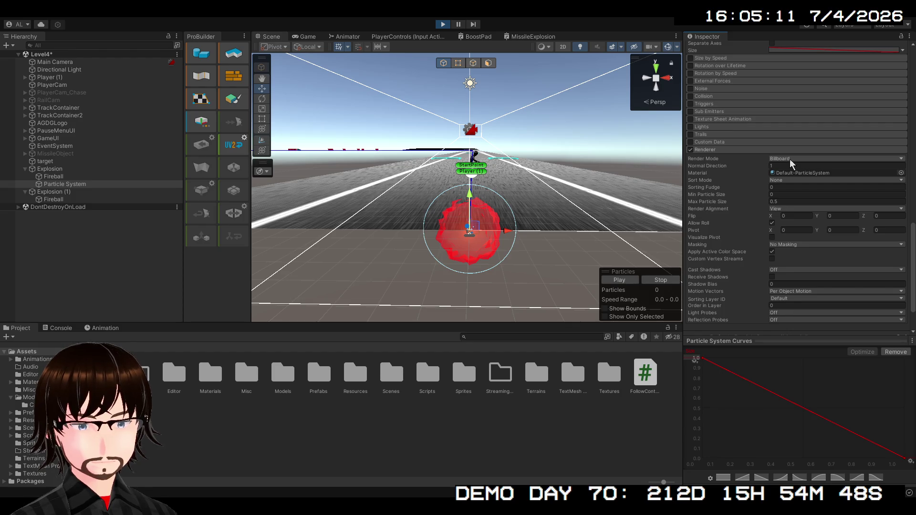
left_click(801, 206)
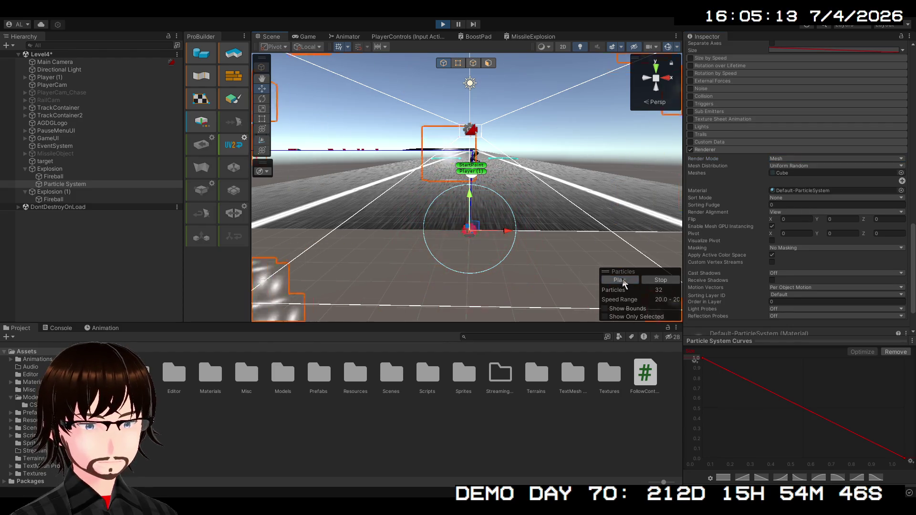
scroll(561, 236, "down", 3)
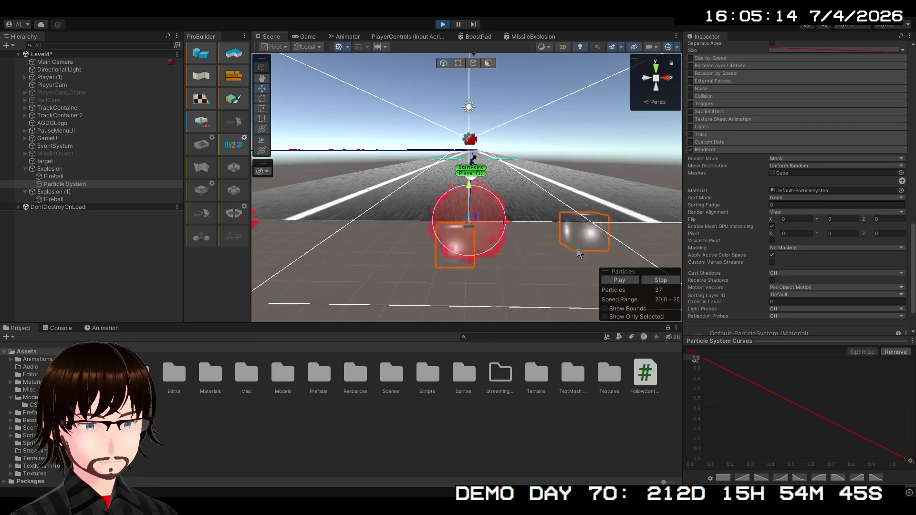
left_click(627, 280)
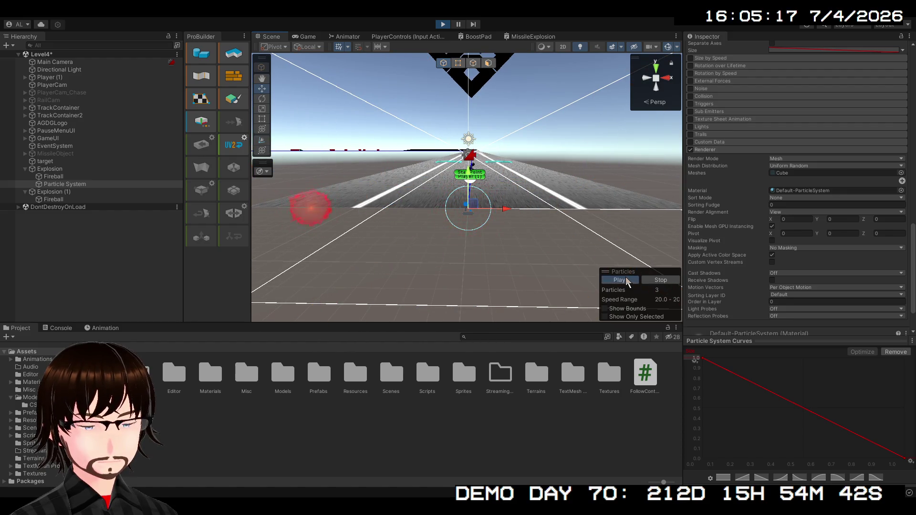
scroll(760, 239, "up", 5)
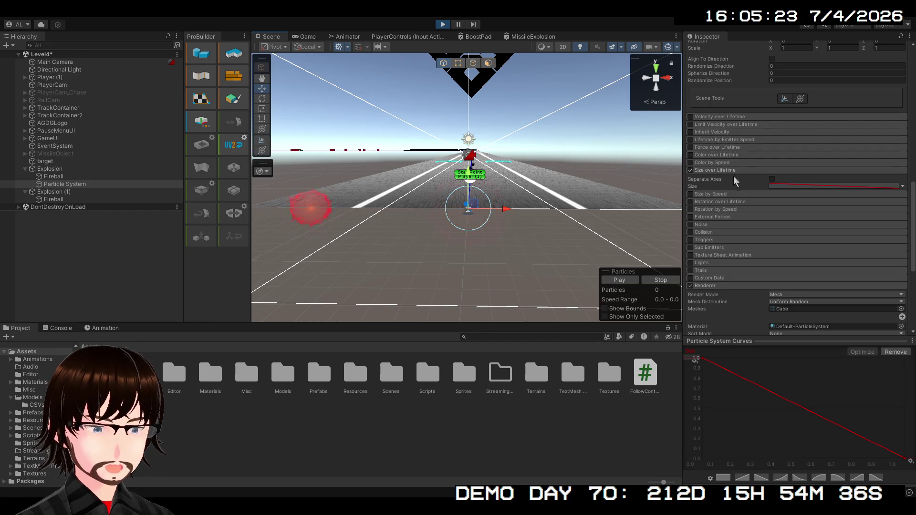
Enable the Collision module with Type set to World and preview the burst
left_click(727, 197)
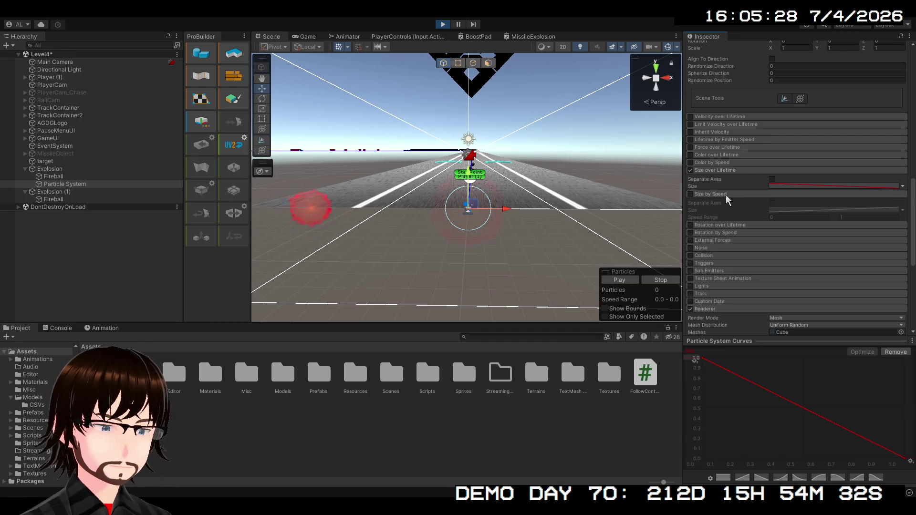
left_click(726, 195)
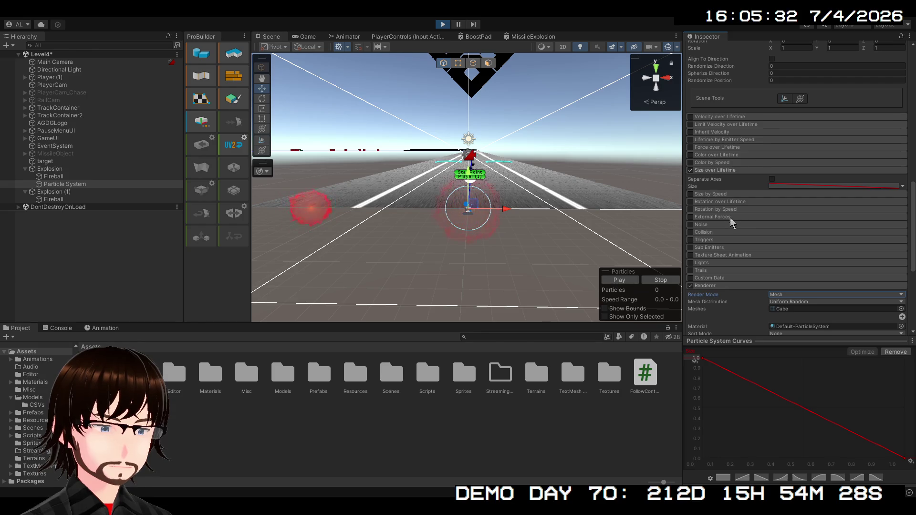
left_click(717, 233)
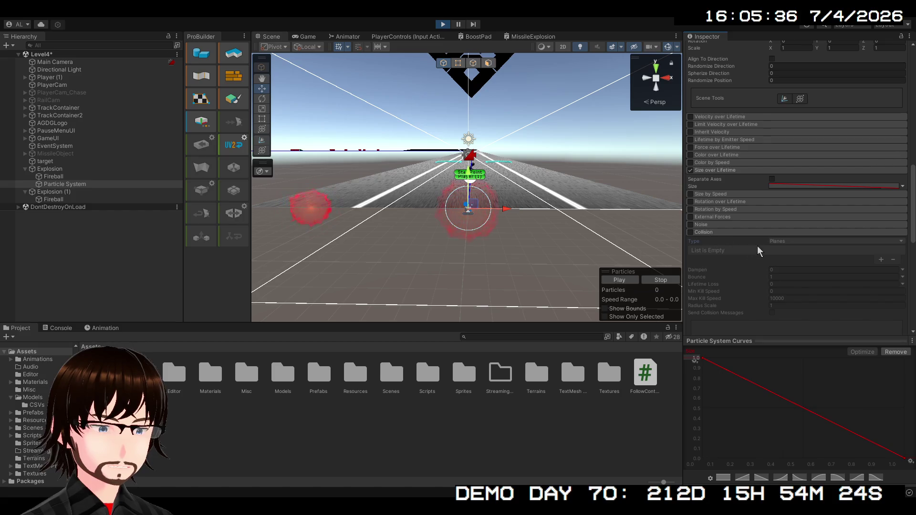
left_click(691, 233)
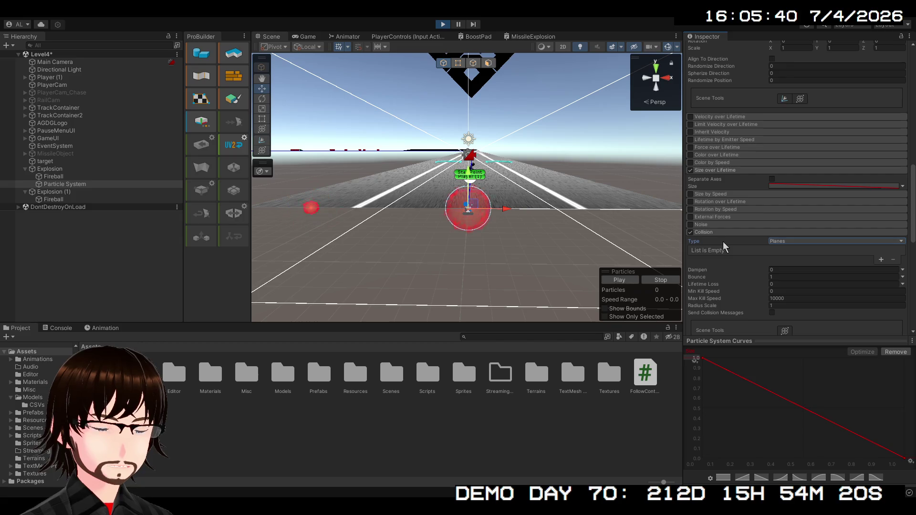
left_click(625, 280)
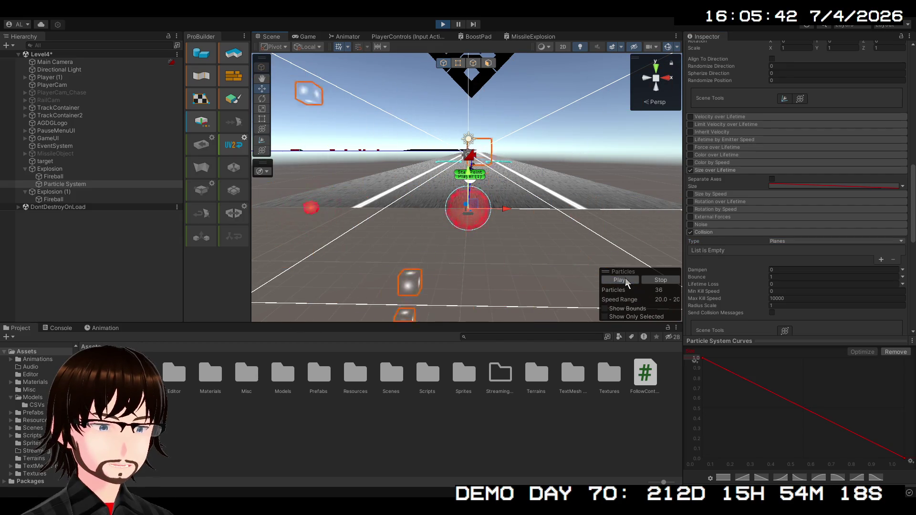
left_click(786, 241)
left_click(786, 251)
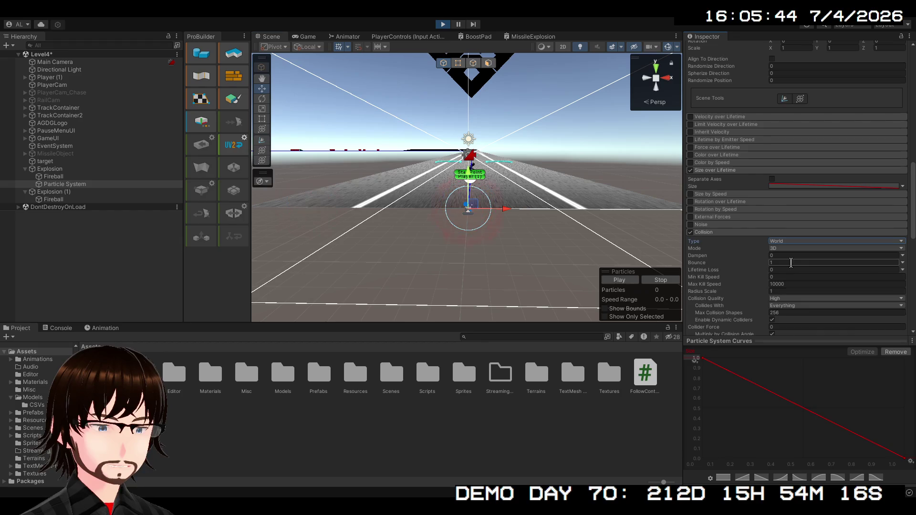
left_click(621, 281)
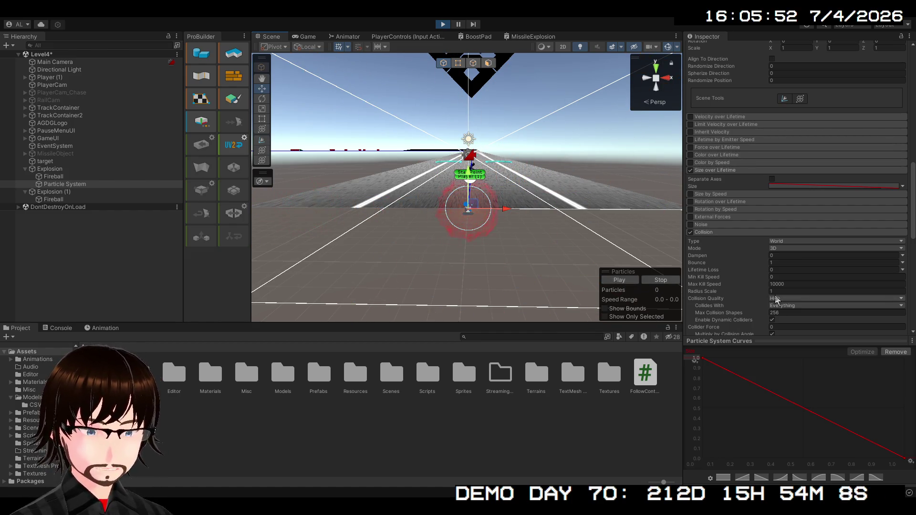
scroll(751, 267, "down", 3)
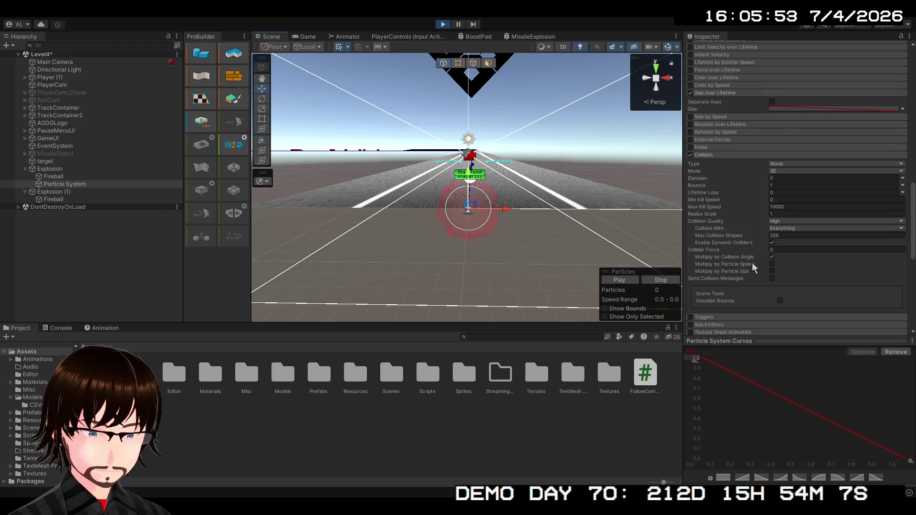
Restrict Collides With to the Default, Player, Enemies, Terrain, Props and Rails layers
left_click(789, 238)
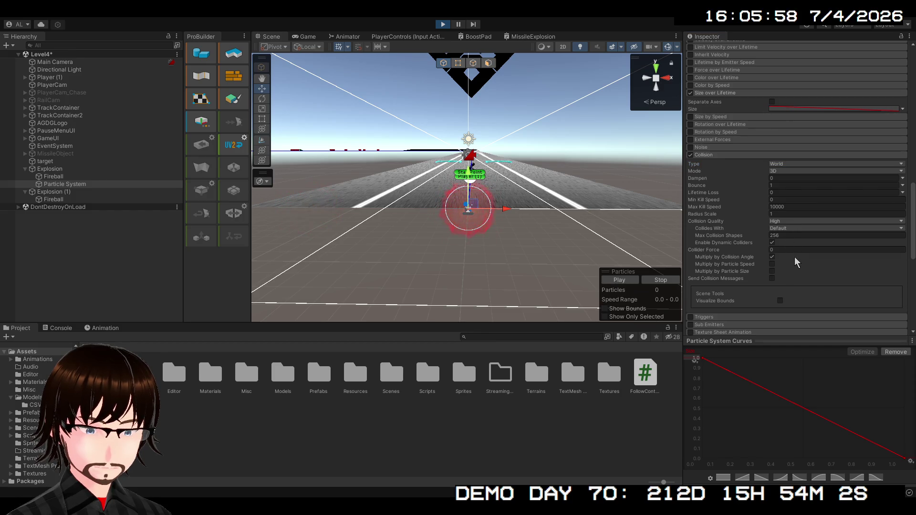
left_click(799, 282)
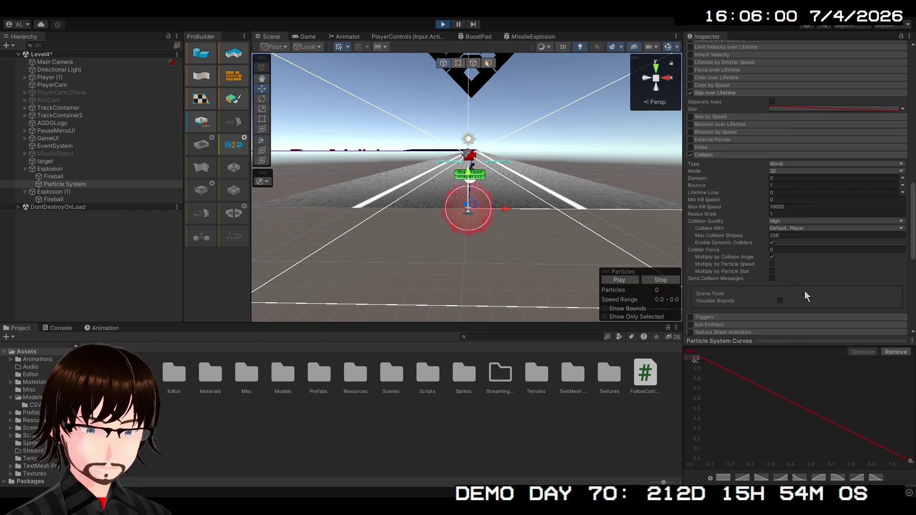
left_click(803, 320)
left_click(802, 317)
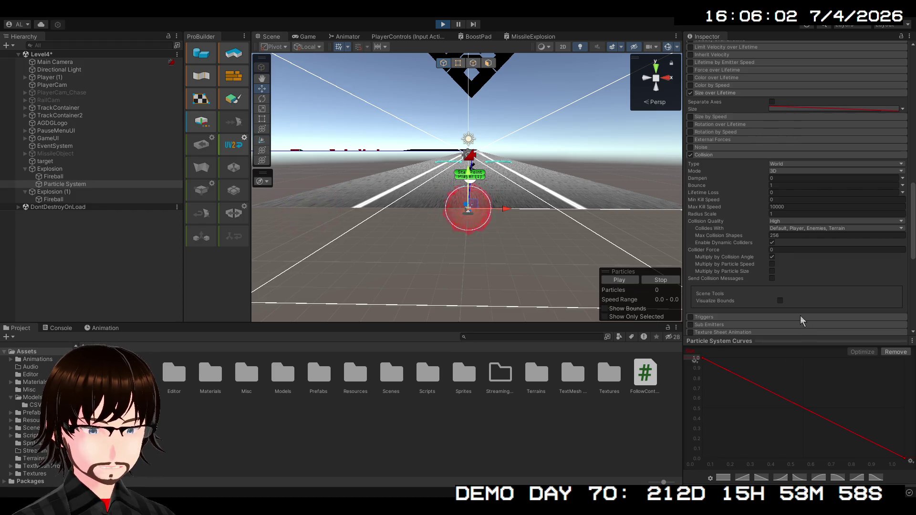
left_click(802, 341)
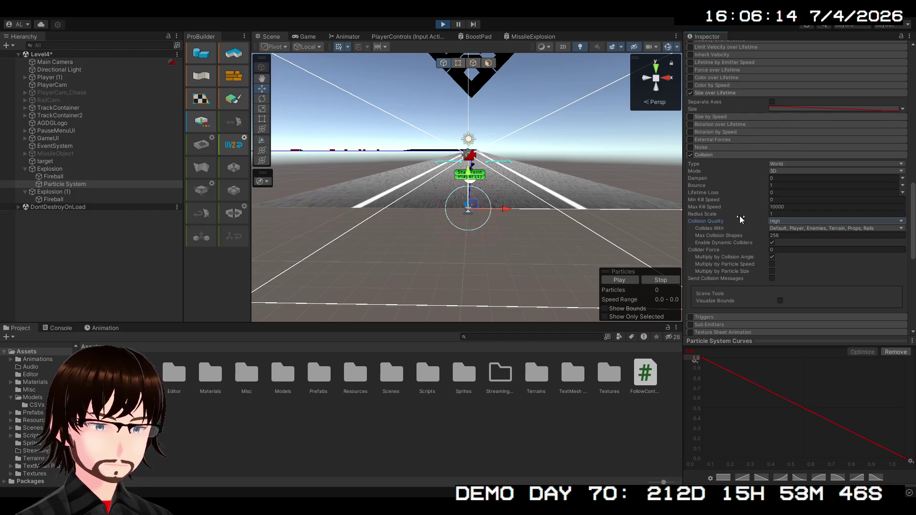
scroll(761, 212, "up", 3)
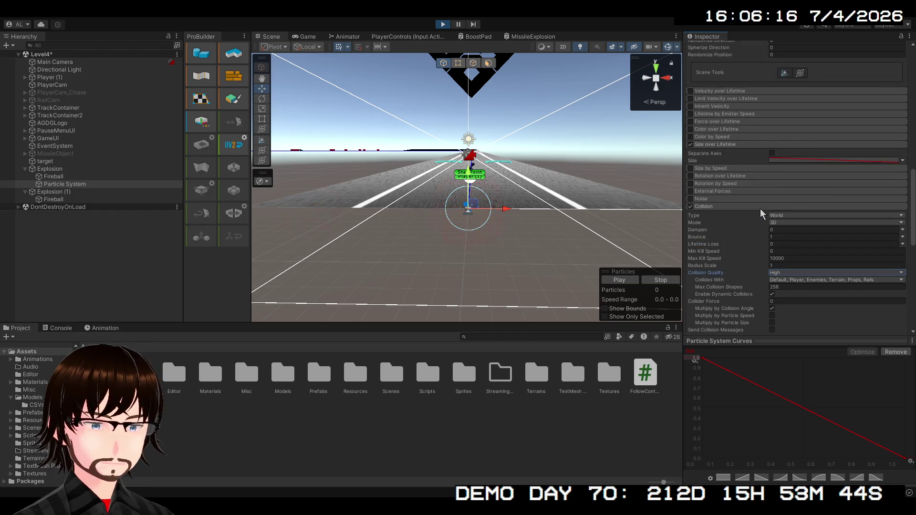
Set the particles' Start Color to red and replay the burst of red cubes
left_click(717, 207)
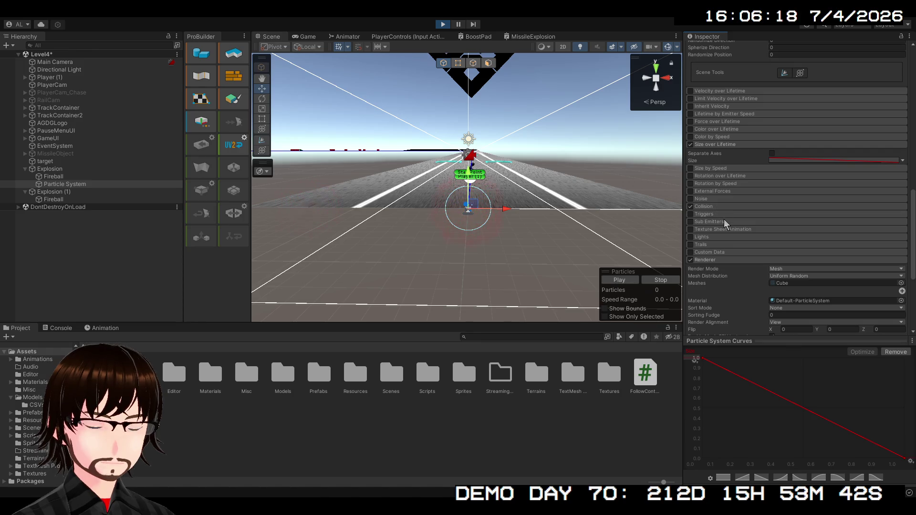
scroll(720, 213, "up", 10)
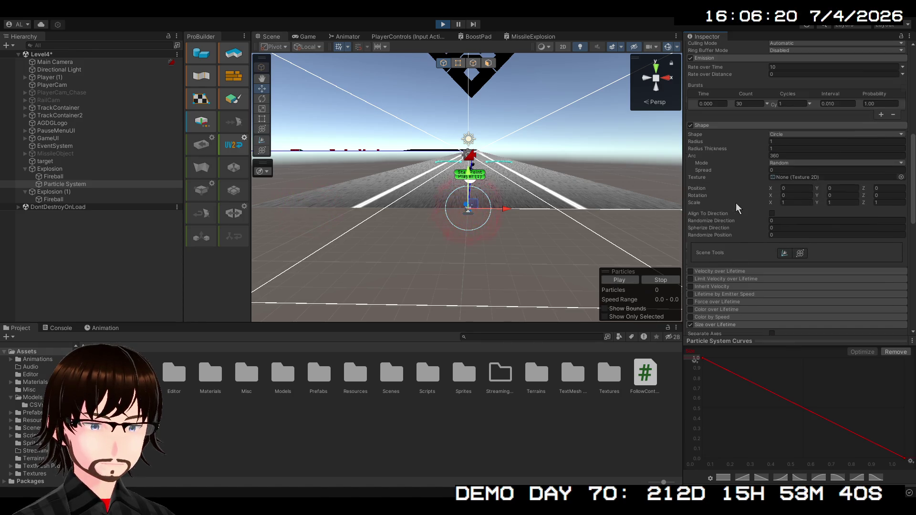
scroll(737, 204, "up", 10)
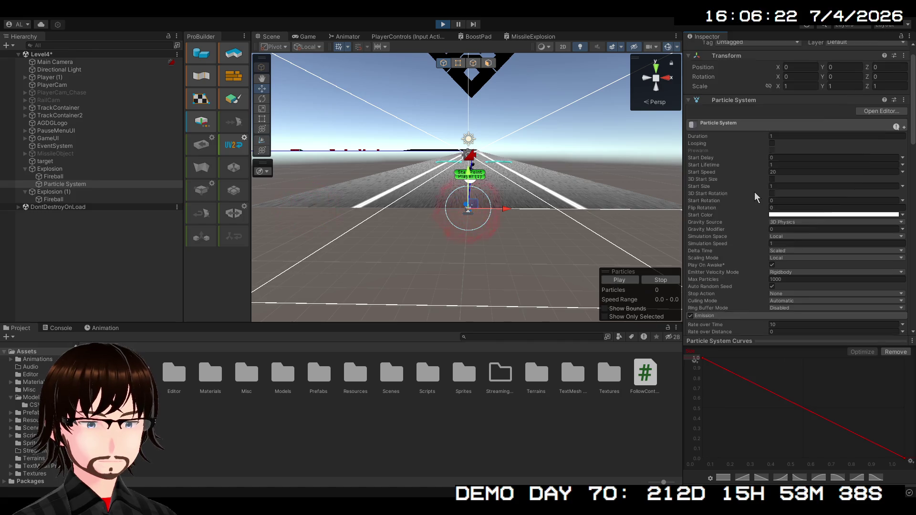
scroll(755, 198, "up", 1)
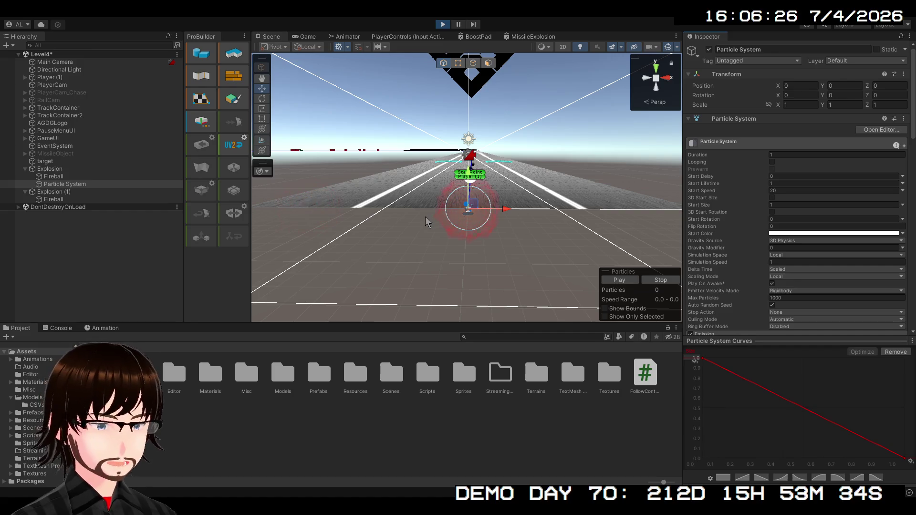
left_click(63, 172)
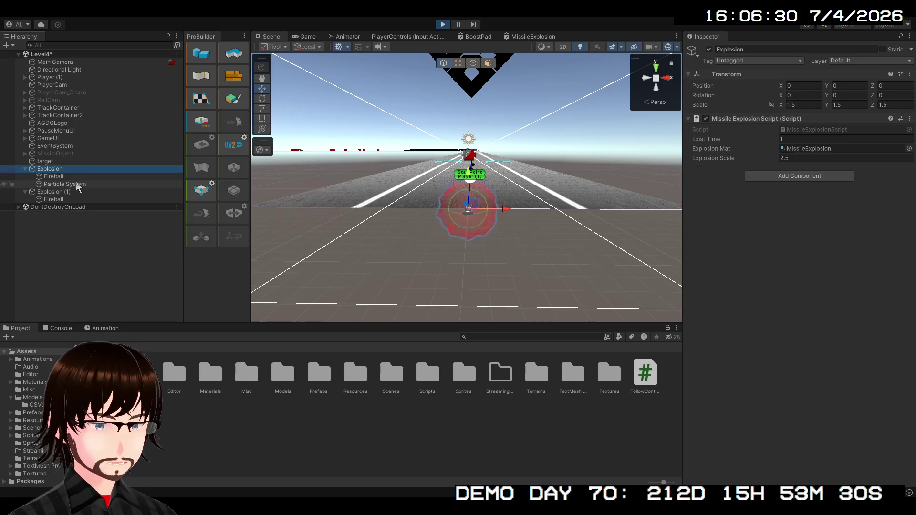
left_click(71, 183)
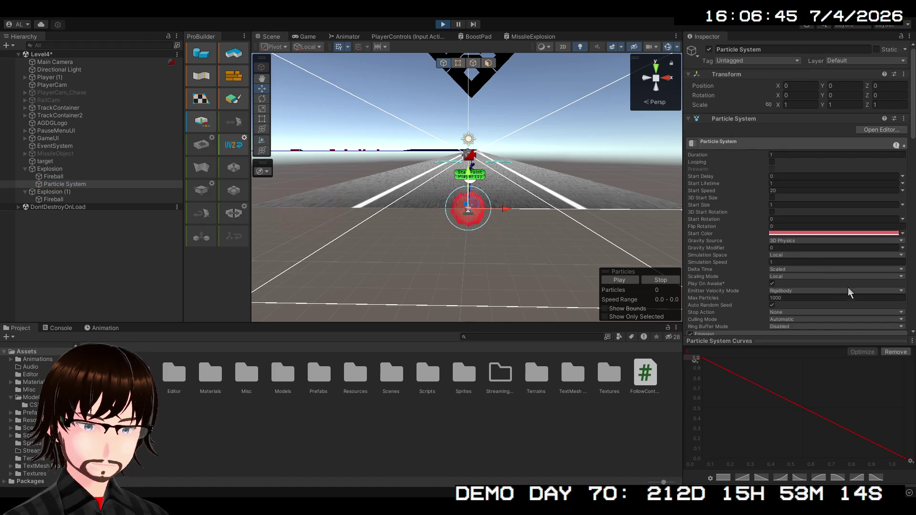
left_click(633, 282)
left_click(633, 282)
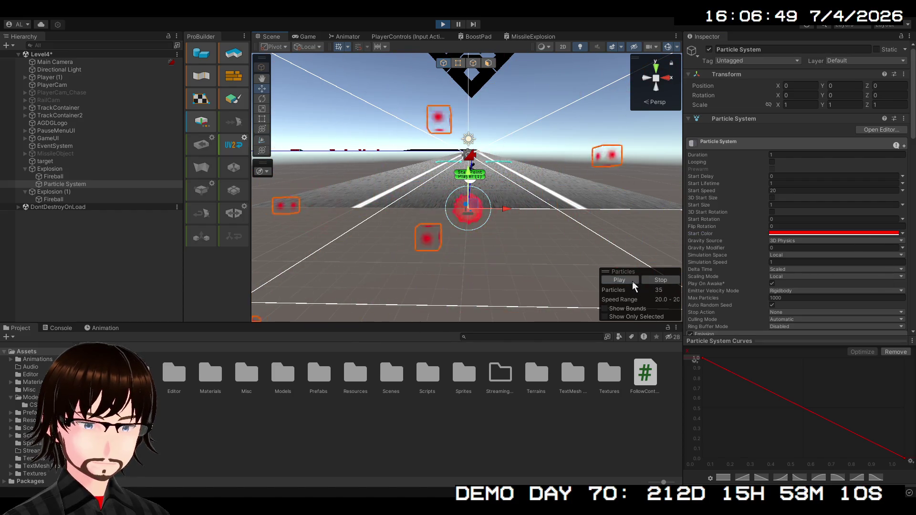
scroll(731, 241, "down", 3)
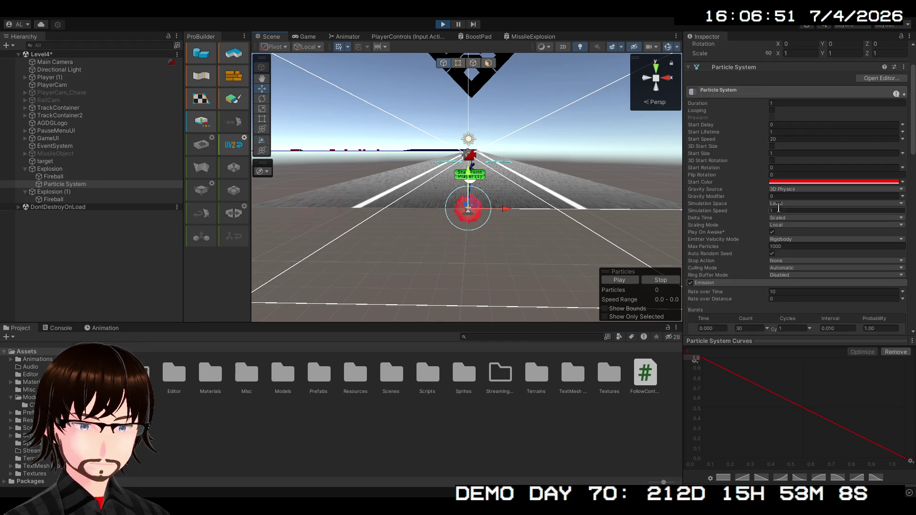
Set Simulation Space to World, then preview the burst after moving Explosion about 5 units along X
left_click(798, 222)
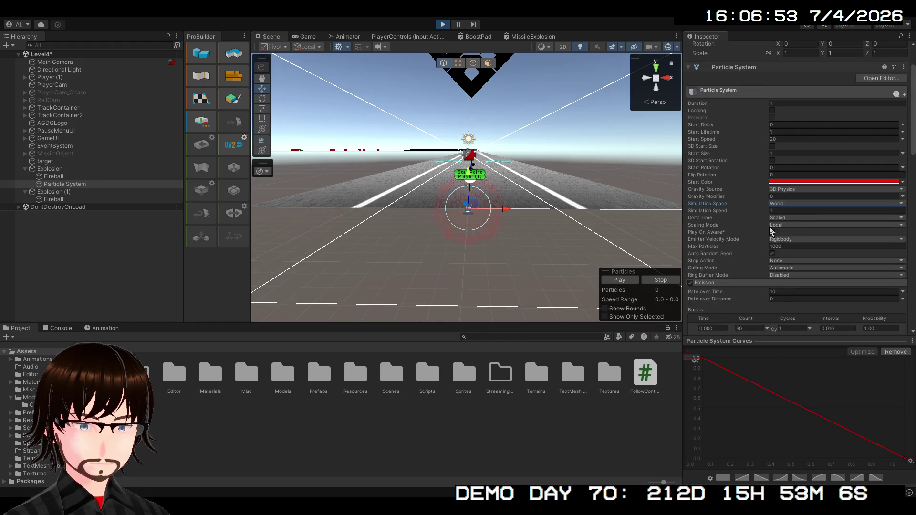
left_click(620, 281)
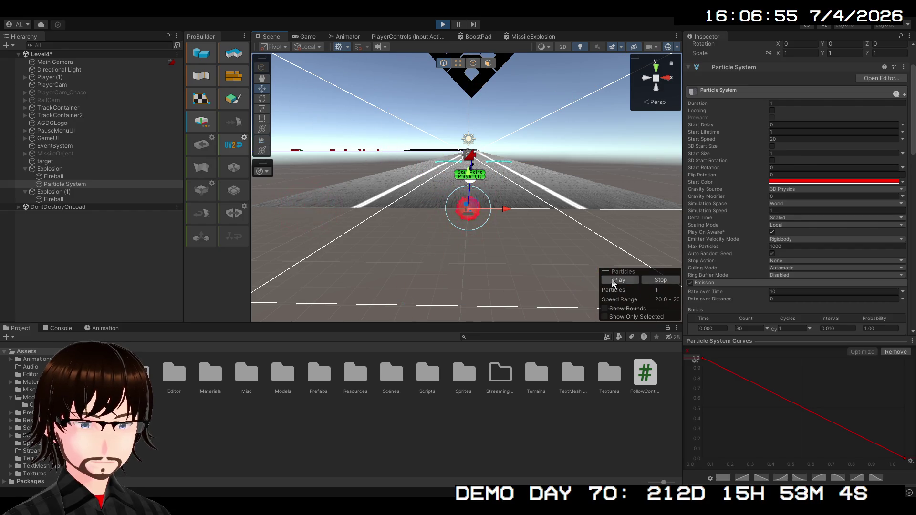
left_click(67, 169)
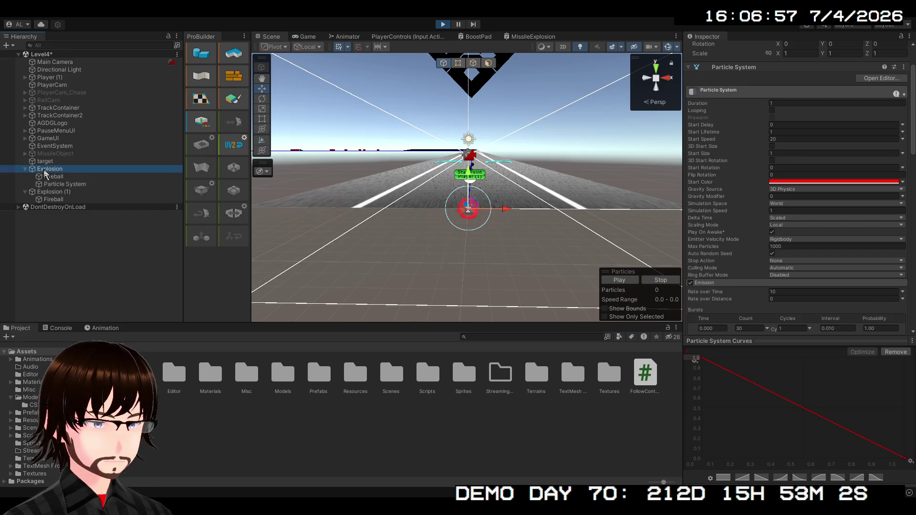
left_click_drag(501, 213, 626, 210)
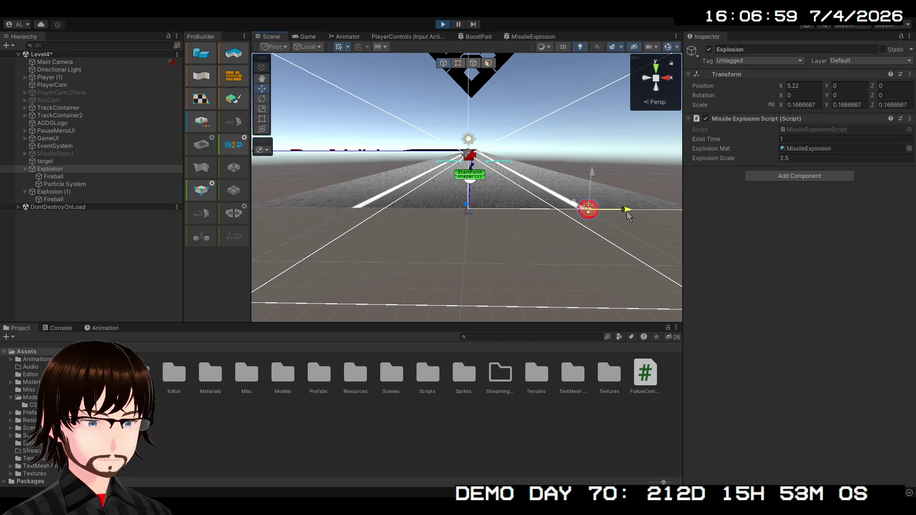
left_click(64, 184)
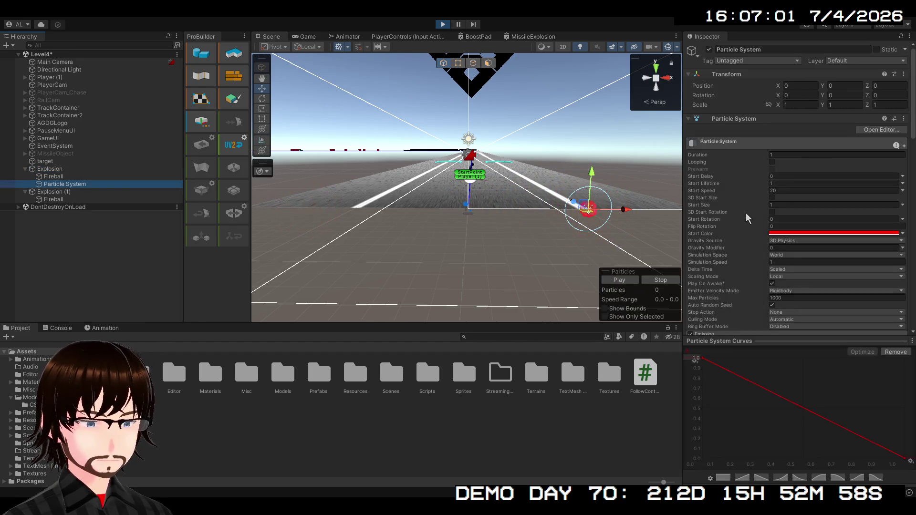
left_click(608, 280)
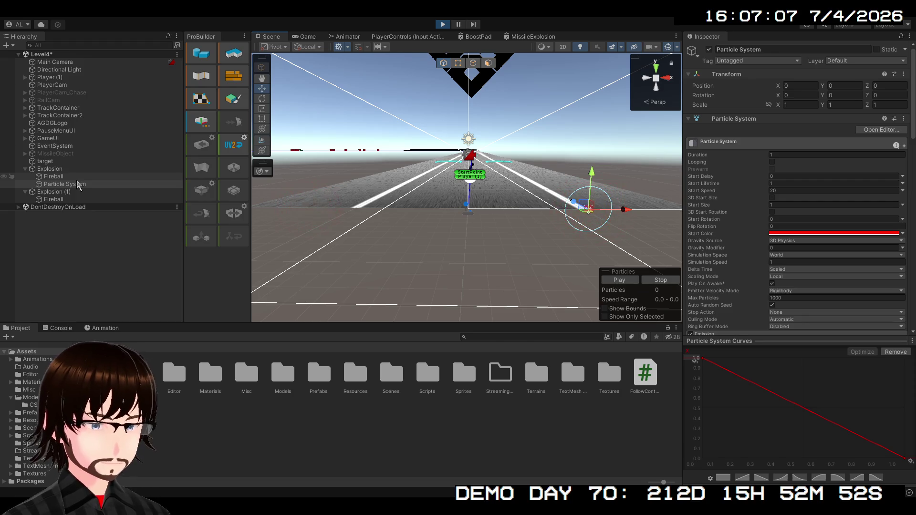
Reselect the Particle System under Explosion and scroll down its settings
key("Left")
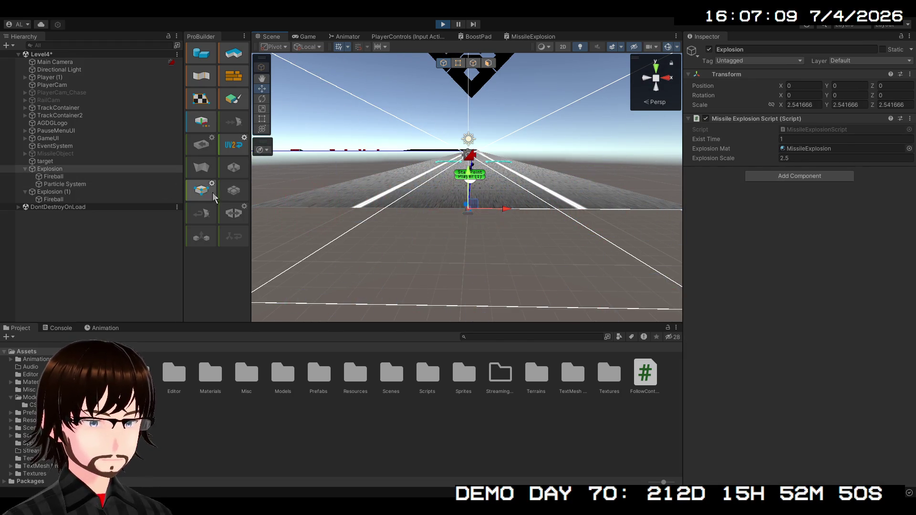
left_click(65, 184)
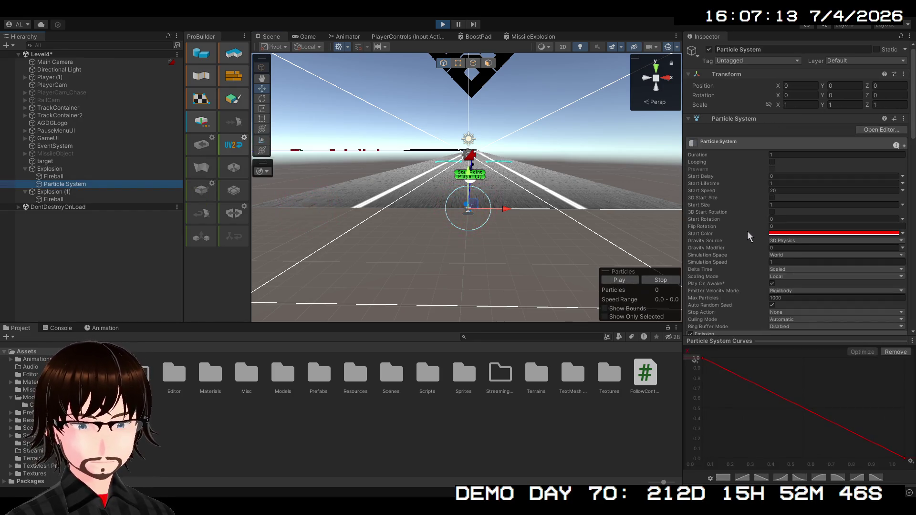
scroll(750, 233, "down", 1)
scroll(751, 232, "down", 1)
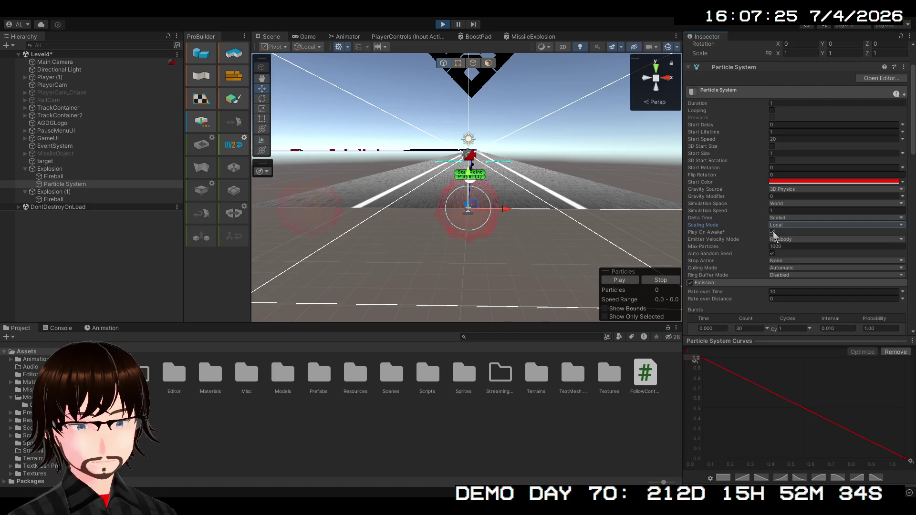
Review the main module options: Play on Awake, Max Particles, Stop Action None, Culling Mode Automatic
left_click(773, 233)
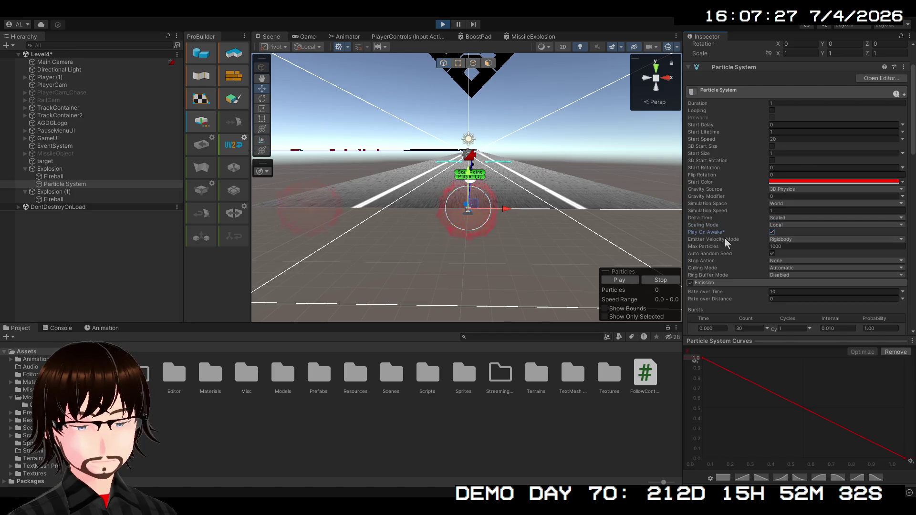
left_click(785, 247)
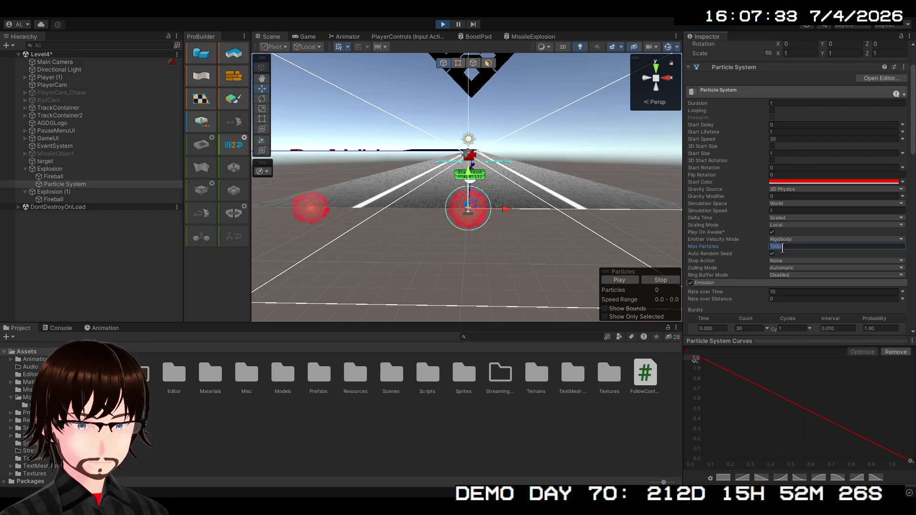
left_click(732, 257)
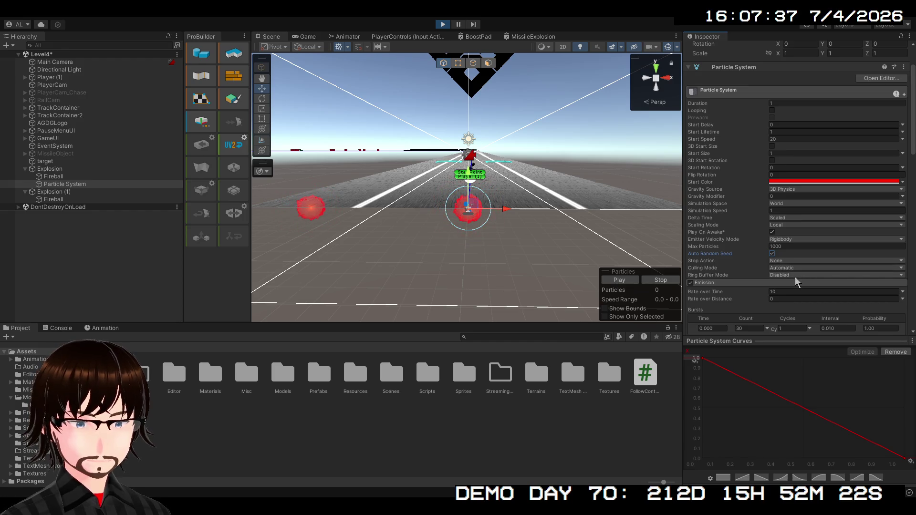
key("Tab")
key("Tab")
key("Tab")
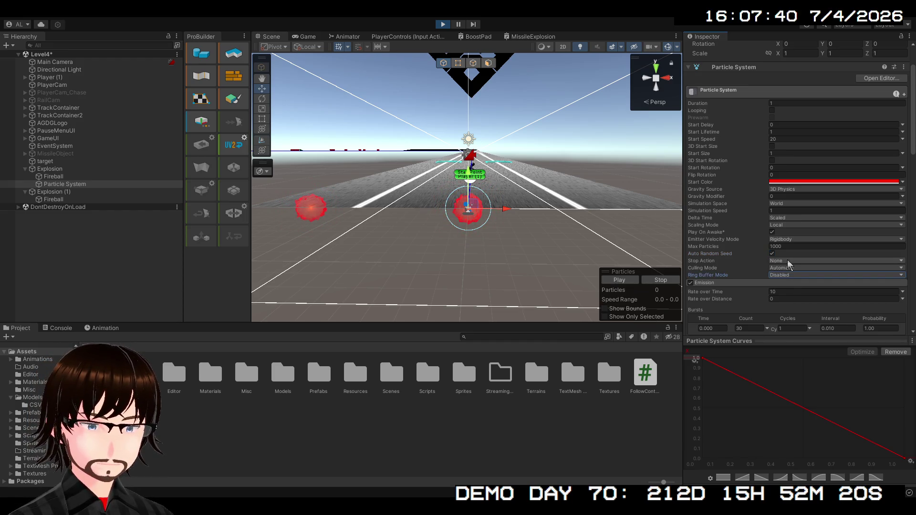
left_click(752, 261)
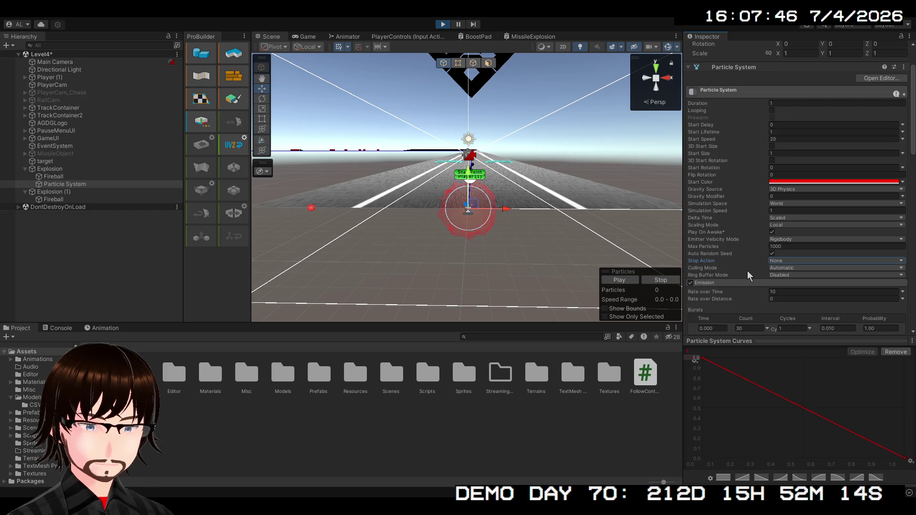
left_click(733, 268)
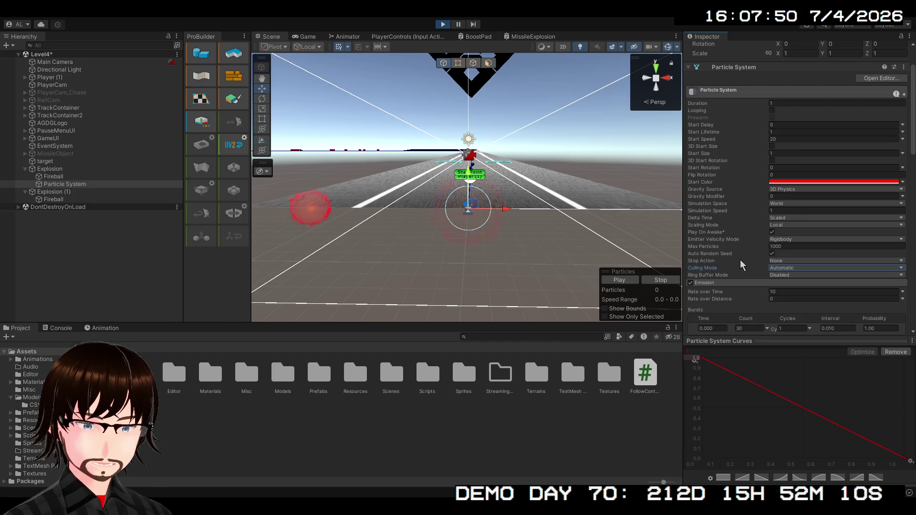
Play the particle preview twice to watch the 30-cube burst fly out
scroll(740, 260, "down", 5)
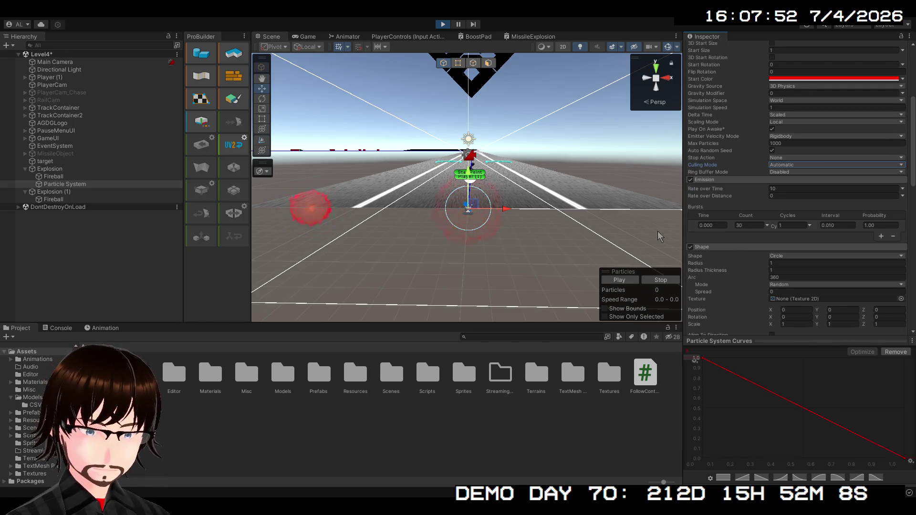
left_click(619, 280)
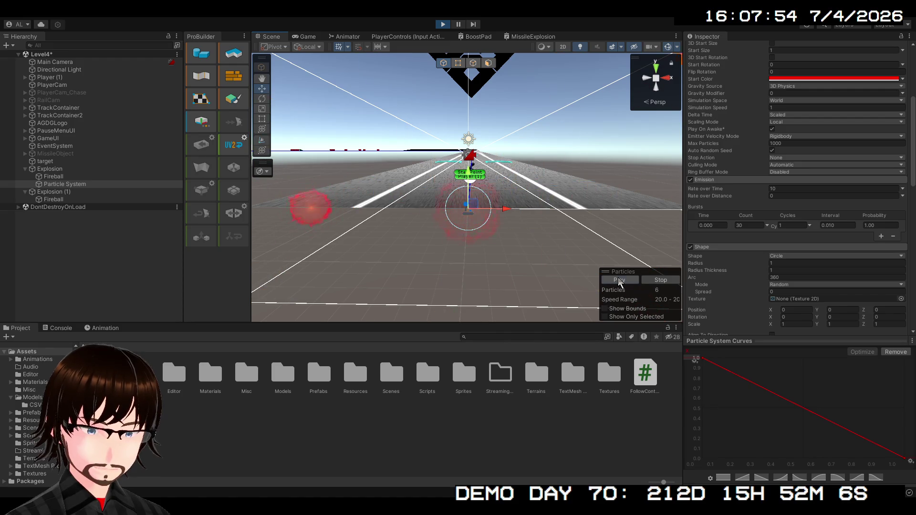
left_click(619, 280)
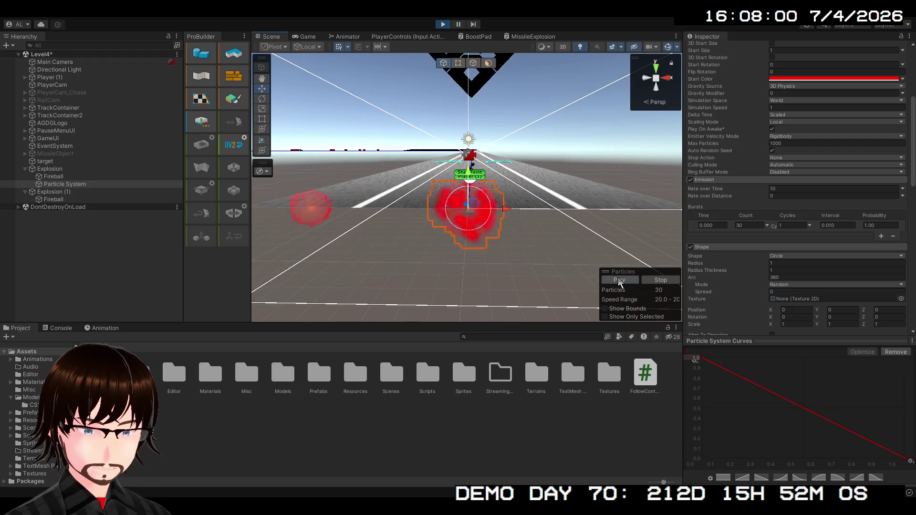
Change the burst count from 30 to 20 and replay the burst
left_click(752, 229)
type("20")
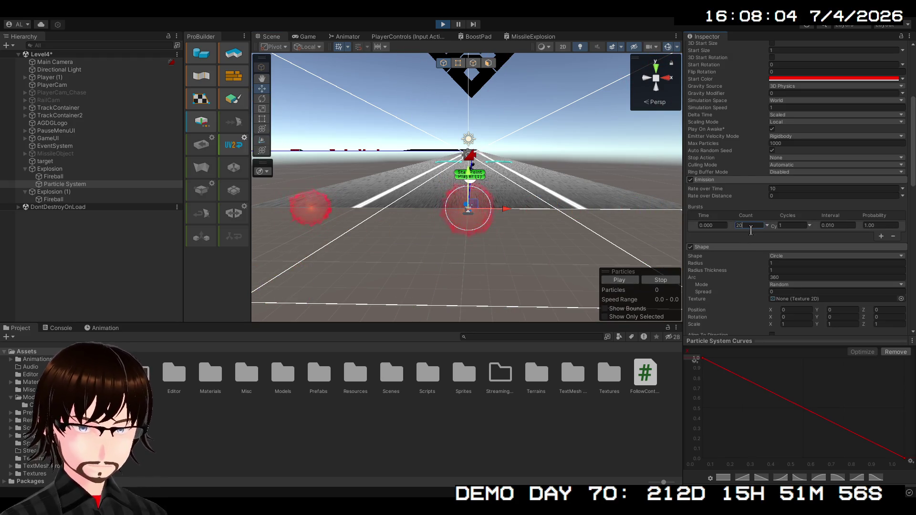
left_click(623, 280)
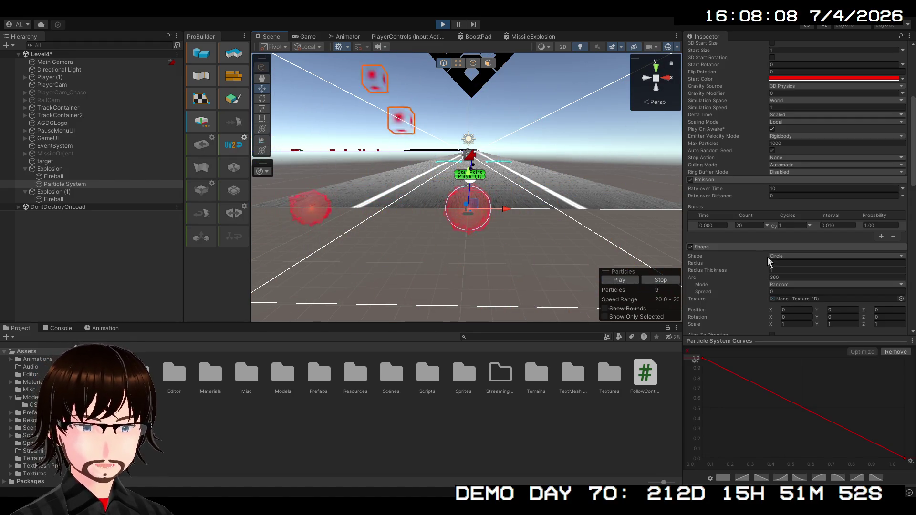
scroll(768, 260, "down", 4)
scroll(764, 257, "down", 3)
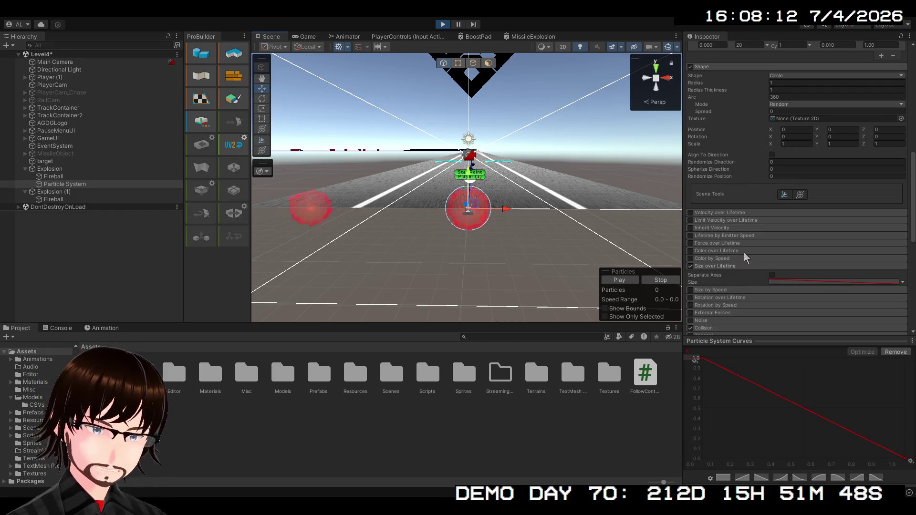
Drag the Size over Lifetime end key earlier so cubes shrink to 0 sooner, then preview
left_click(776, 281)
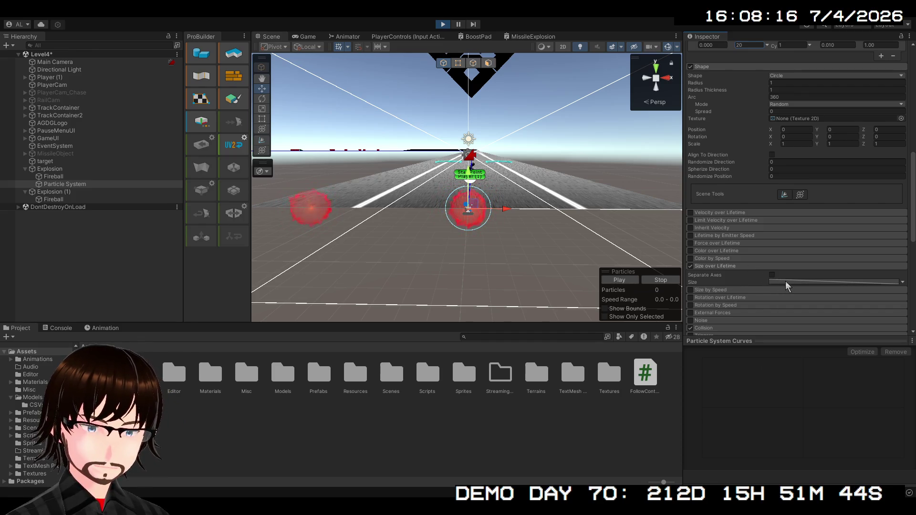
left_click(785, 281)
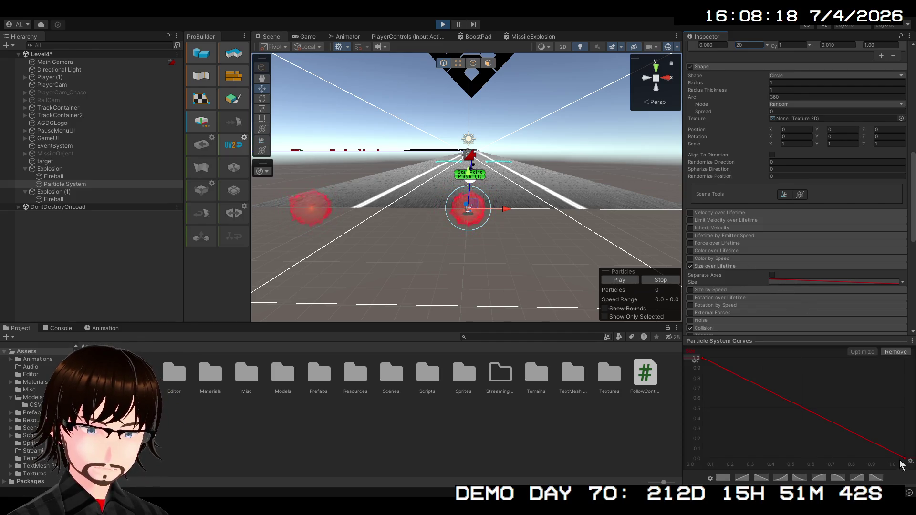
mouse_move(900, 461)
left_mouse_down()
mouse_move(763, 469)
mouse_move(740, 459)
left_mouse_up()
left_click(618, 281)
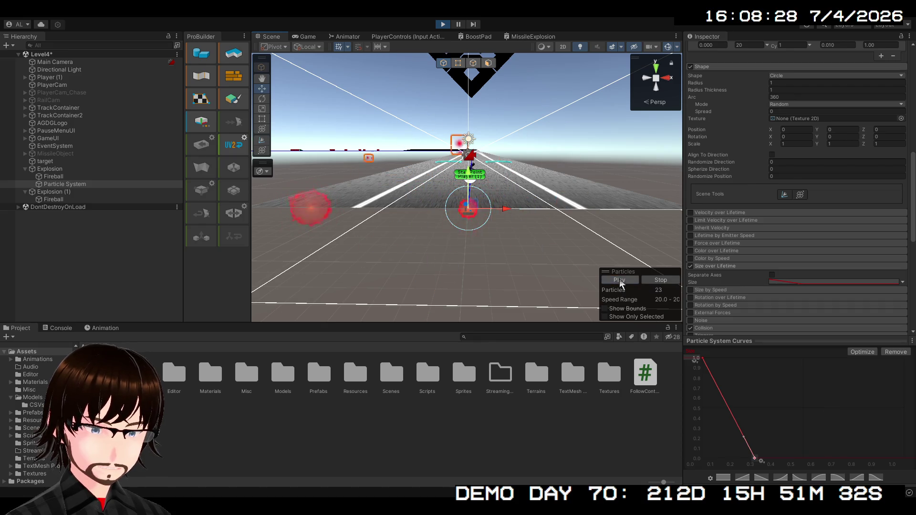
scroll(737, 219, "down", 3)
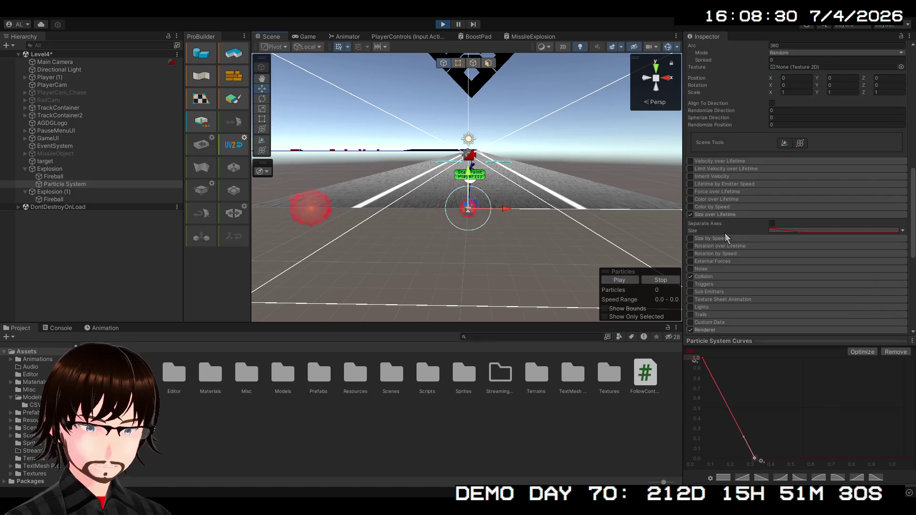
scroll(714, 281, "up", 6)
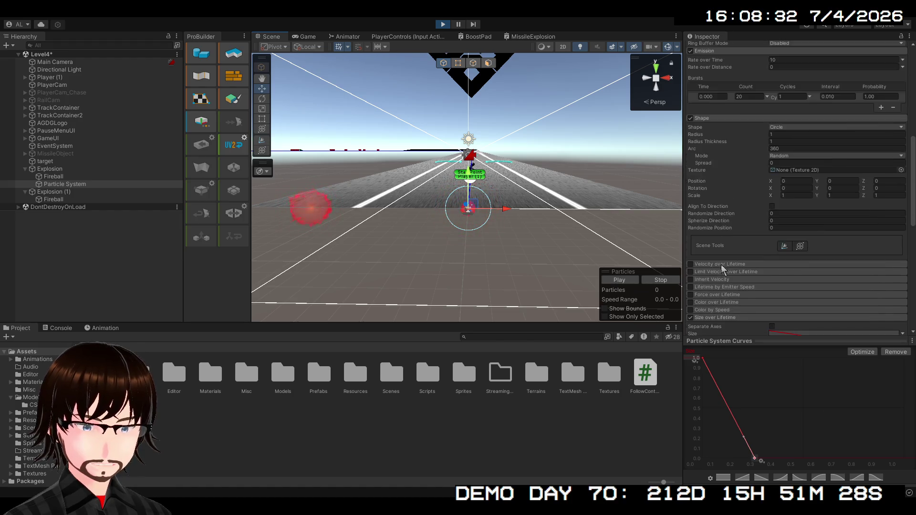
scroll(729, 170, "up", 5)
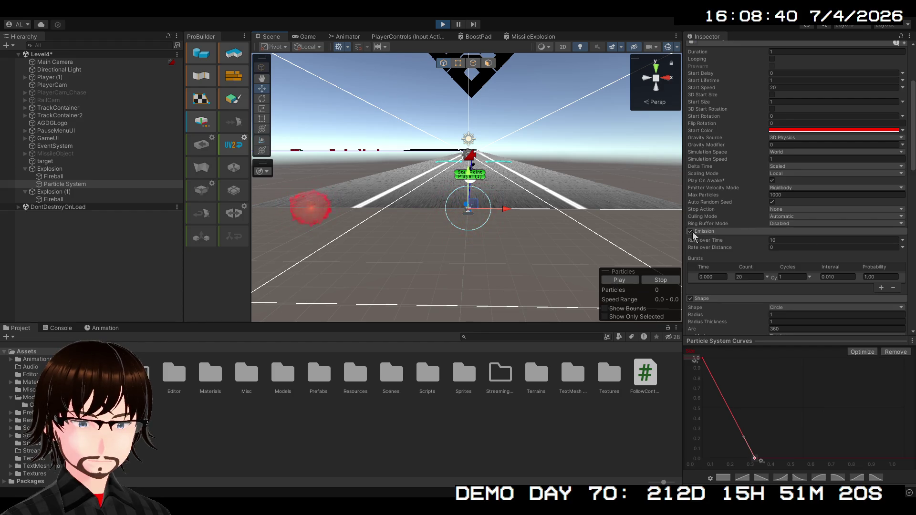
Turn off Looping for the explosion particle system
left_click(691, 231)
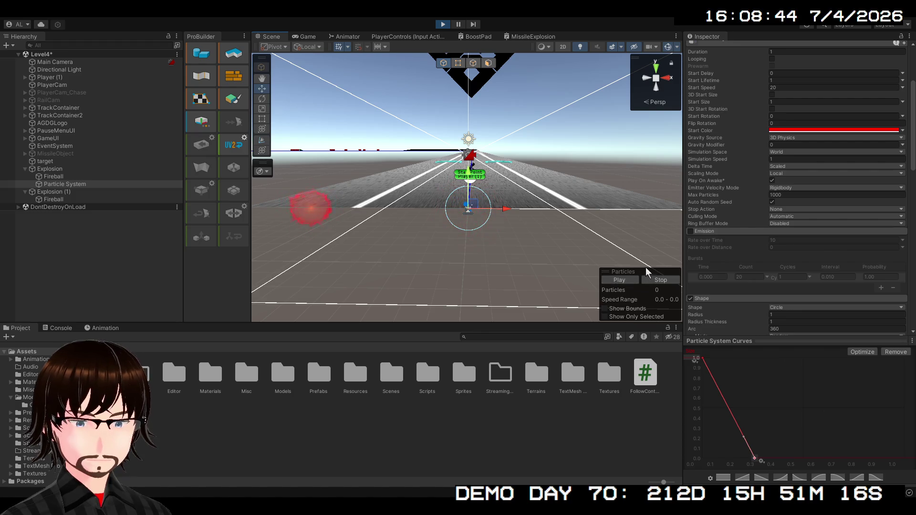
scroll(769, 199, "up", 2)
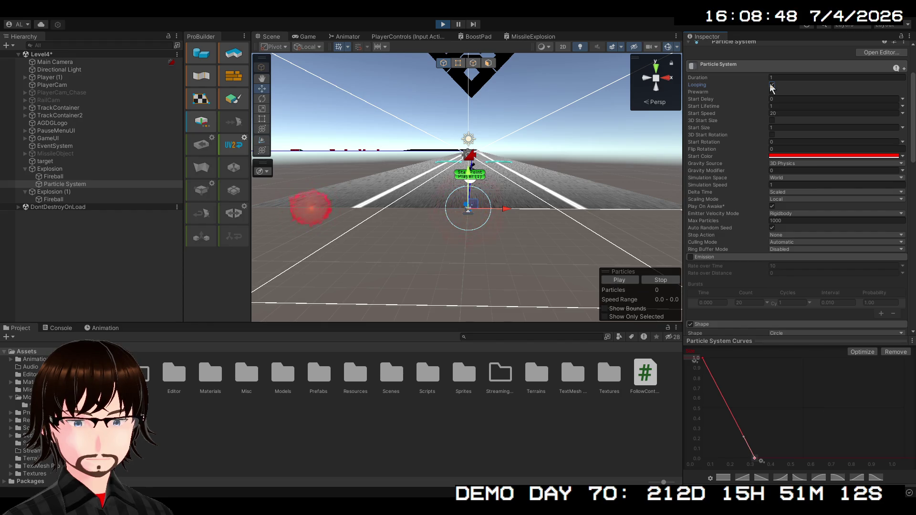
left_click(772, 85)
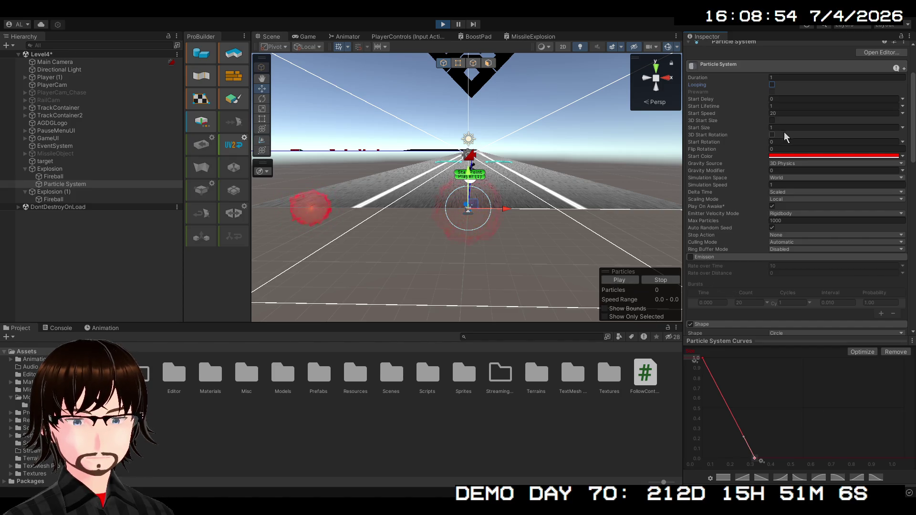
scroll(744, 200, "down", 4)
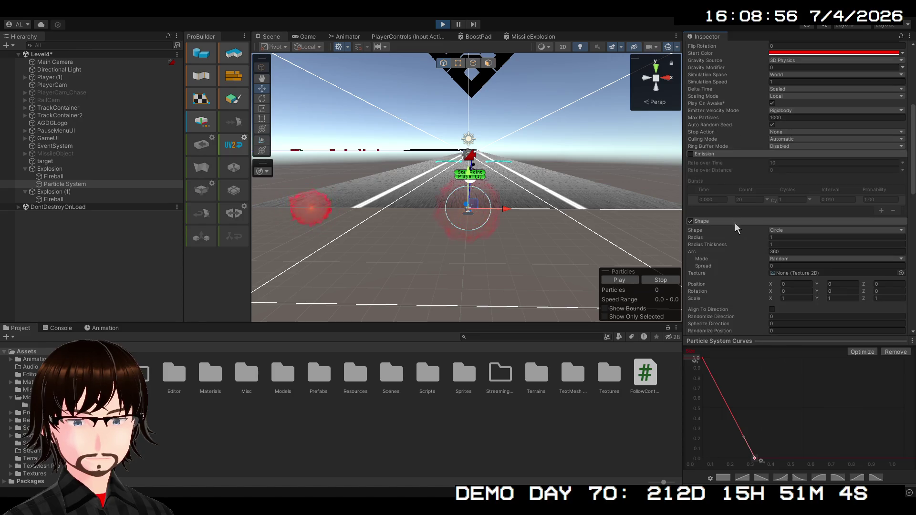
Re-enable Emission, delete the single burst entry, and preview the continuous emission
left_click(713, 156)
left_click(713, 155)
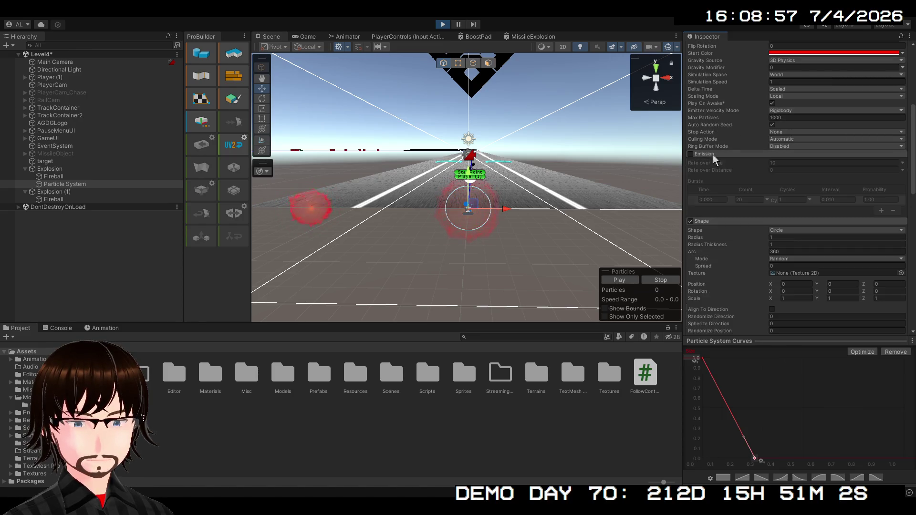
left_click(690, 154)
left_click(893, 210)
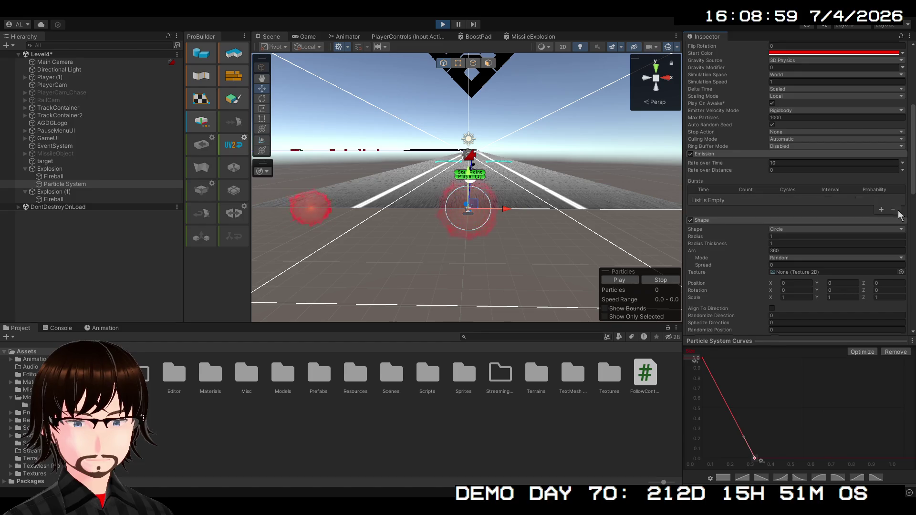
left_click(620, 281)
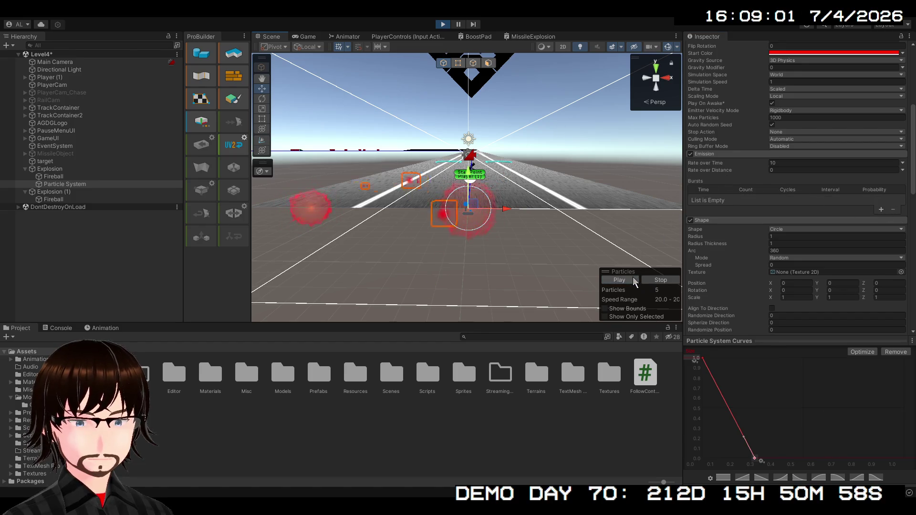
left_click(634, 280)
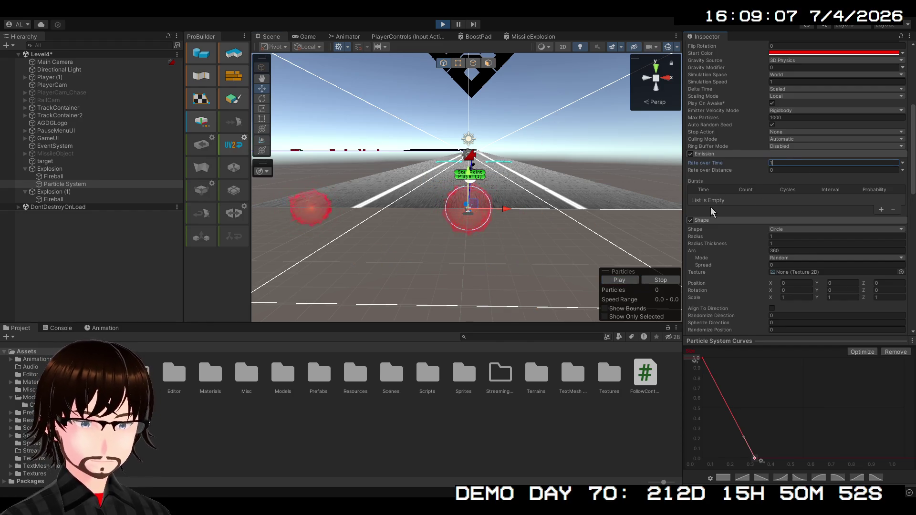
Set Rate over Time to 20 and replay the preview
left_click(621, 280)
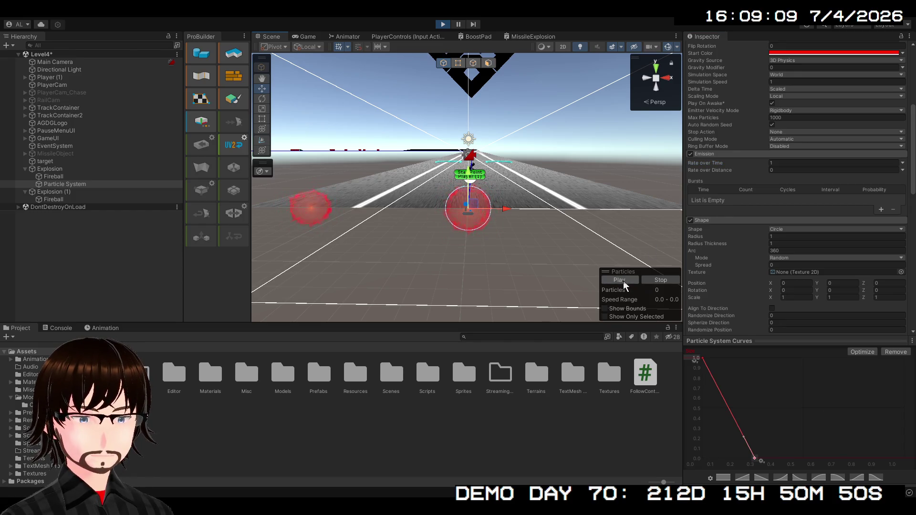
left_click(623, 280)
left_click(783, 163)
type("20")
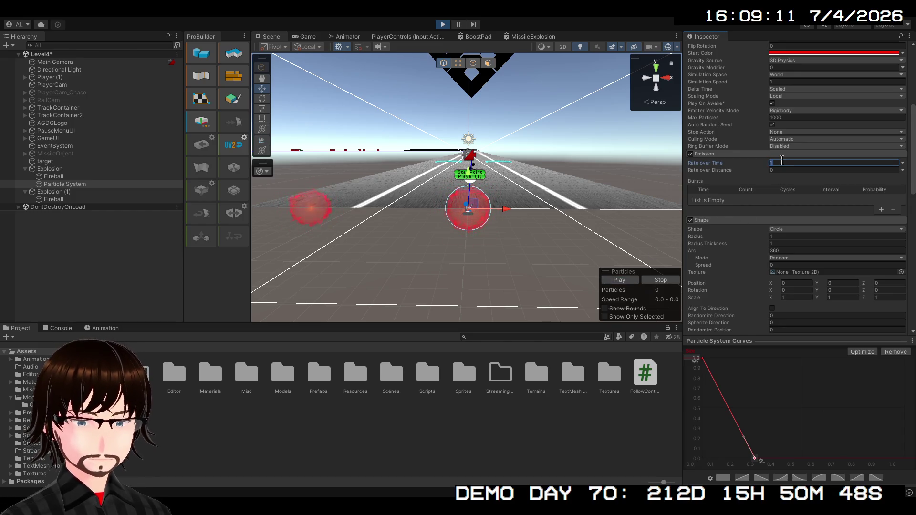
left_click(623, 280)
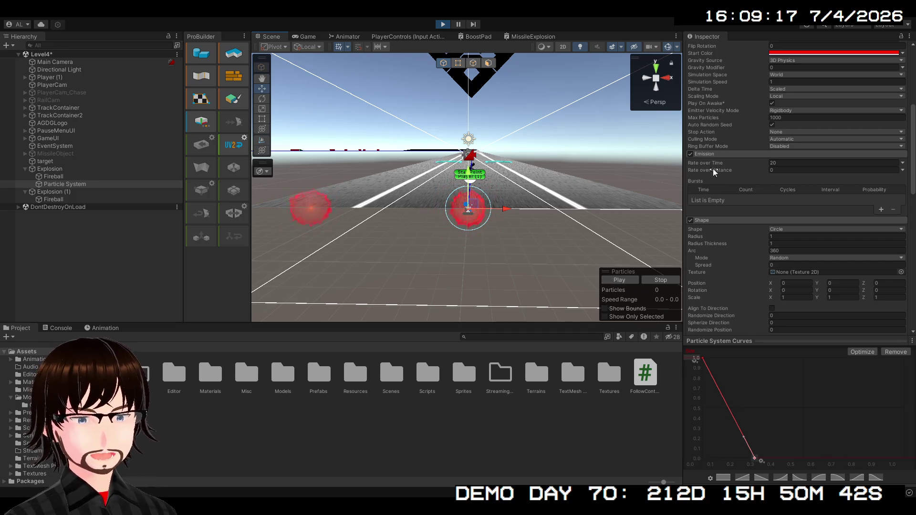
left_click(705, 155)
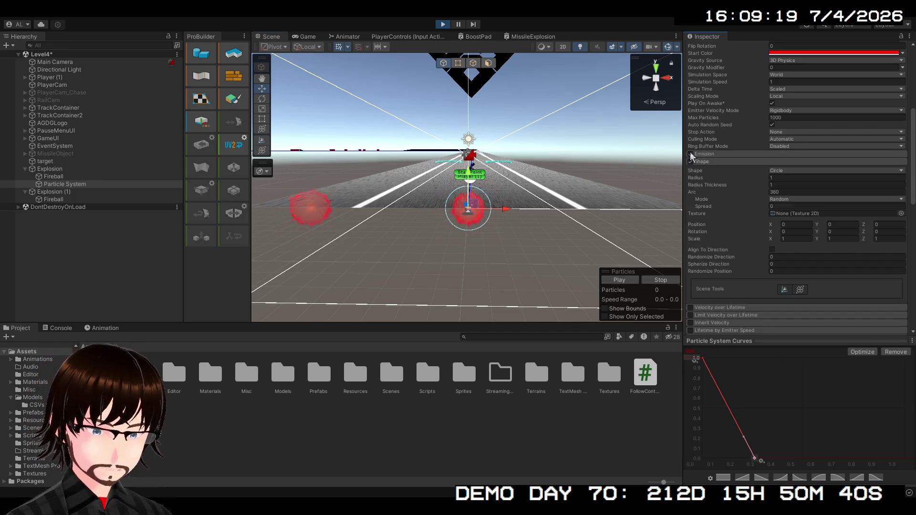
Expand and check Color over Lifetime, leaving its gradient plain white
left_click(711, 155)
left_click(711, 155)
scroll(724, 205, "down", 3)
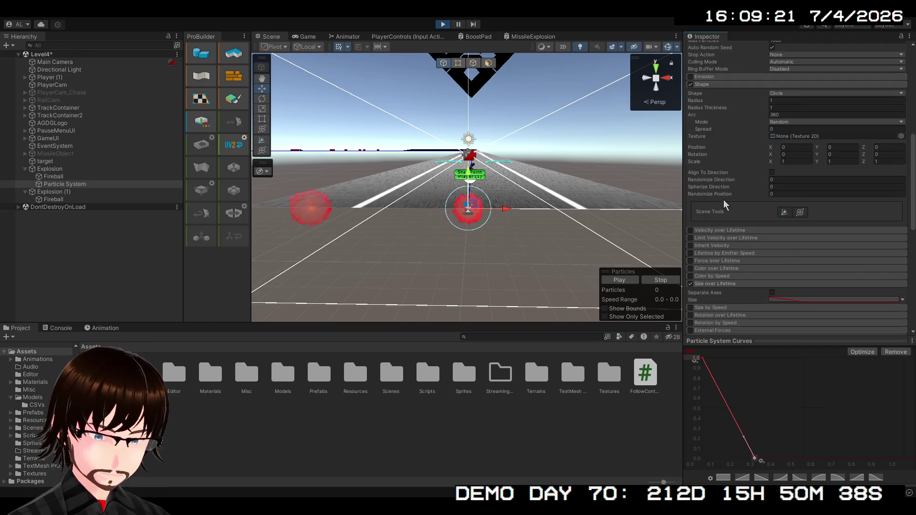
scroll(769, 249, "down", 2)
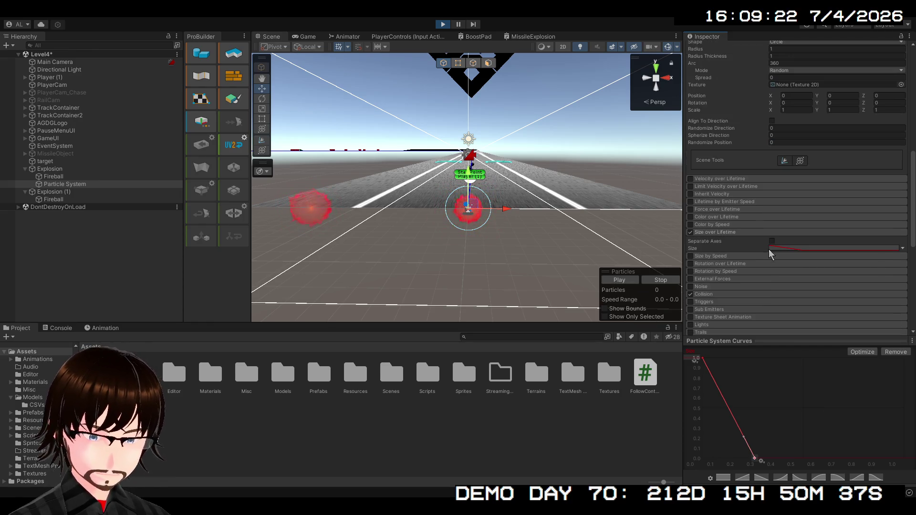
left_click(739, 179)
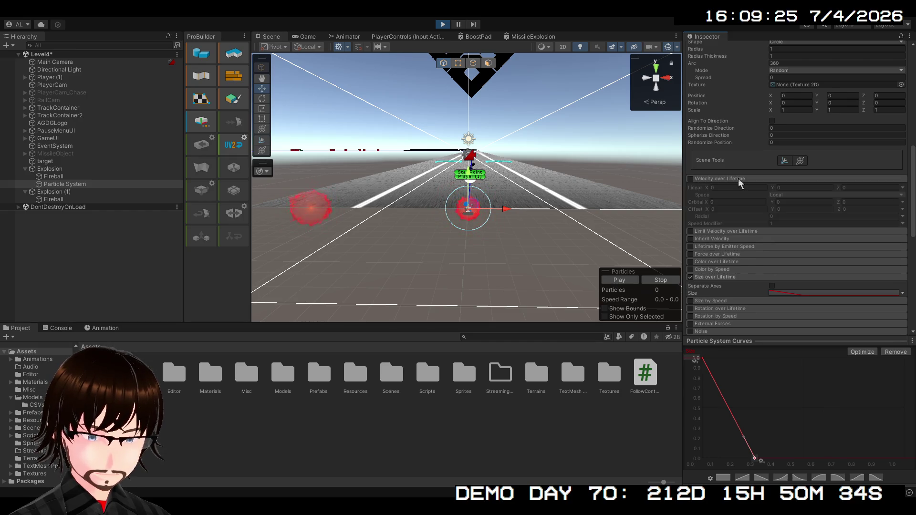
left_click(739, 179)
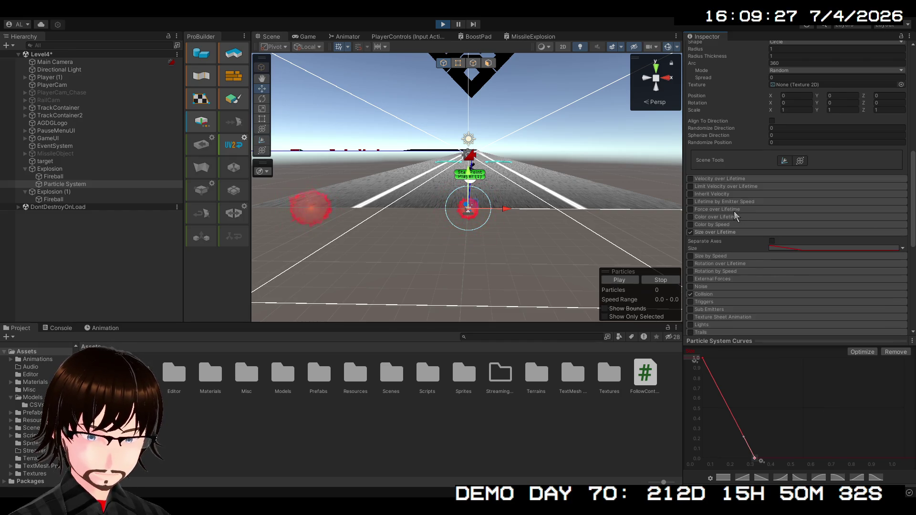
scroll(725, 219, "down", 3)
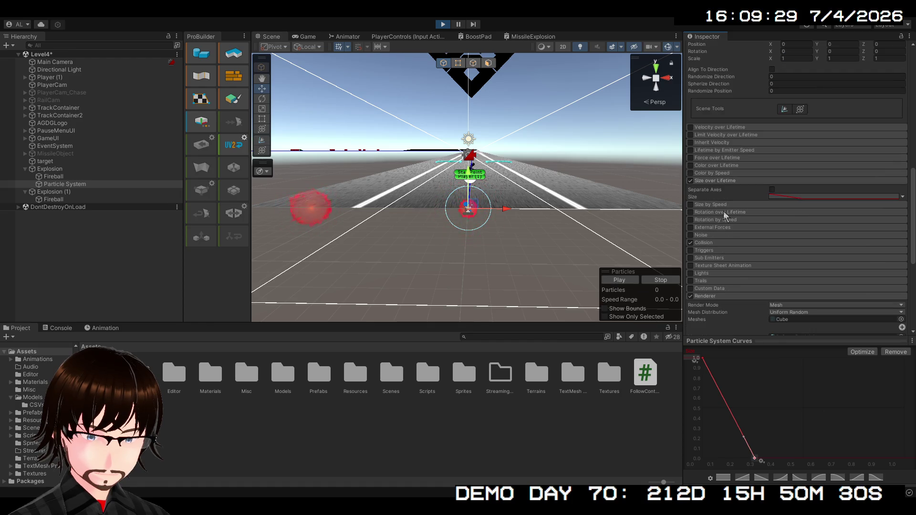
left_click(713, 166)
left_click(691, 166)
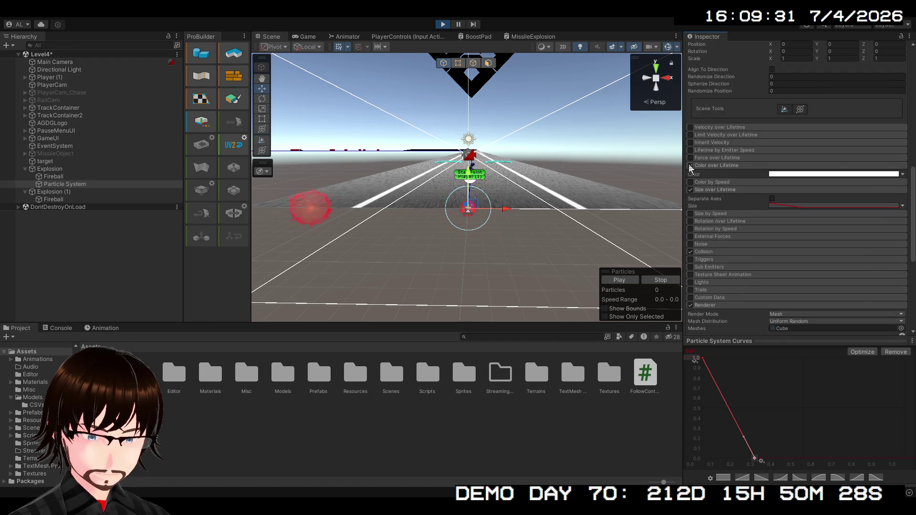
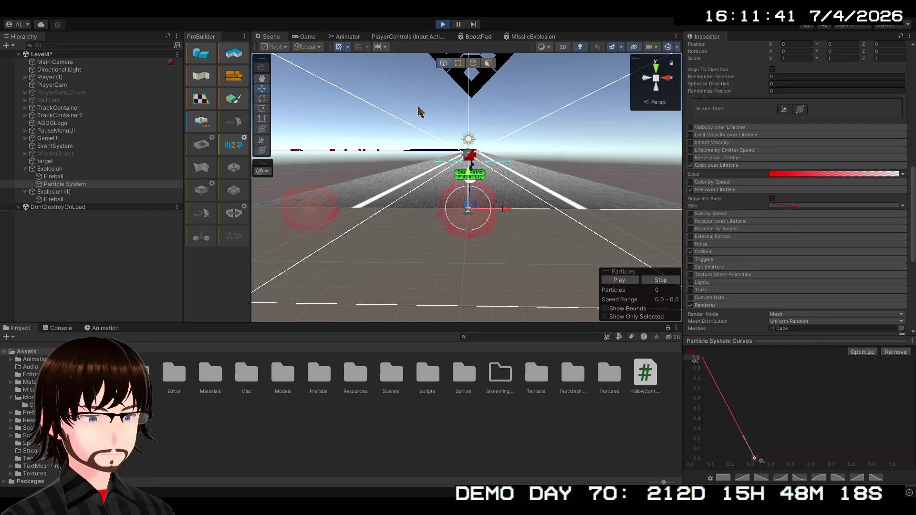
Enable Emission with a single 30-particle burst at time 0 and Rate over Time set to 0
scroll(700, 143, "up", 3)
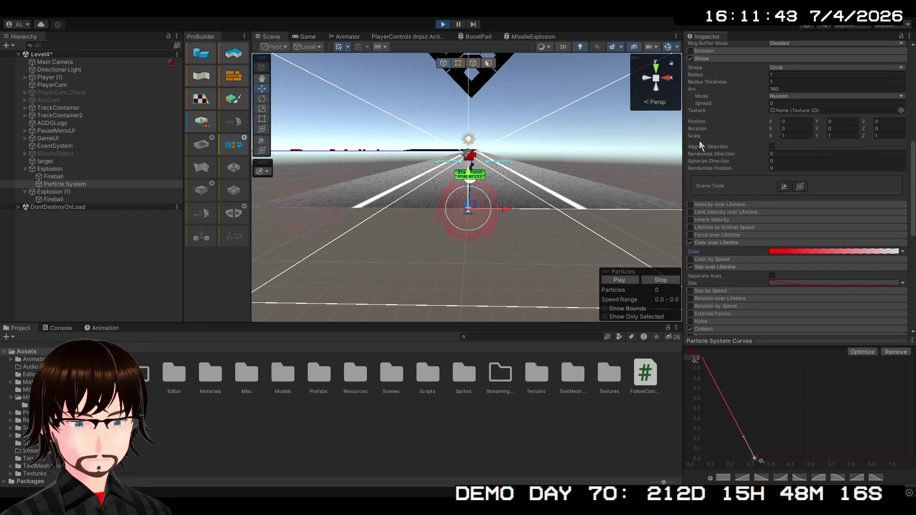
scroll(701, 143, "up", 1)
left_click(709, 77)
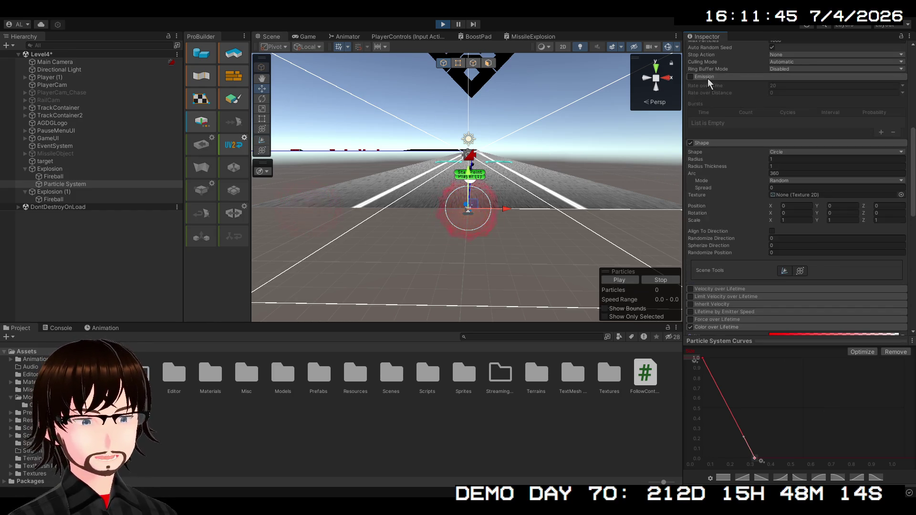
left_click(691, 77)
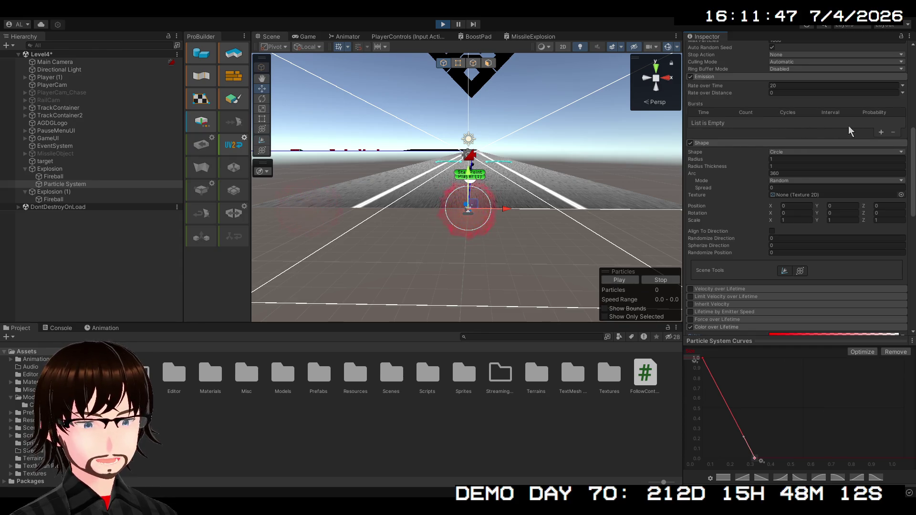
left_click(627, 279)
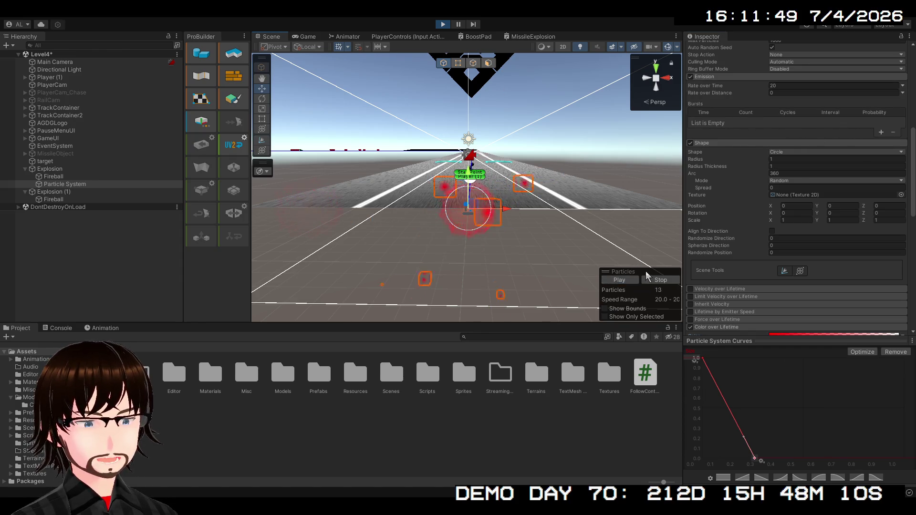
left_click(881, 133)
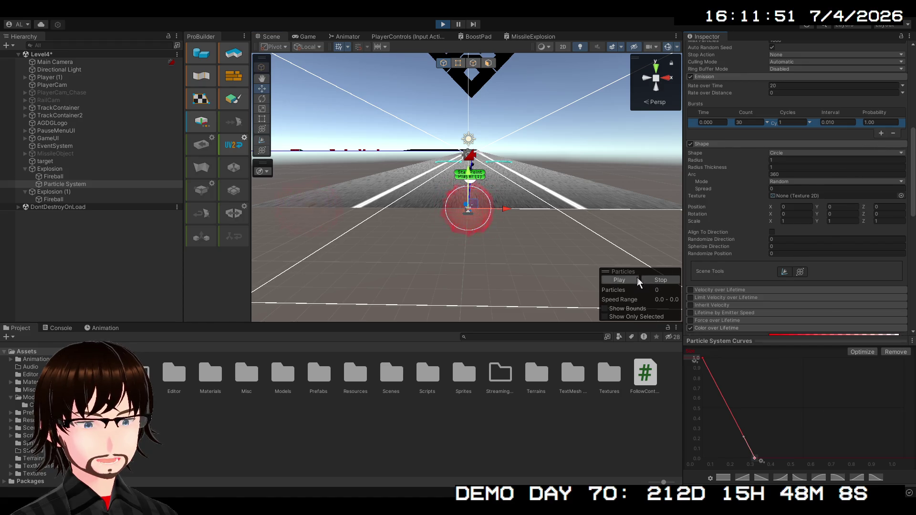
left_click(623, 282)
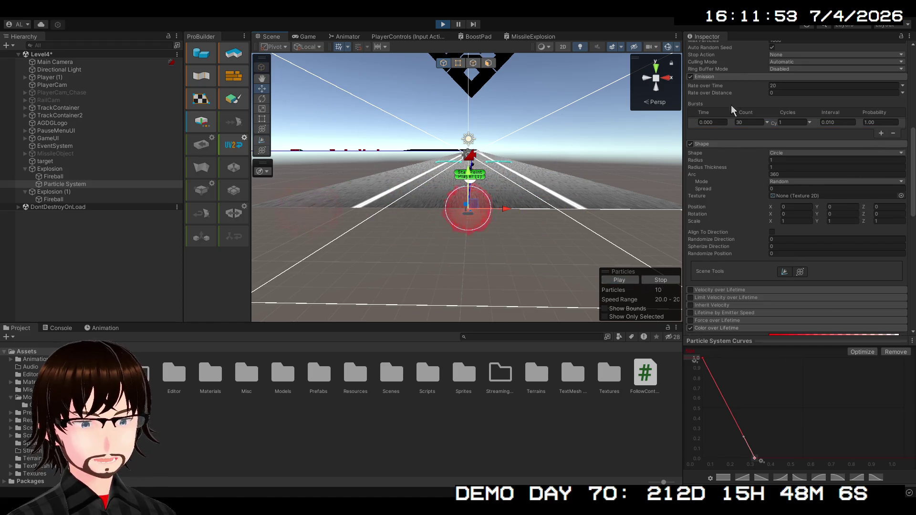
type("0")
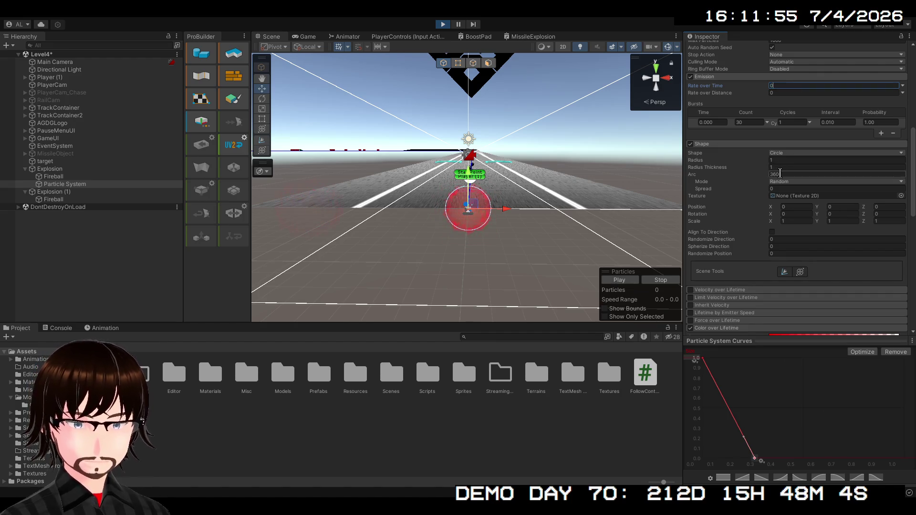
left_click(627, 282)
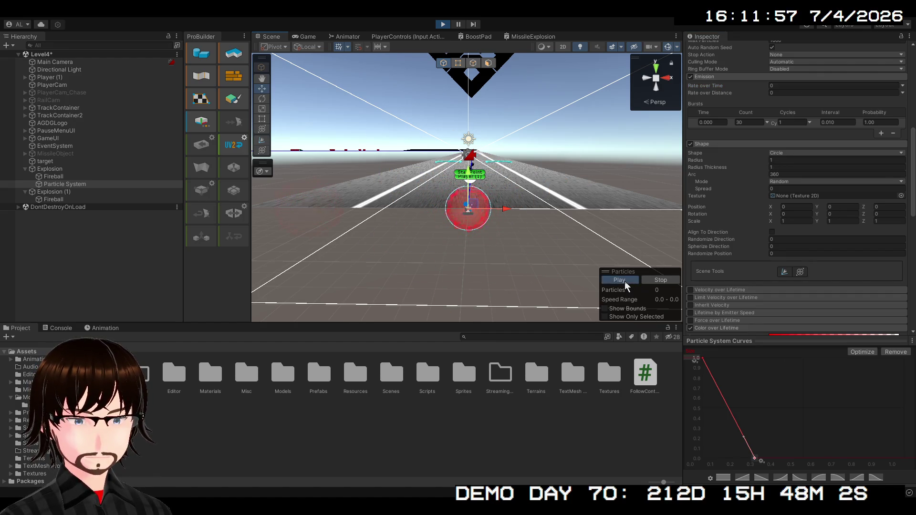
Replay the 30-particle burst preview repeatedly, nudging the scene camera toward the emitter
left_click(626, 286)
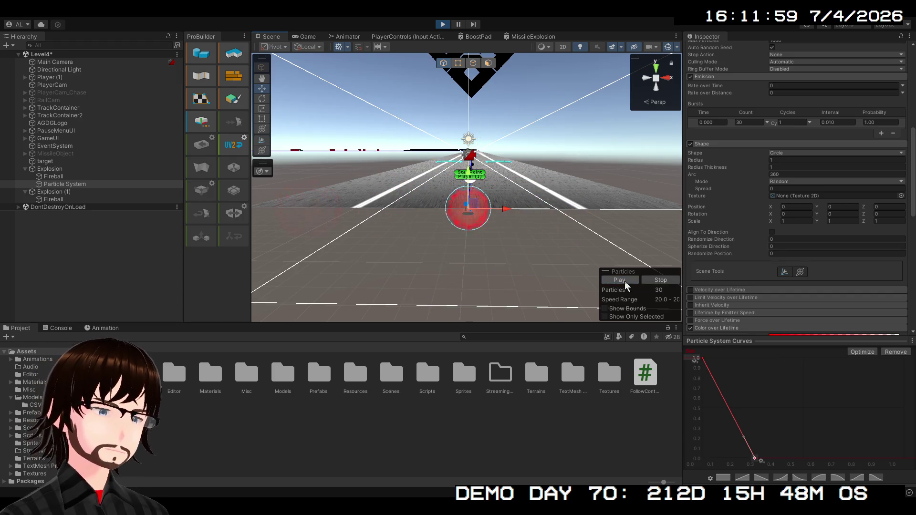
left_click(626, 285)
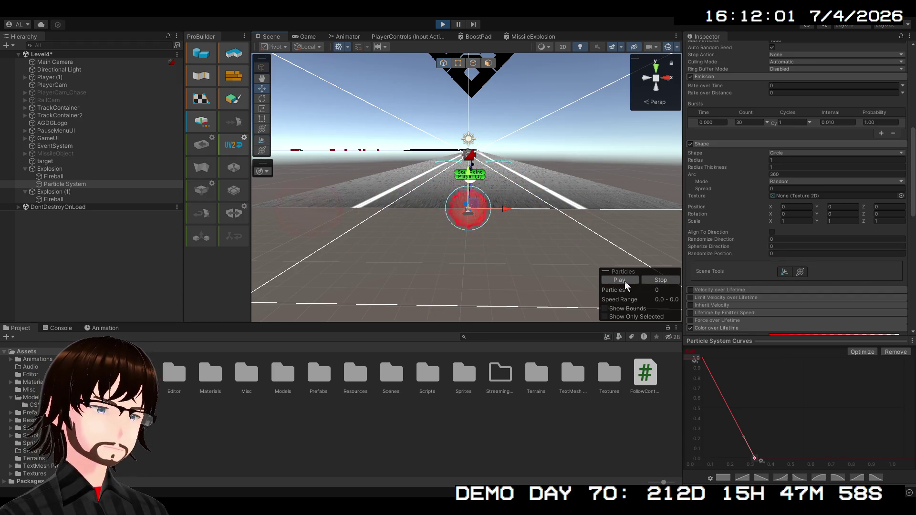
left_click(625, 286)
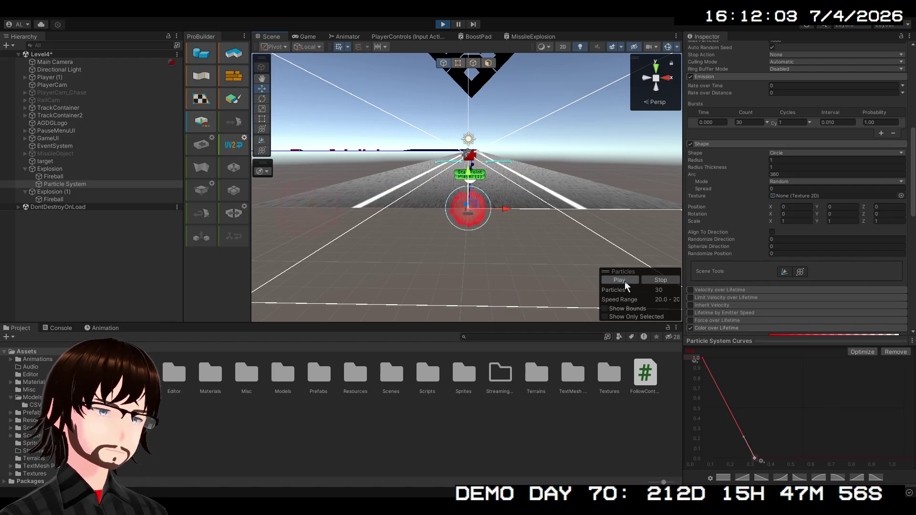
left_click(625, 285)
left_click(626, 285)
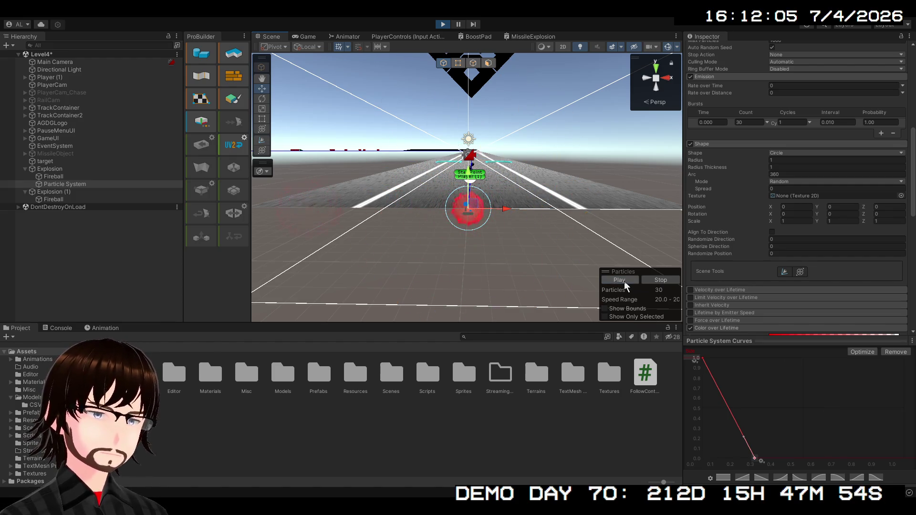
left_click(625, 286)
left_click(626, 286)
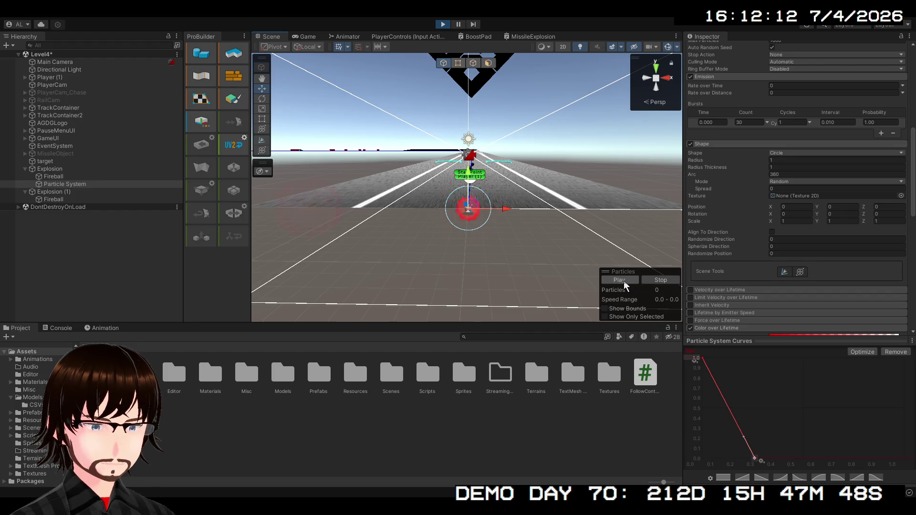
left_click(619, 280)
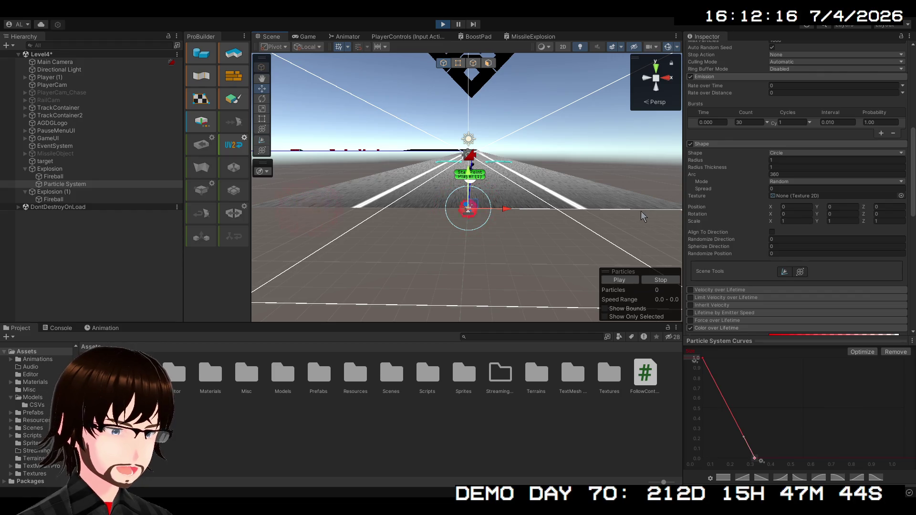
key("Left")
key("Left")
key("Left")
key("Up")
key("Up")
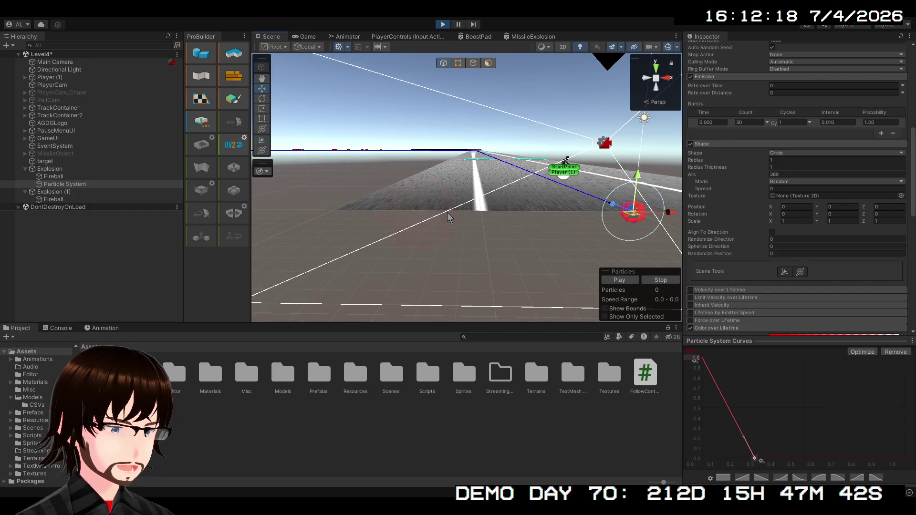
Fly the Scene camera forward and right to frame the emitter, then scroll the Inspector to Trails
key("Up")
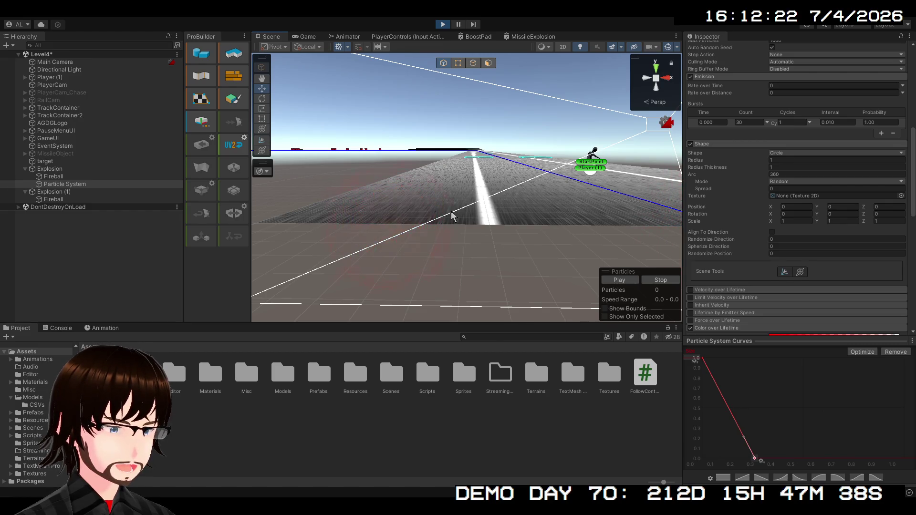
key("Right")
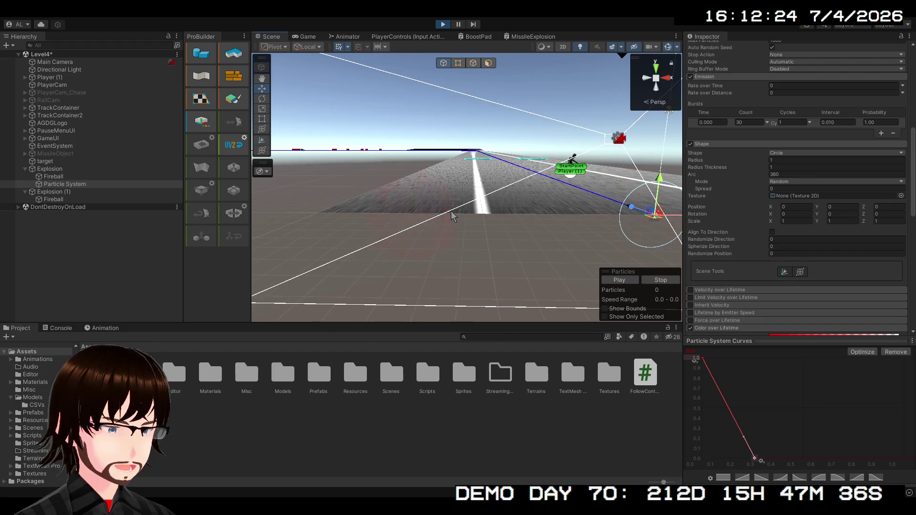
key("Right")
key("Right")
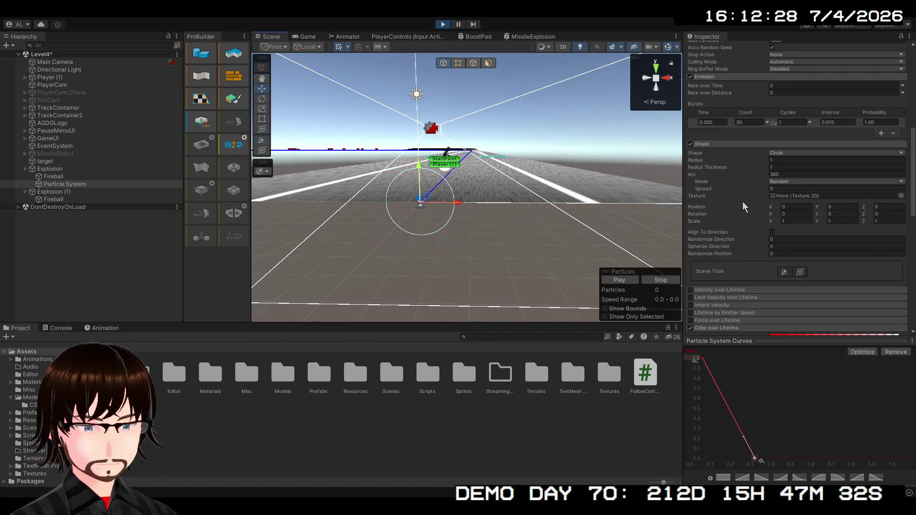
scroll(744, 206, "up", 5)
scroll(762, 201, "down", 9)
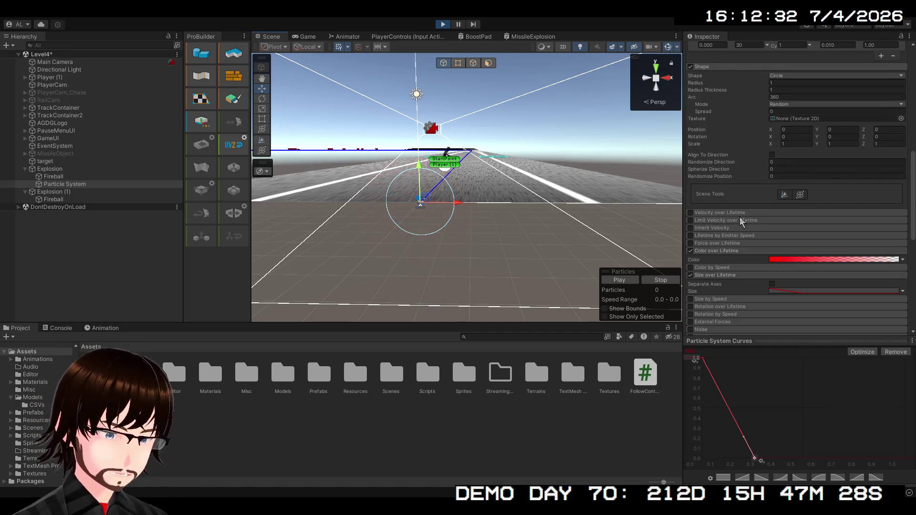
scroll(722, 236, "down", 5)
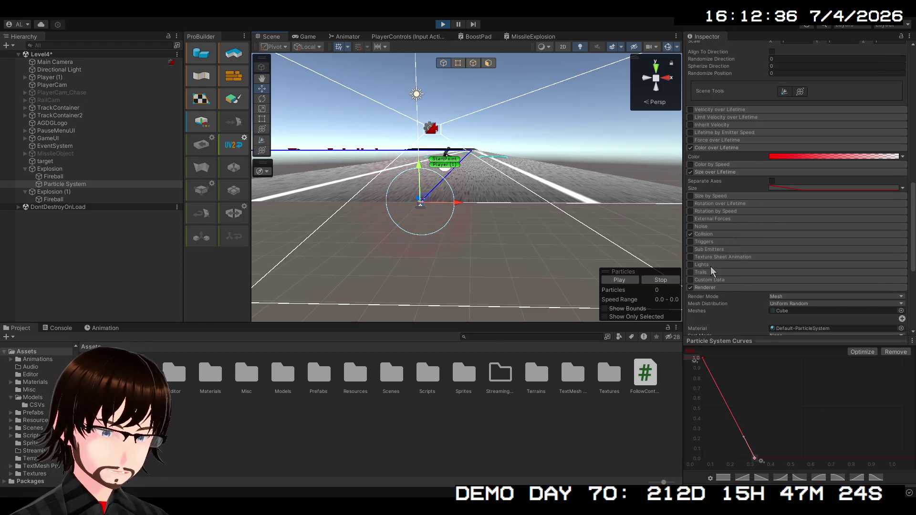
Enable the Trails module and preview the burst with its new trails
left_click(708, 273)
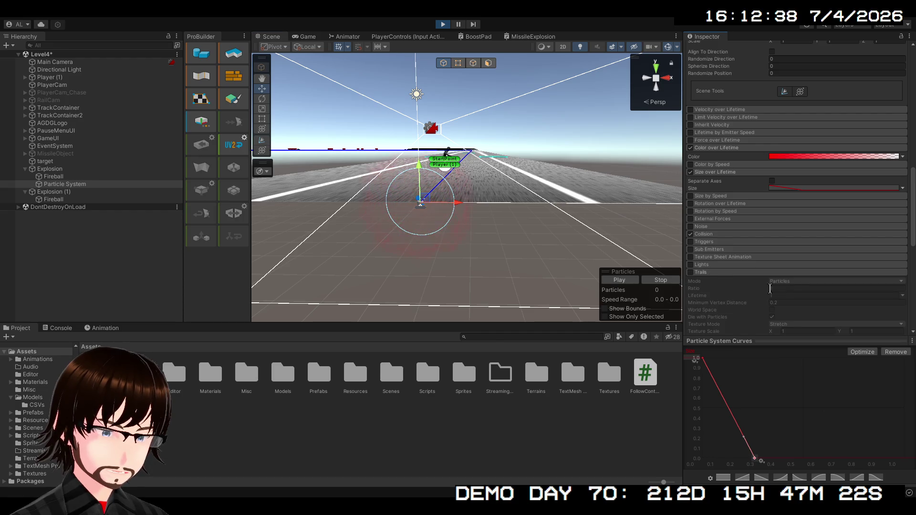
left_click(691, 273)
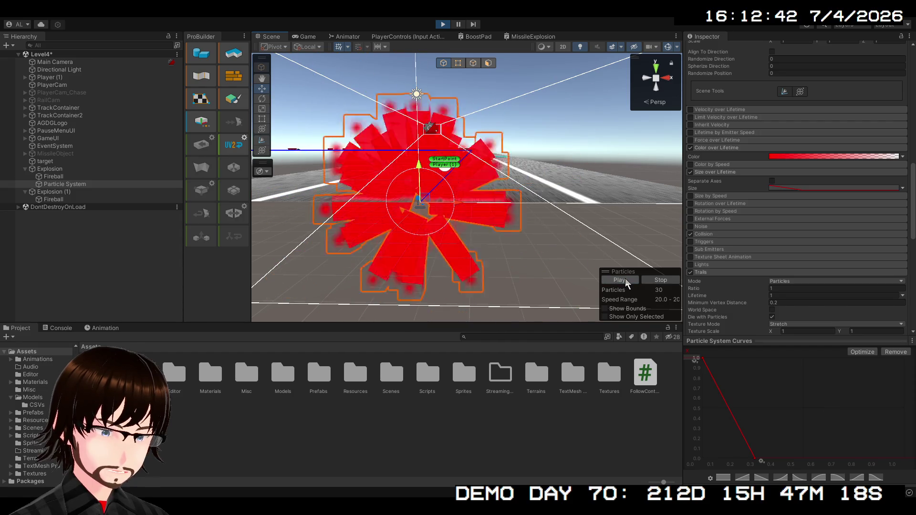
left_click(661, 280)
scroll(768, 277, "down", 5)
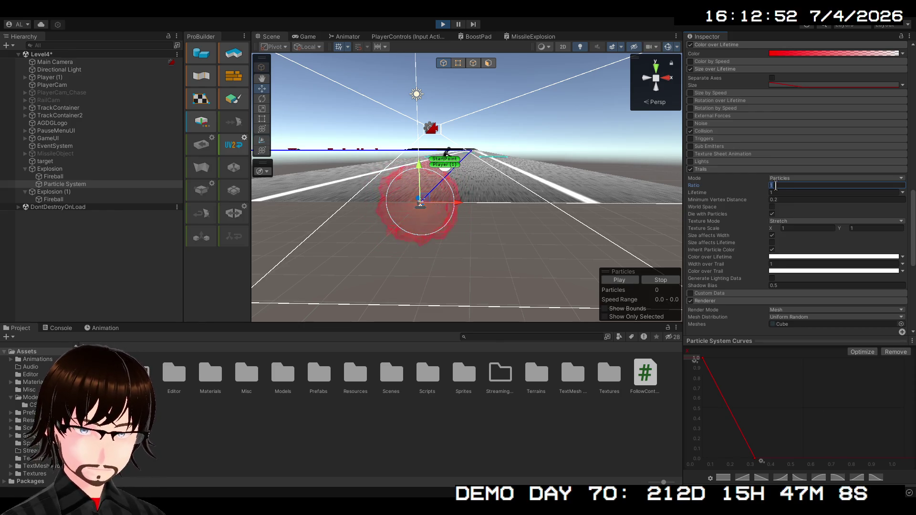
type("0.2")
left_click(619, 281)
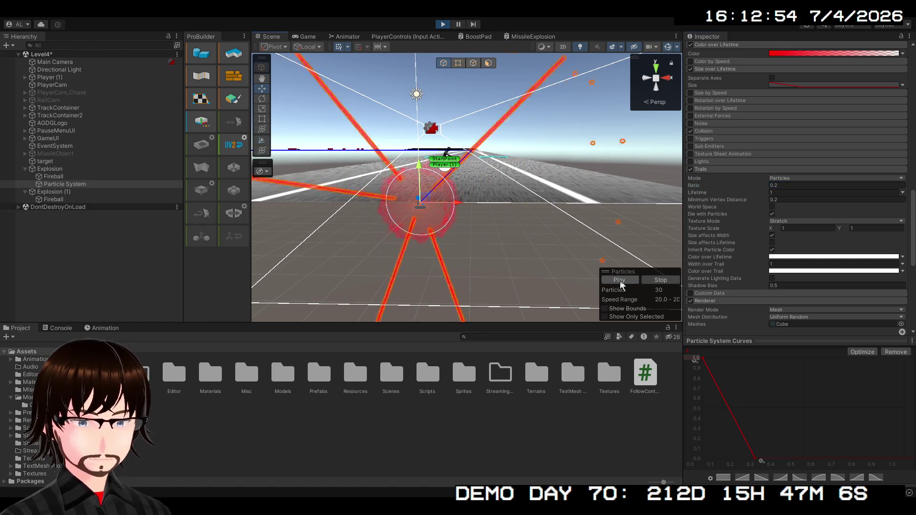
left_click(620, 282)
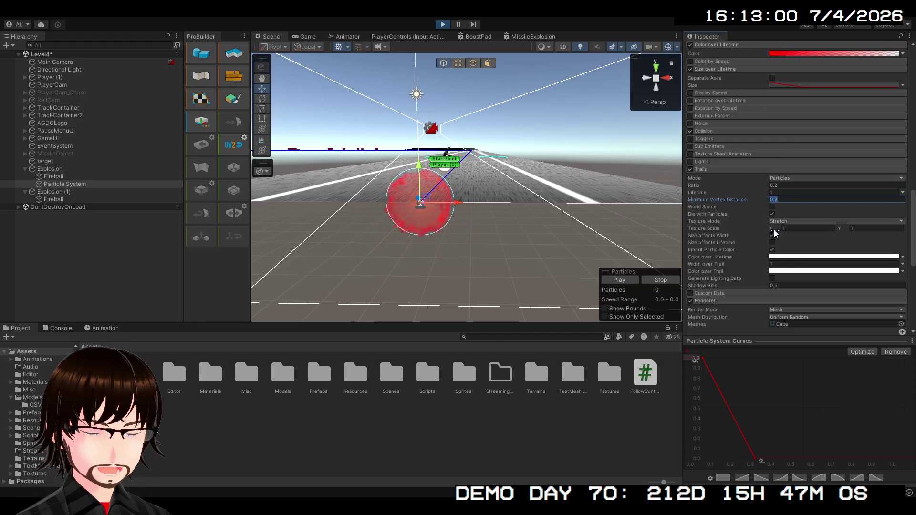
Set the trail width to 0.2, preview it, then switch the Trails module off again
left_click(789, 229)
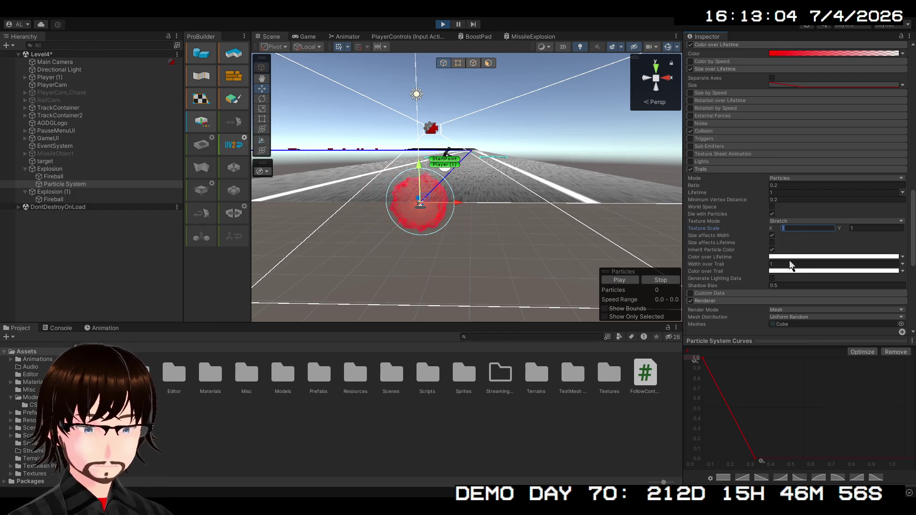
left_click(791, 258)
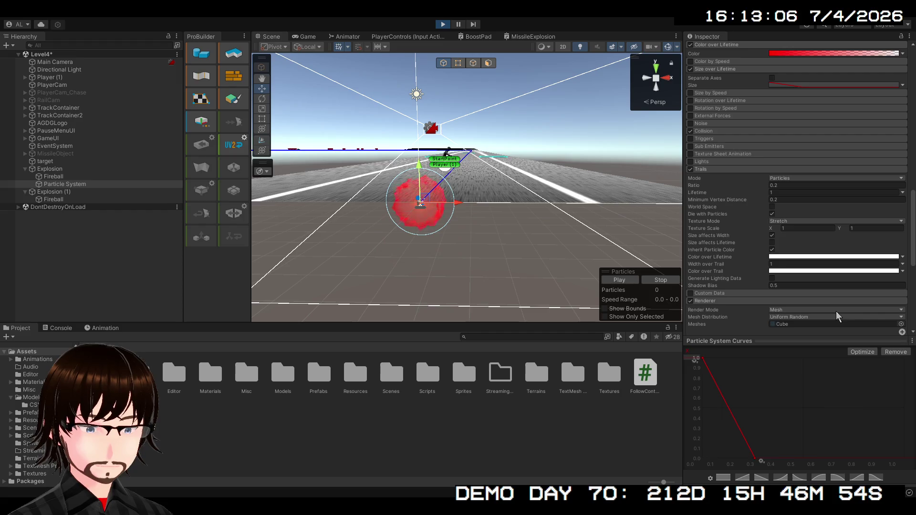
left_click(825, 261)
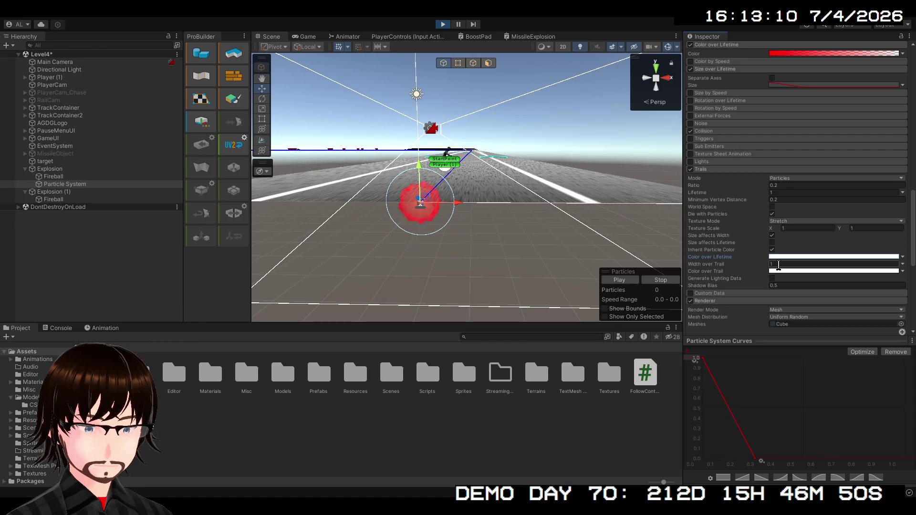
left_click(777, 265)
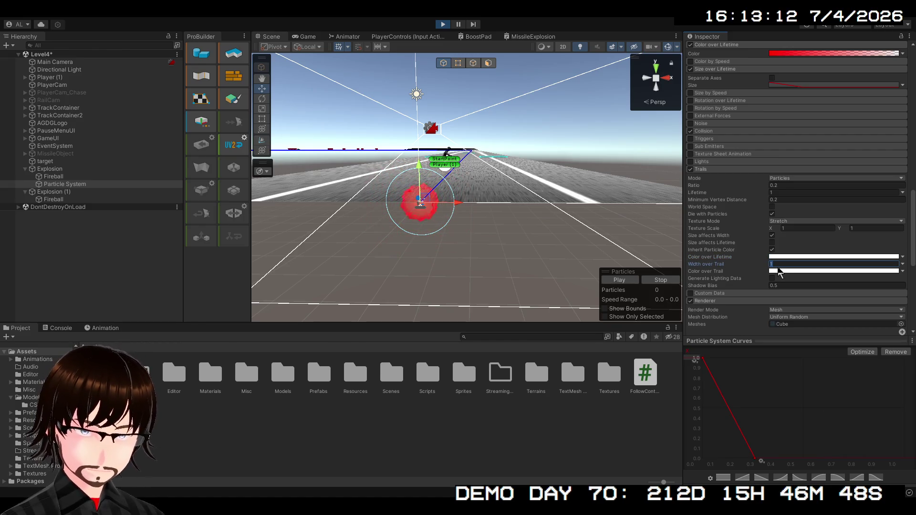
type("0.2")
left_click(623, 282)
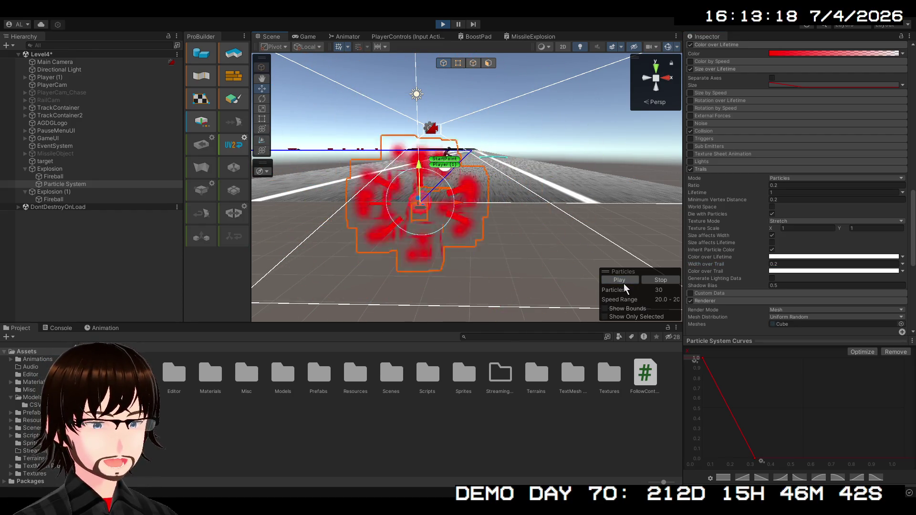
left_click(651, 282)
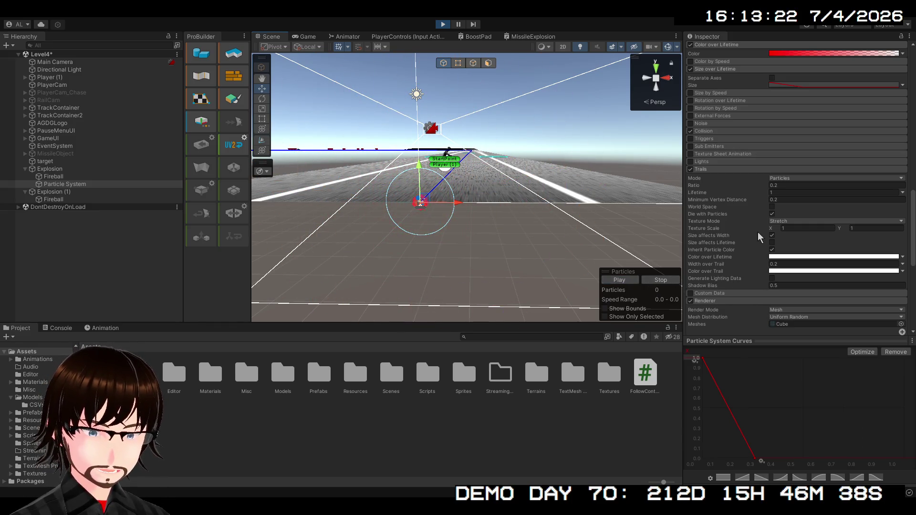
left_click(691, 170)
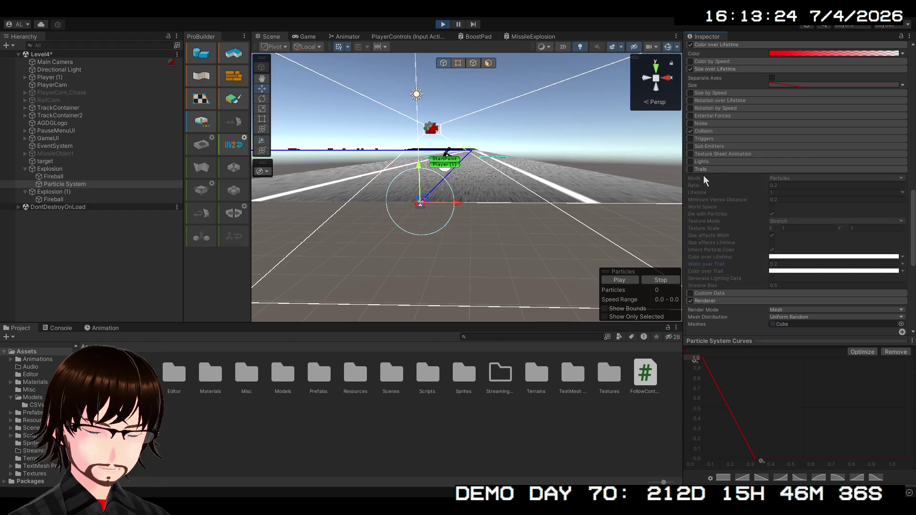
left_click(714, 170)
scroll(726, 177, "down", 4)
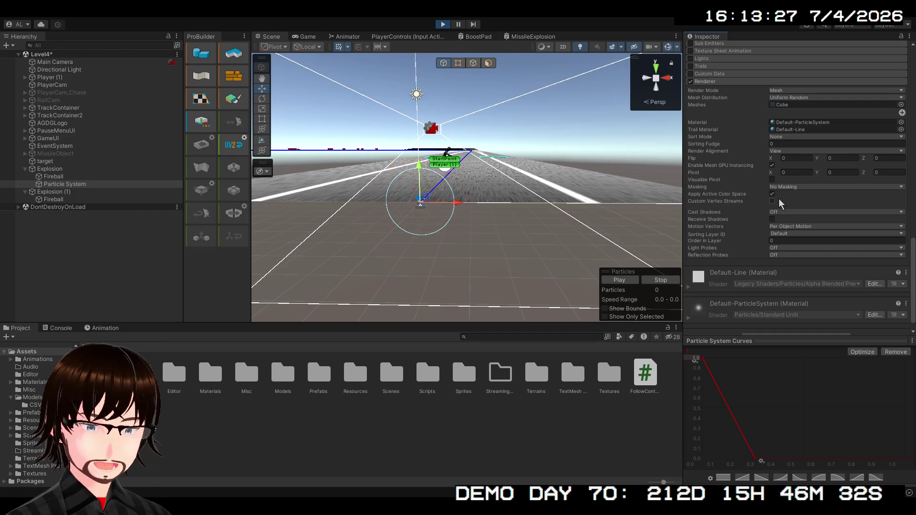
left_click(746, 214)
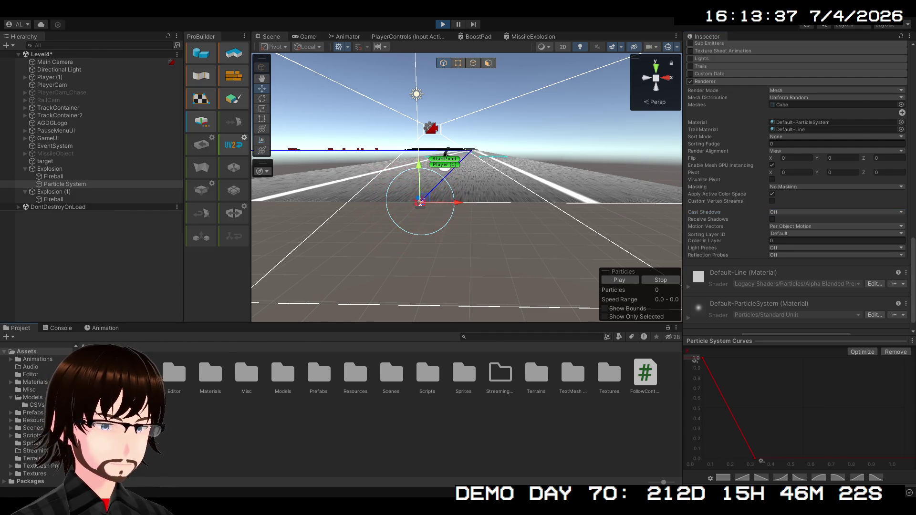
double_click(211, 376)
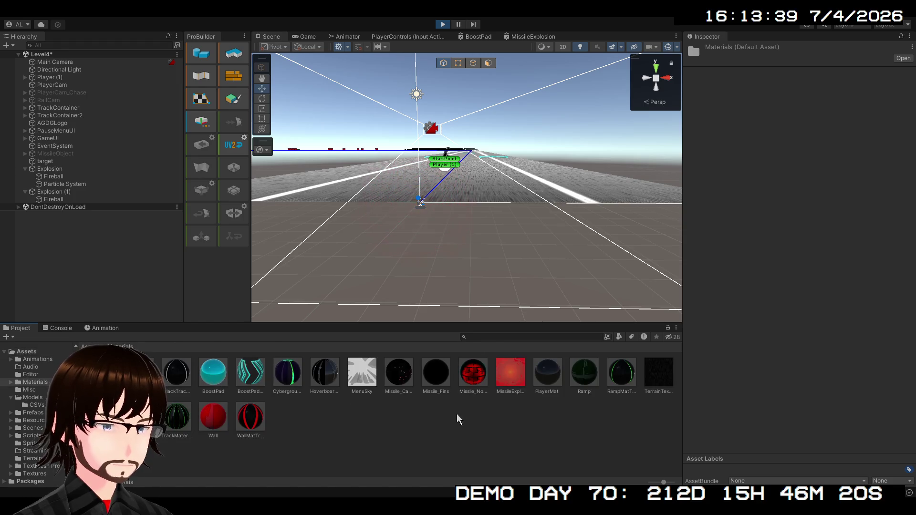
Uncheck Receive Shadows on the Fireballs under Explosion (1) and Explosion
left_click(509, 377)
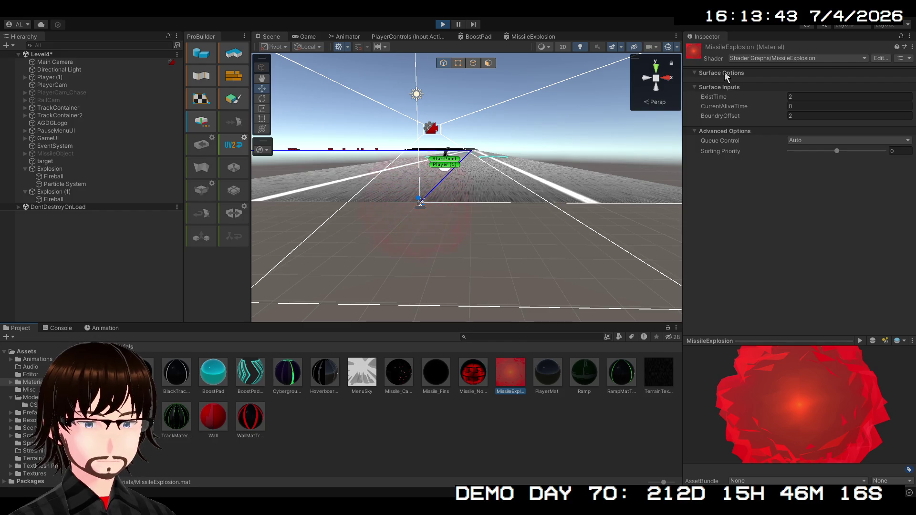
left_click(43, 200)
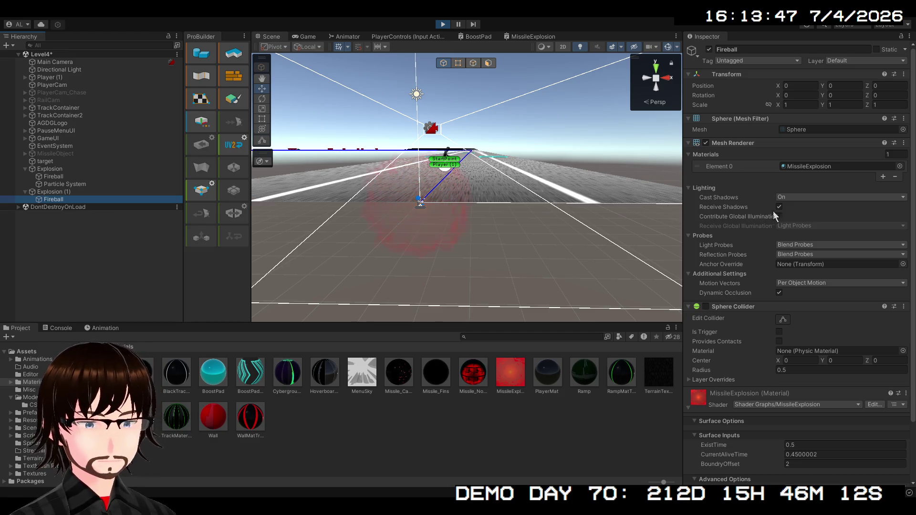
left_click(780, 207)
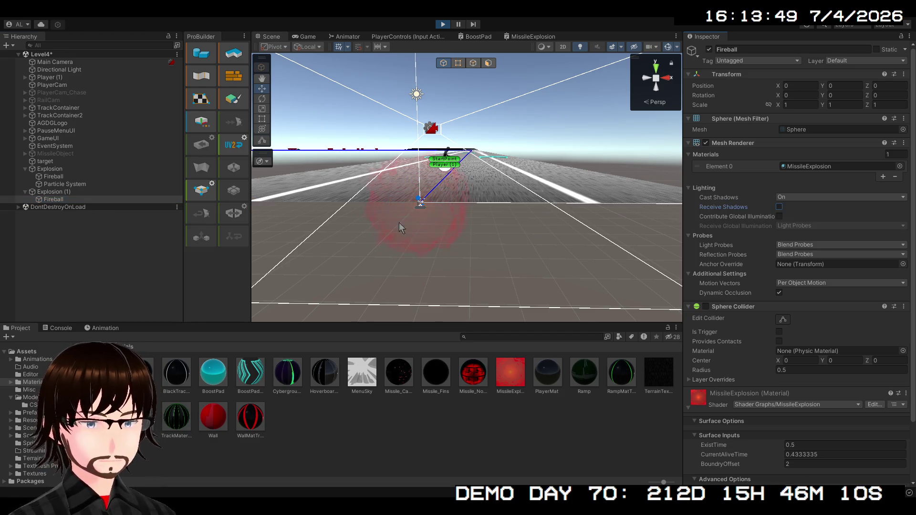
left_click(93, 178)
left_click(779, 207)
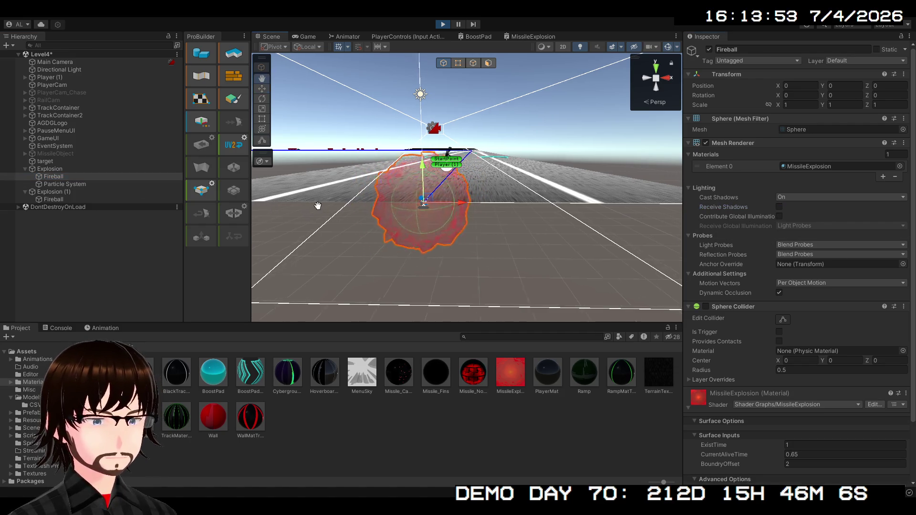
left_click_drag(282, 205, 339, 207)
left_click(76, 184)
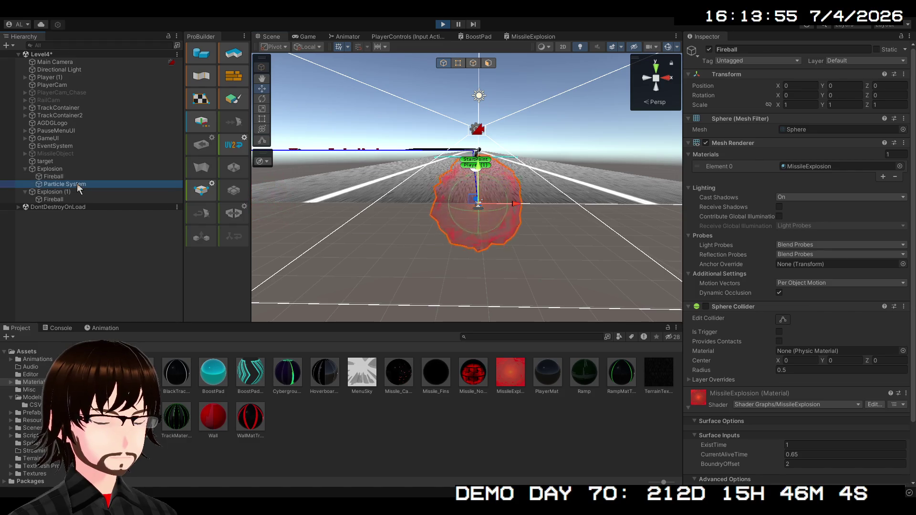
Select the Explosion's Particle System and replay its 30-particle burst while reviewing Emission and Shape
left_click(615, 280)
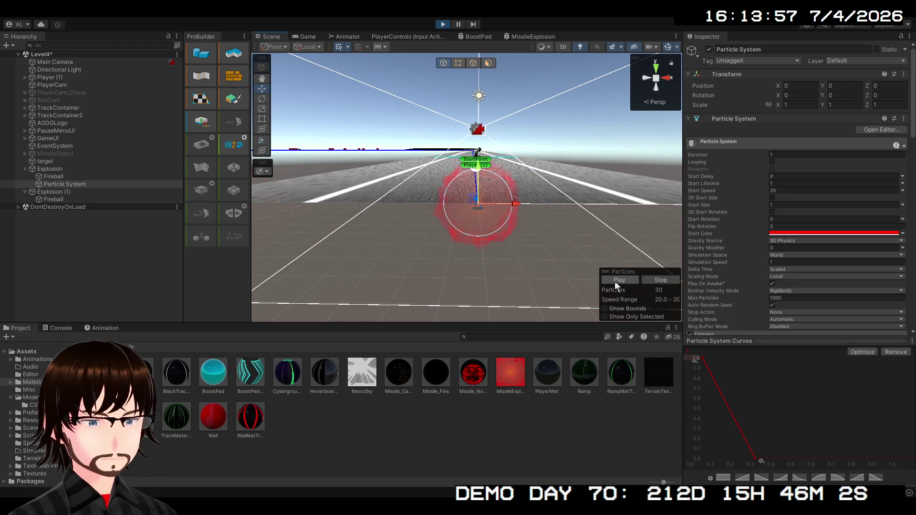
left_click(615, 282)
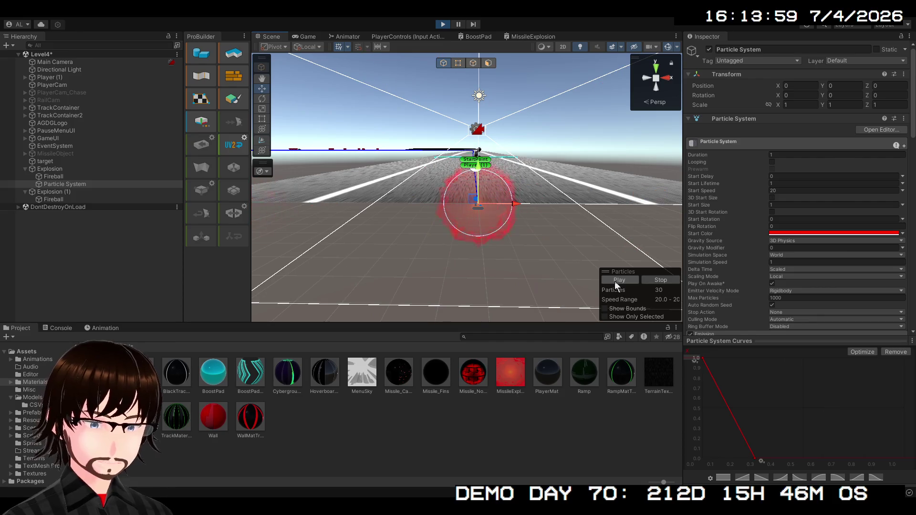
scroll(722, 205, "down", 5)
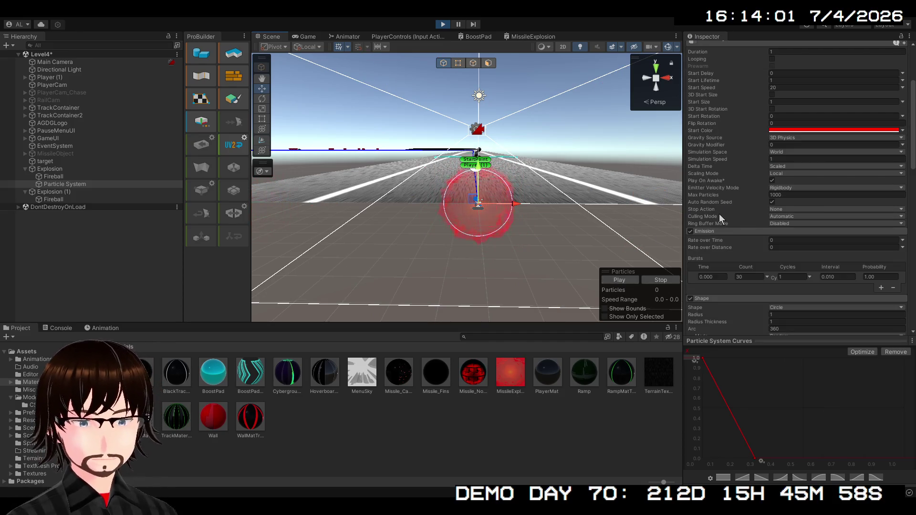
left_click(629, 279)
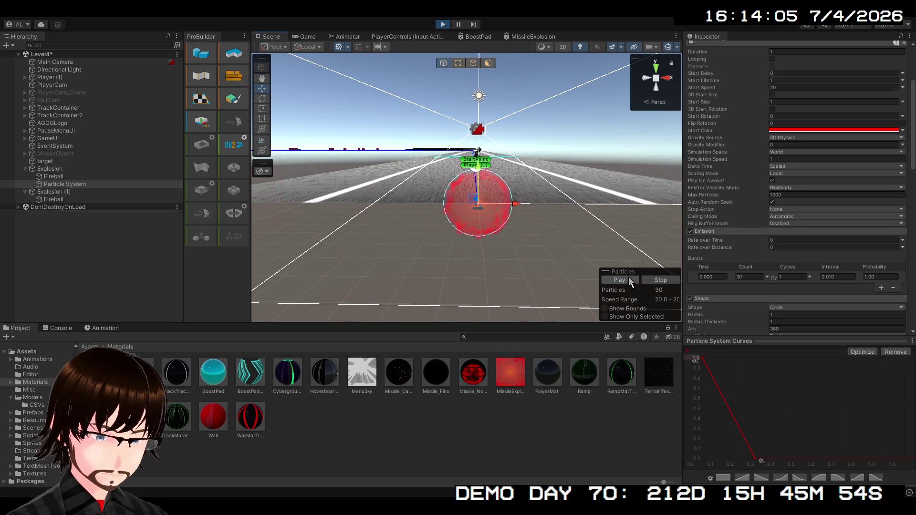
scroll(830, 138, "up", 5)
left_click(781, 165)
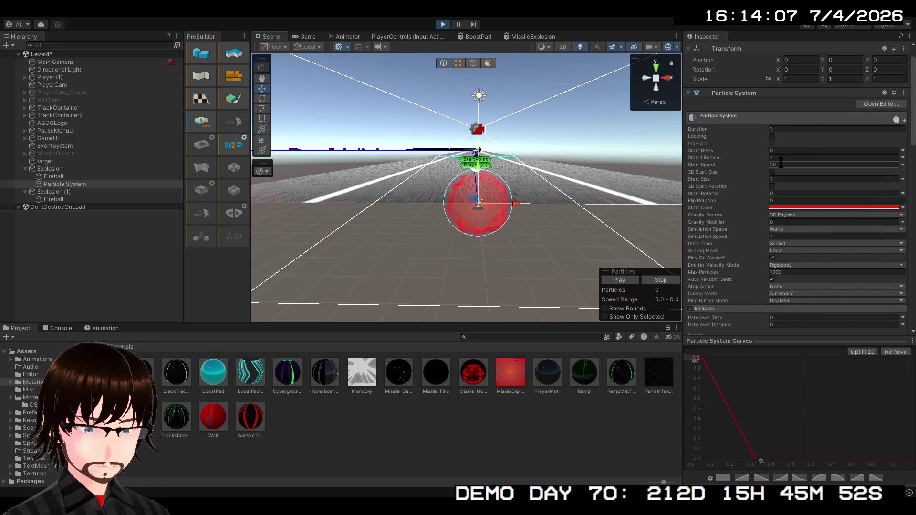
Set Start Speed to 1 and replay the burst several times
type("1")
left_click(621, 281)
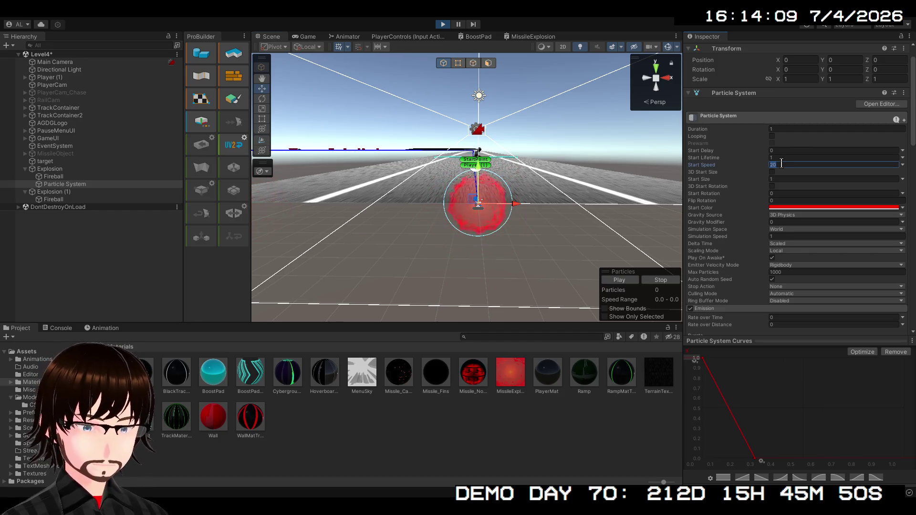
left_click(623, 281)
left_click(622, 282)
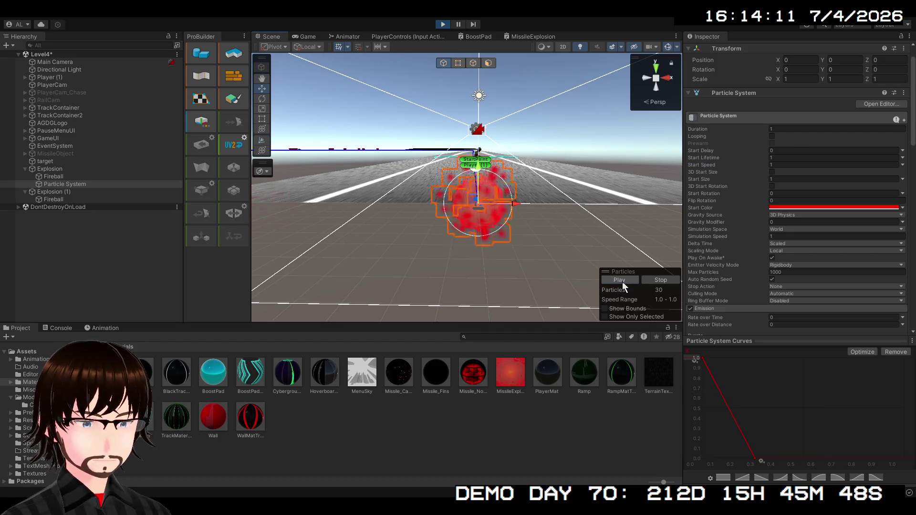
left_click(622, 282)
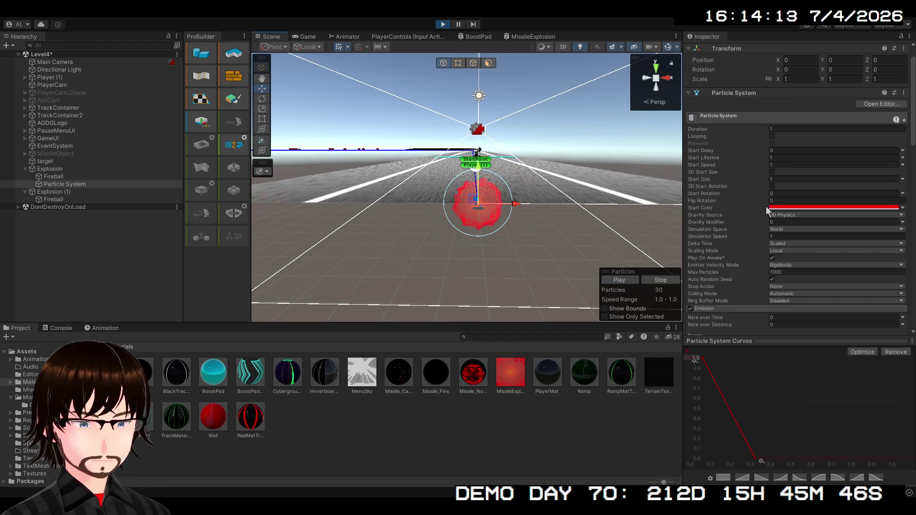
Try Start Speed 2, then settle on 5 and replay the slower burst
left_click(783, 165)
type("2")
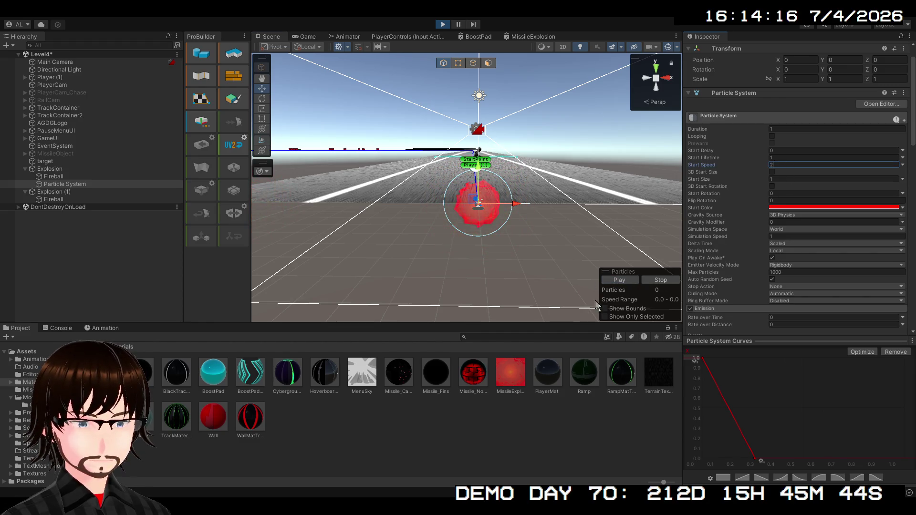
left_click(610, 280)
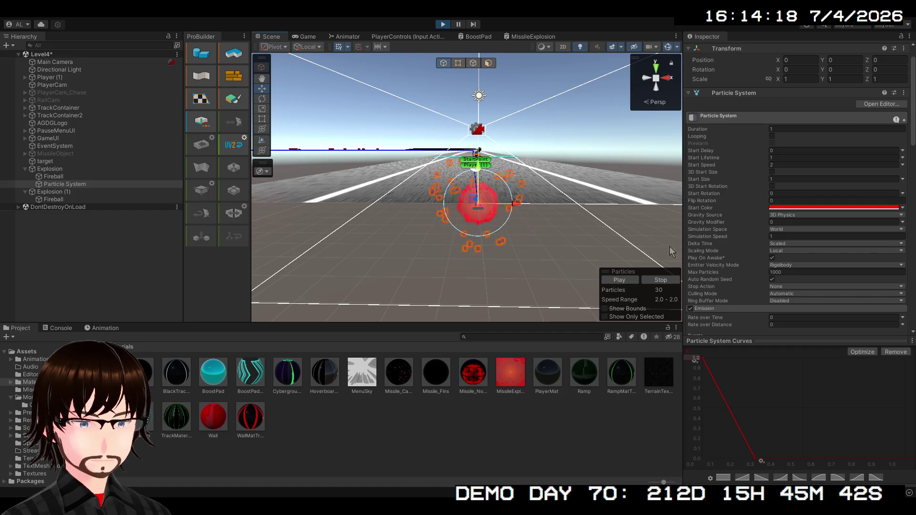
left_click(786, 164)
type("0")
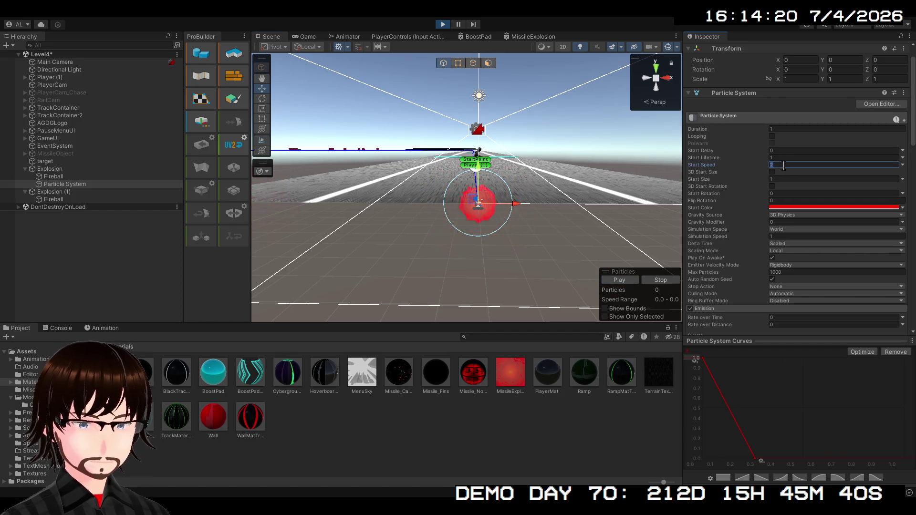
type("5")
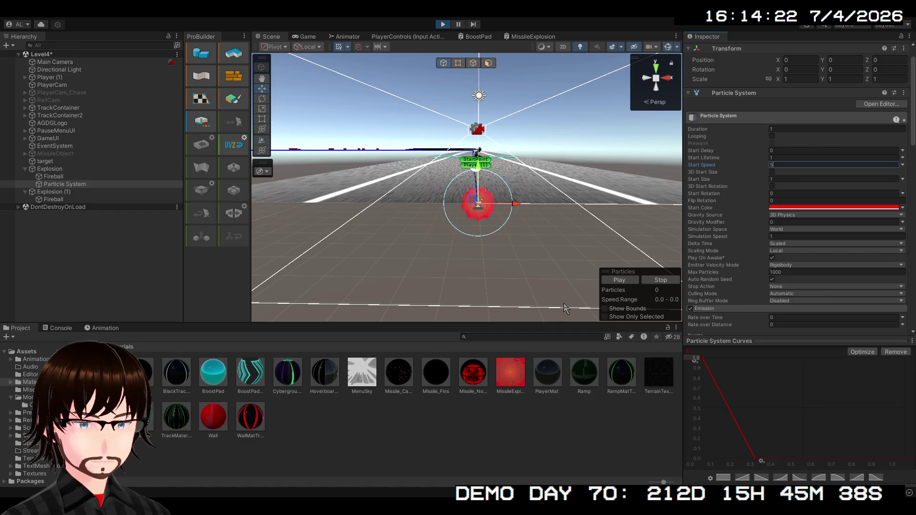
left_click(614, 279)
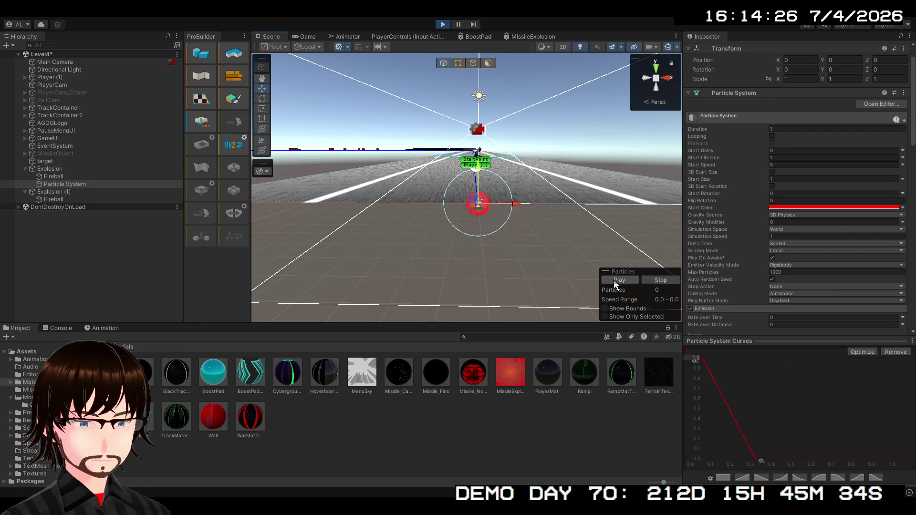
left_click(614, 280)
left_click(614, 279)
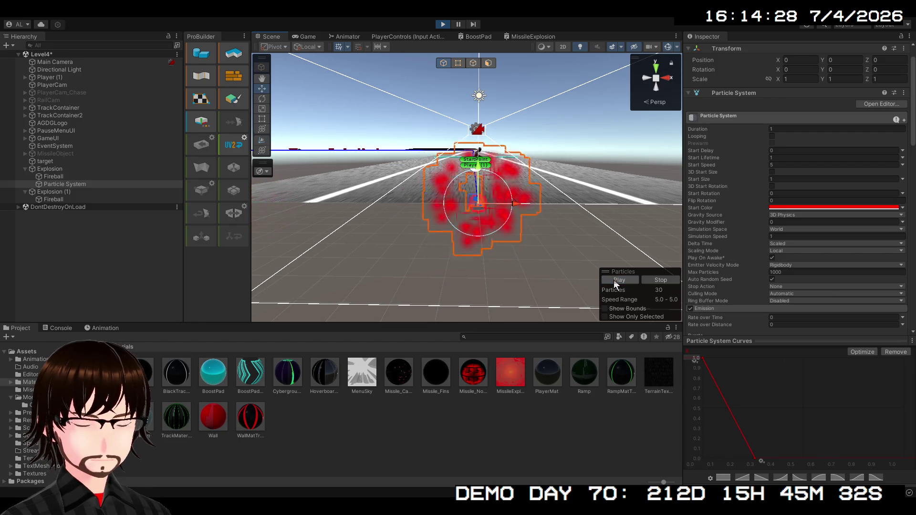
mouse_move(463, 247)
left_mouse_down()
mouse_move(571, 250)
mouse_move(539, 248)
left_mouse_up()
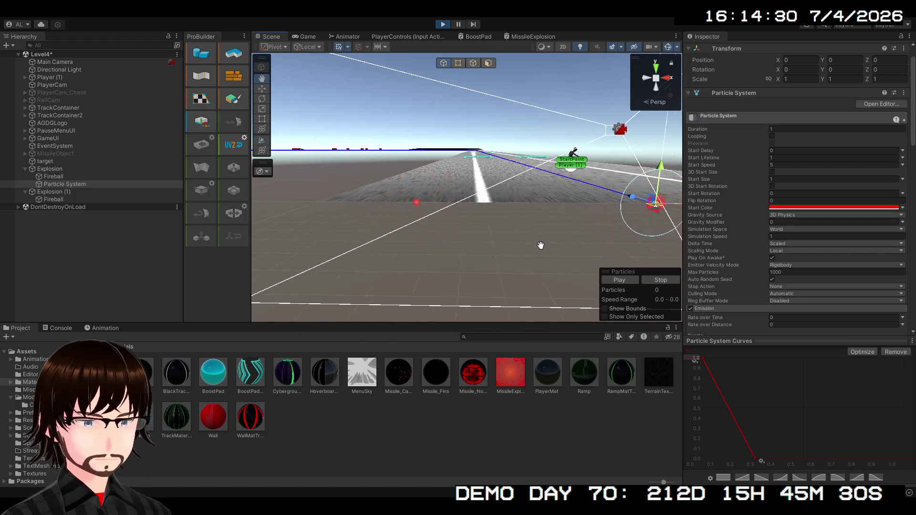
Paste a copy of the Particle System under Explosion (1), keeping its name
left_click(78, 185)
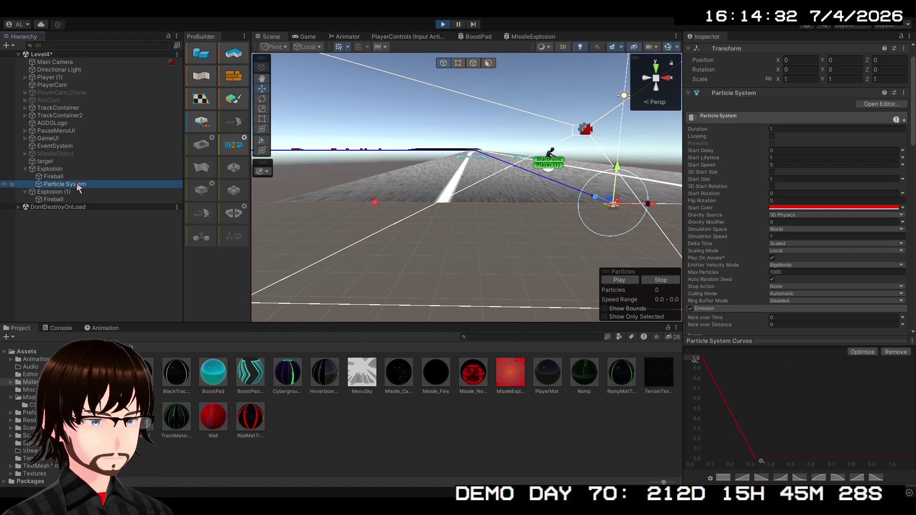
left_click(58, 193)
key("ctrl+shift+v")
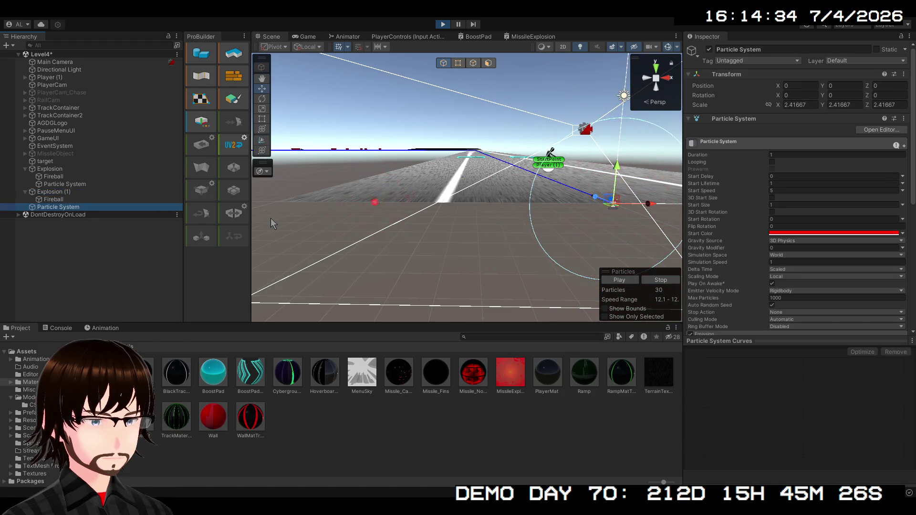
left_click_drag(71, 202, 69, 199)
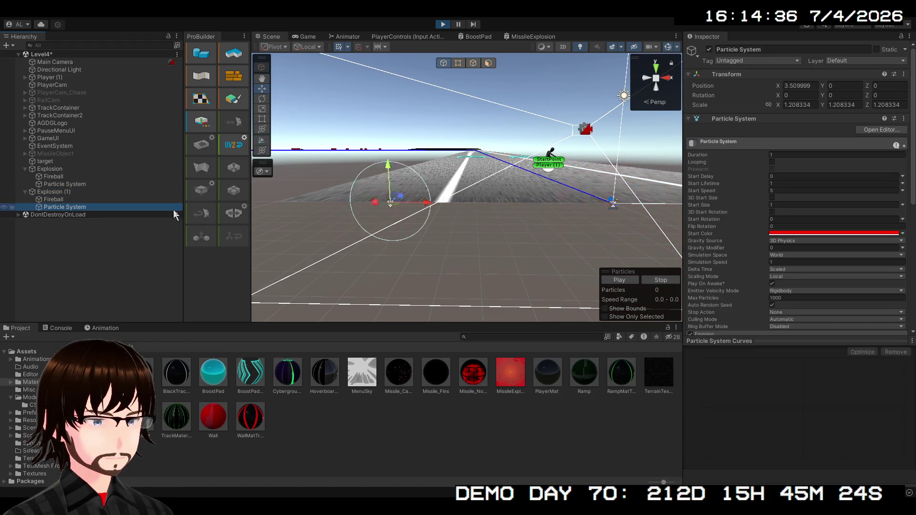
left_click(71, 208)
key("Return")
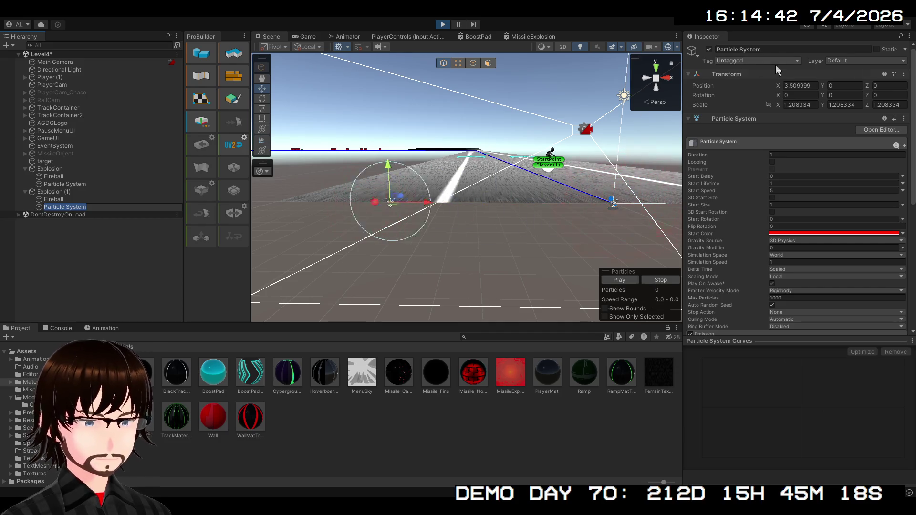
Set the copied Particle System's Position X to 0 and replay its burst
left_click(807, 86)
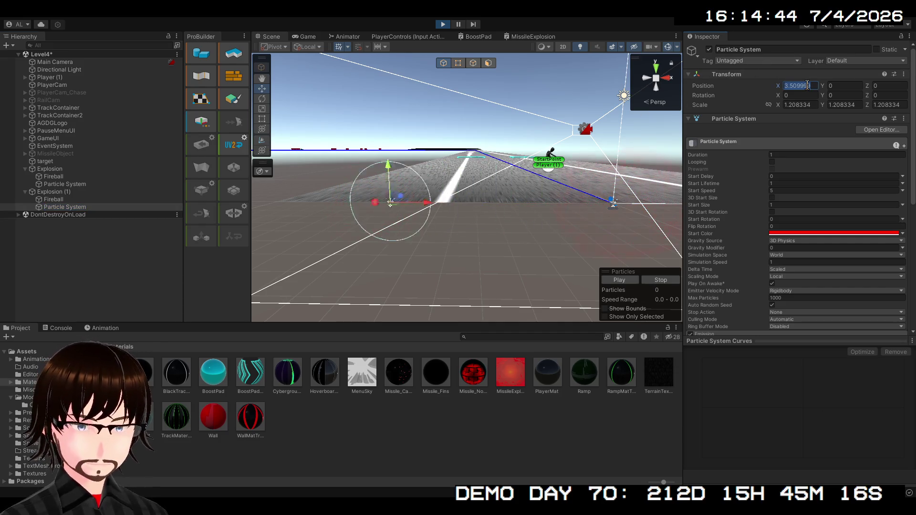
type("0")
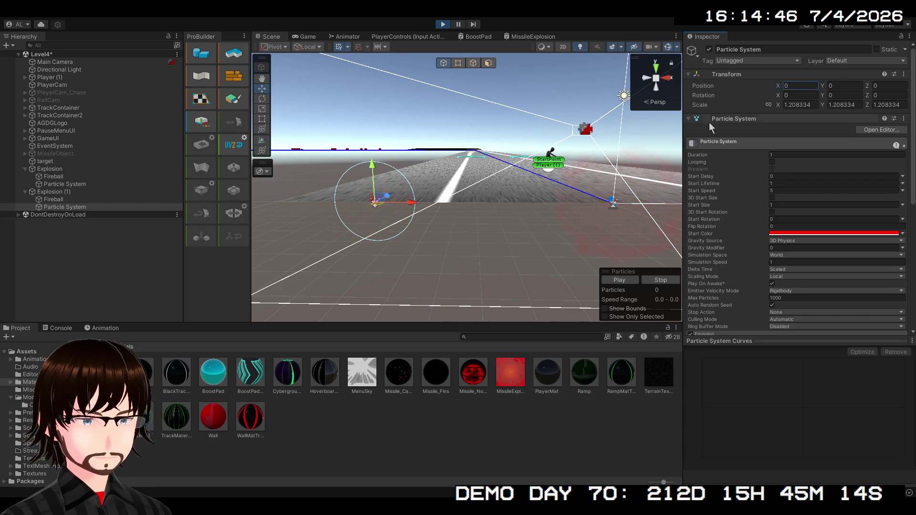
left_click(103, 207)
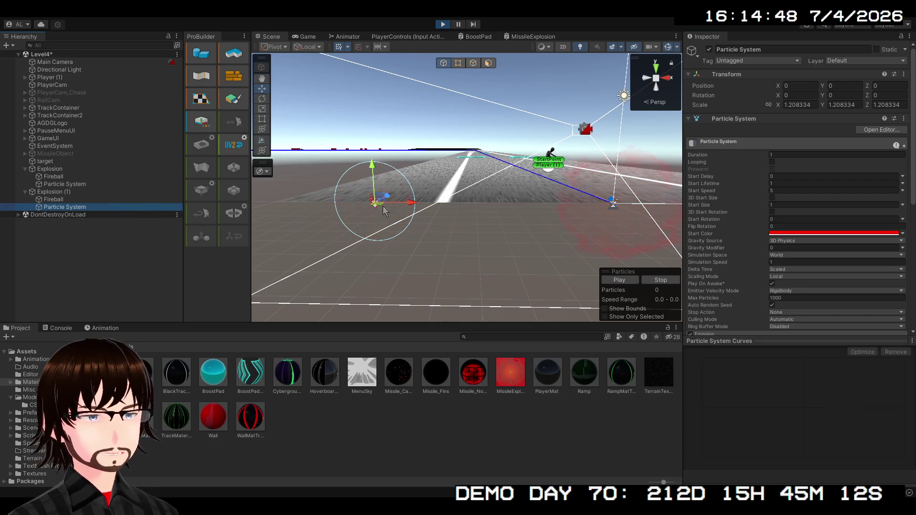
left_click(97, 199)
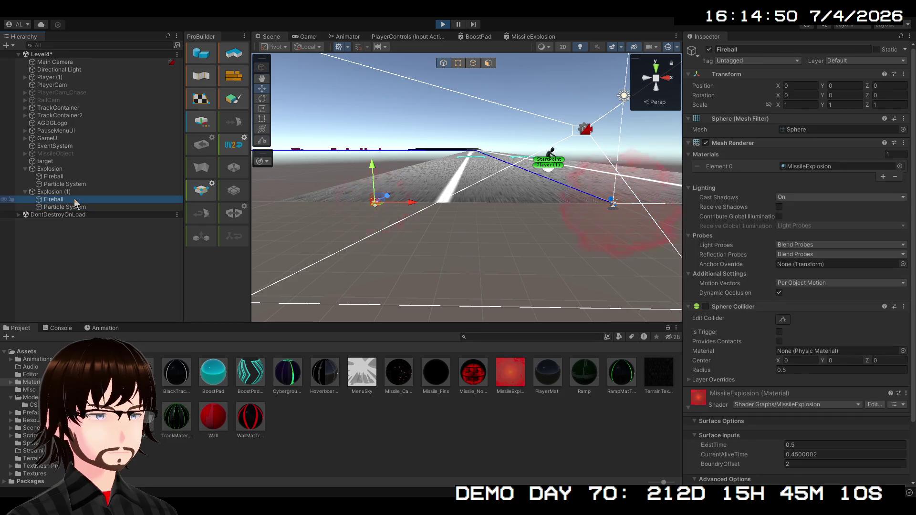
left_click(81, 208)
left_click(619, 280)
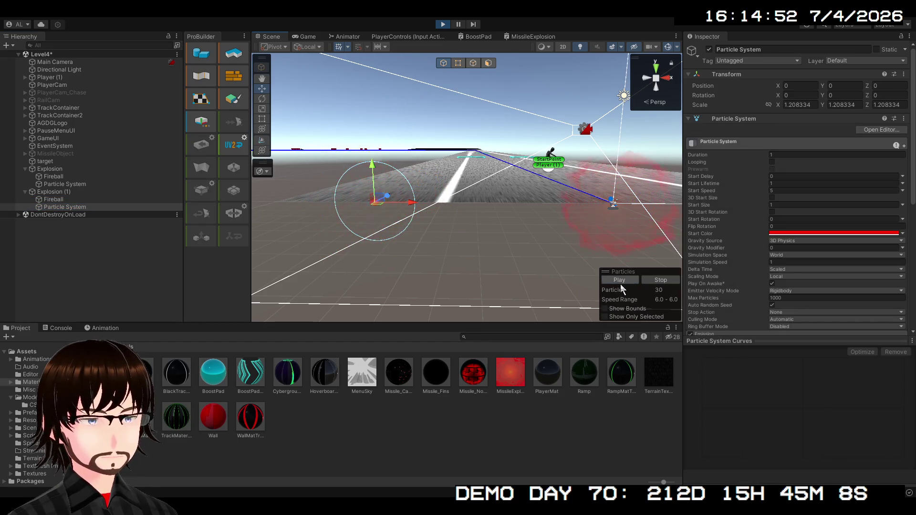
left_click(621, 284)
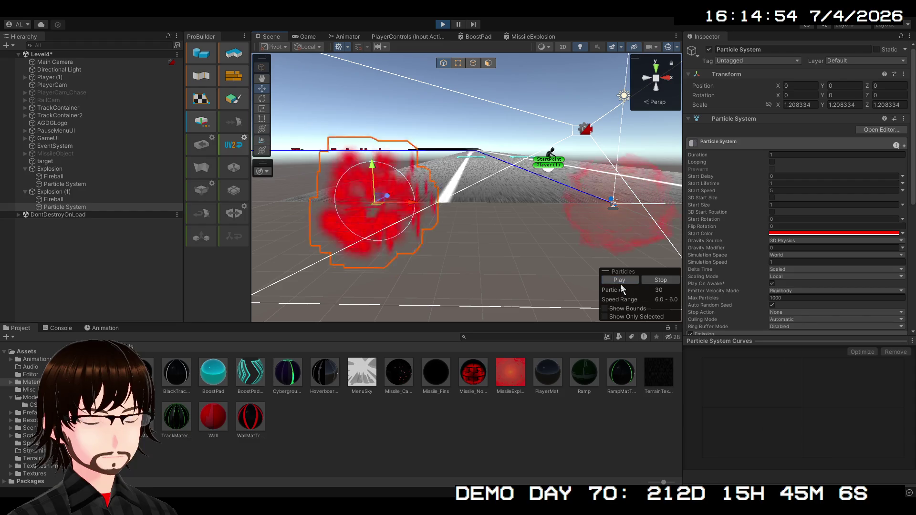
left_click(620, 284)
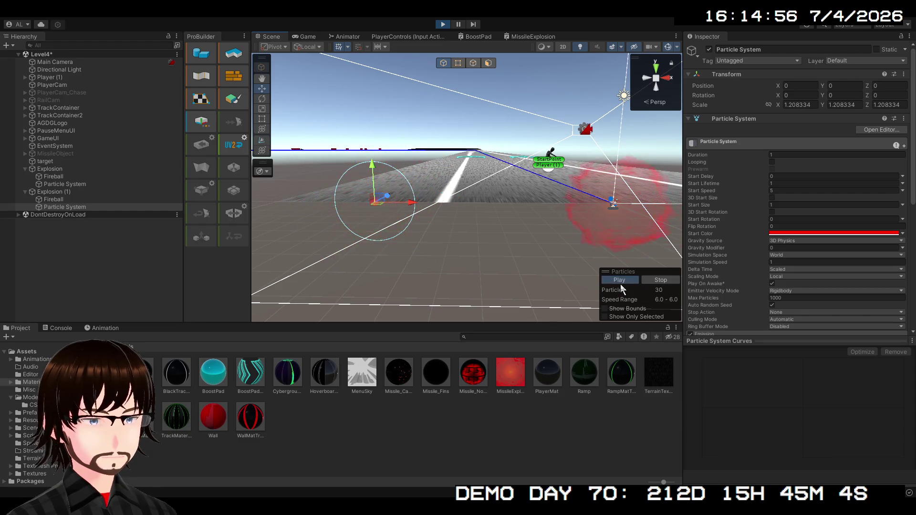
left_click(621, 284)
left_click(621, 283)
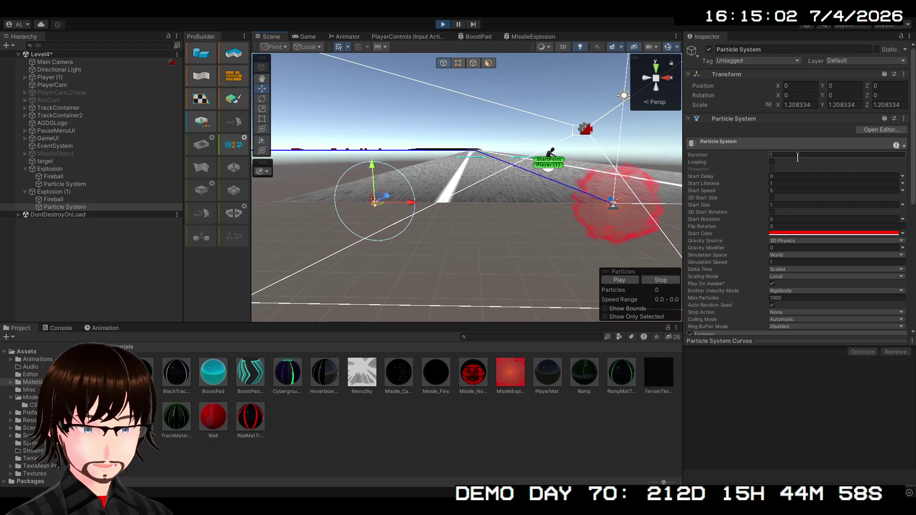
Check the Size over Lifetime curve, enable Color by Speed with a white-to-red gradient, and replay
scroll(773, 205, "down", 4)
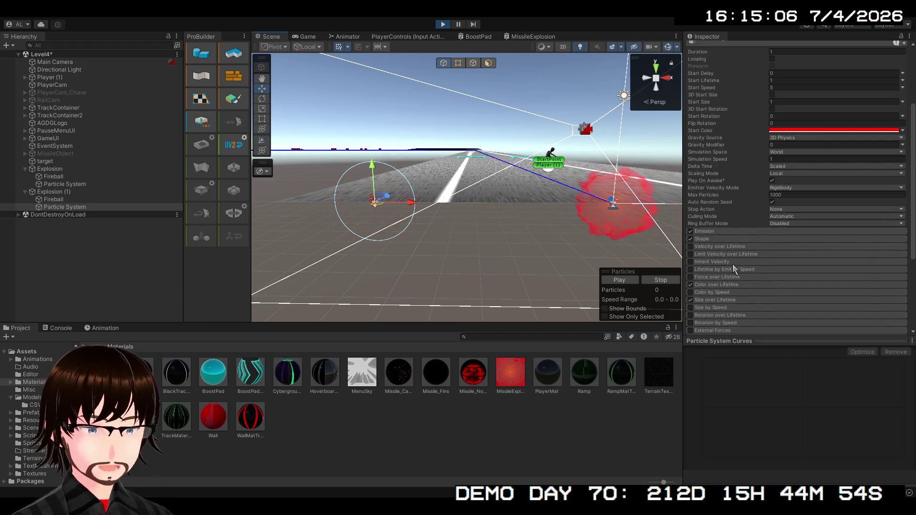
scroll(735, 272, "down", 3)
left_click(725, 250)
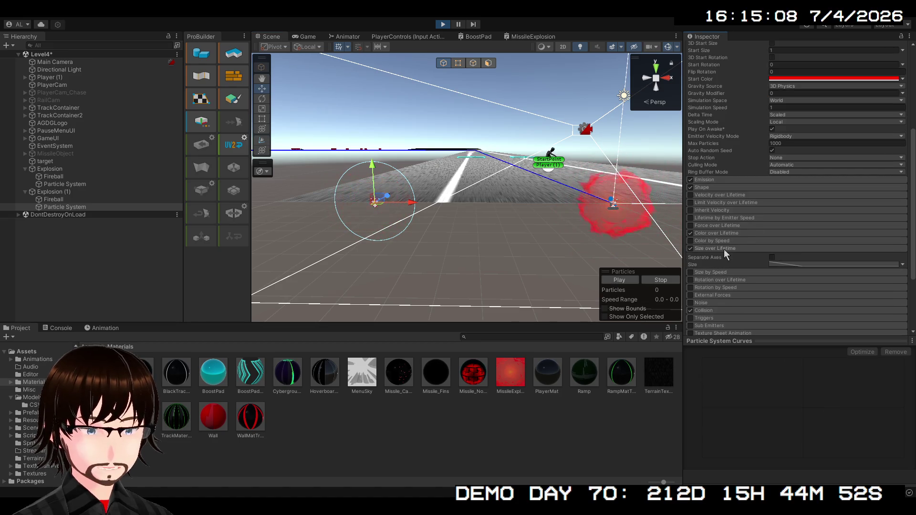
left_click(776, 266)
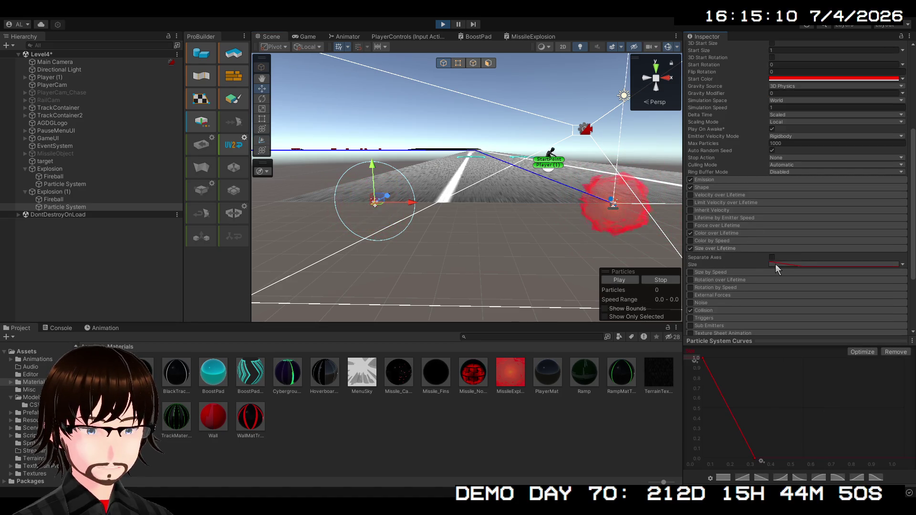
left_click(731, 249)
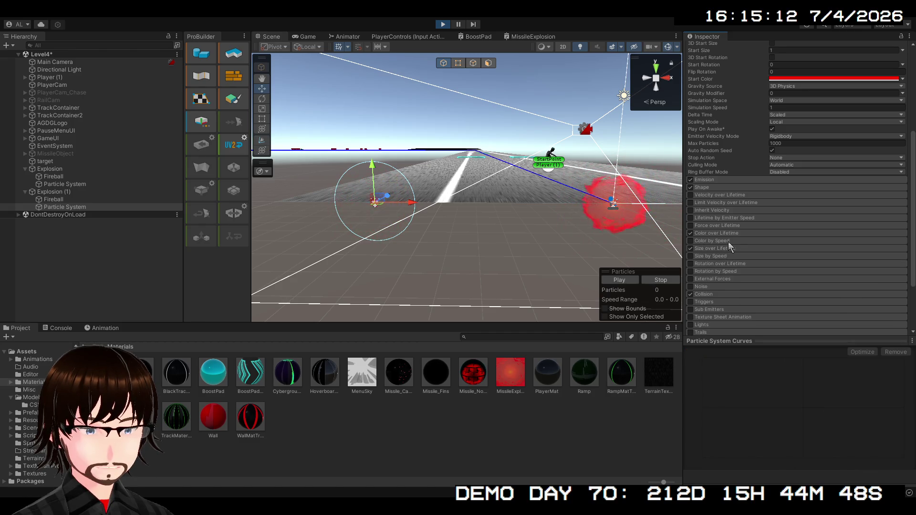
left_click(728, 245)
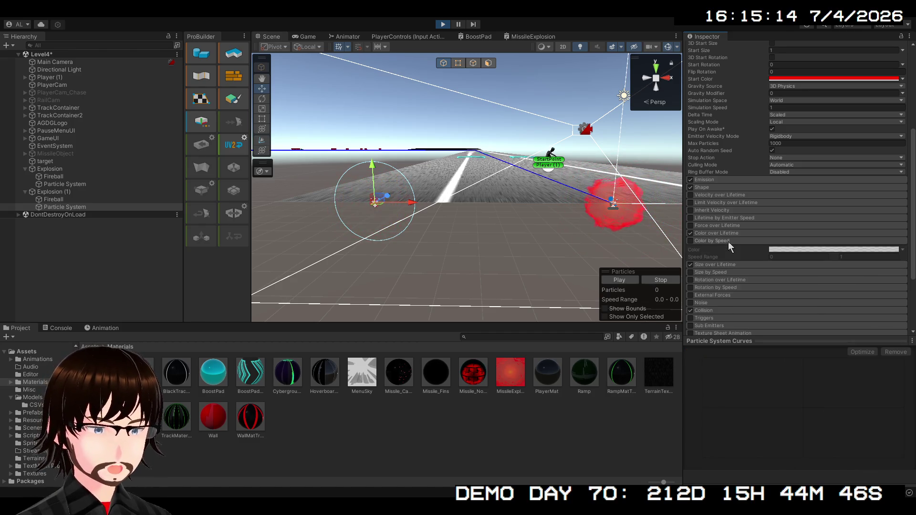
left_click(690, 241)
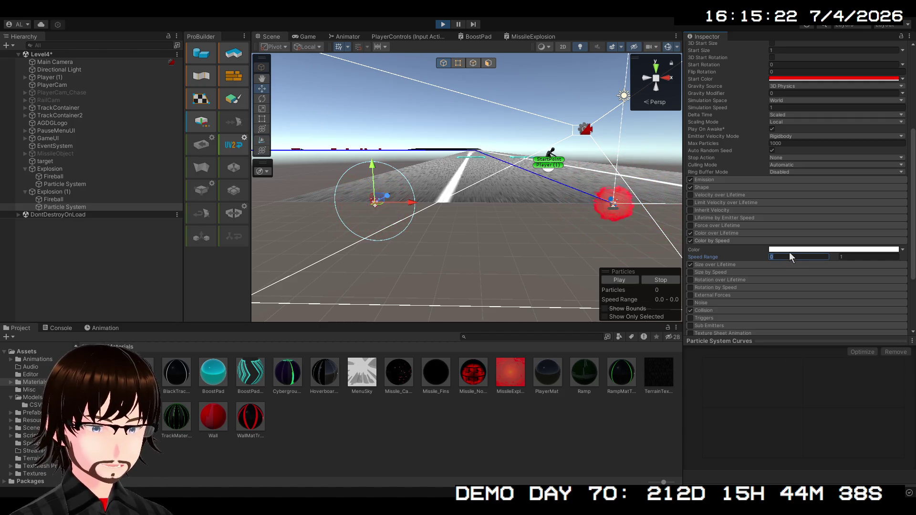
key("Return")
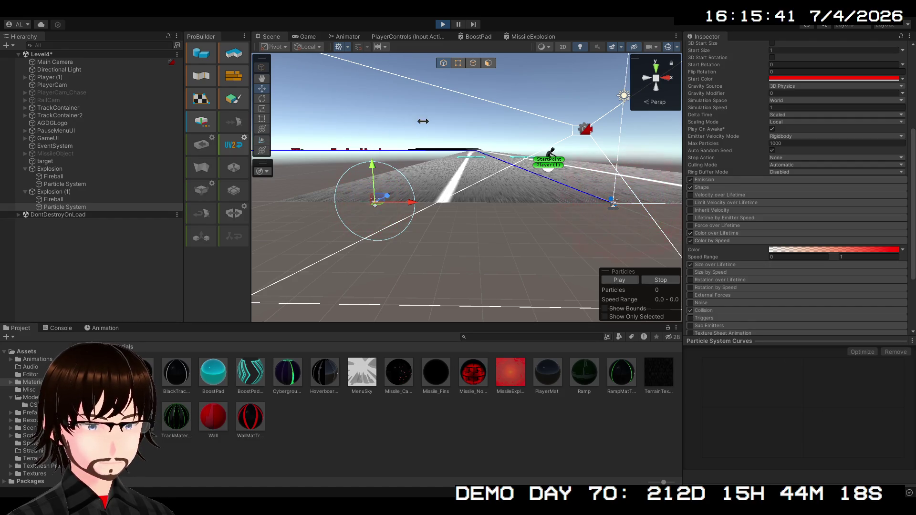
left_click(612, 281)
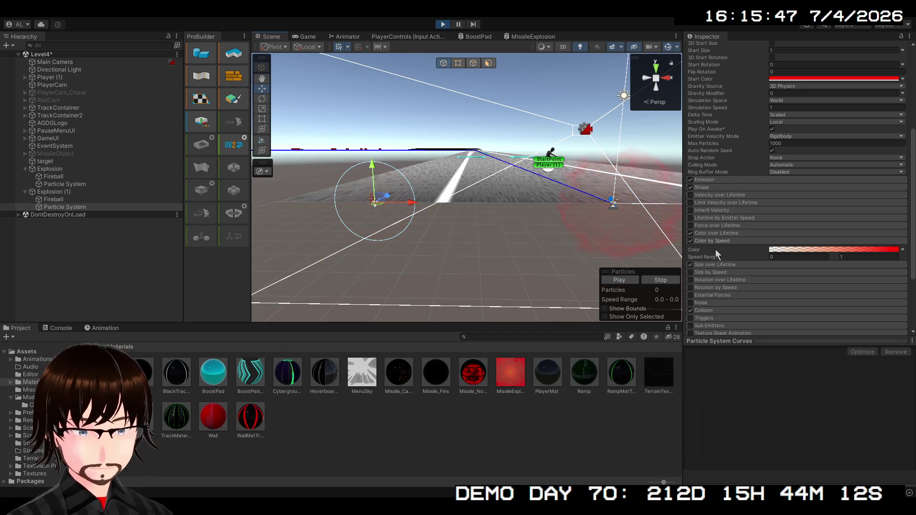
Look over the Noise, Emission and Size by Speed module settings
scroll(719, 256, "down", 2)
scroll(739, 268, "down", 2)
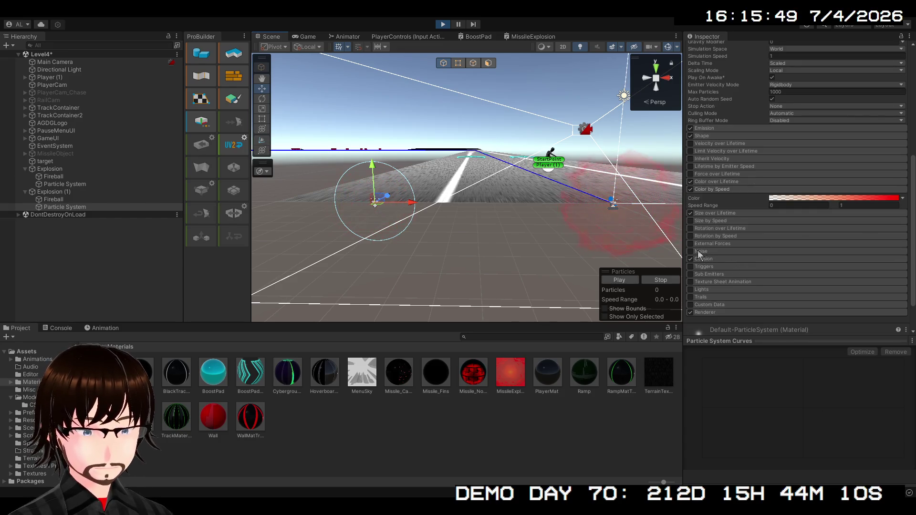
left_click(700, 251)
left_click(701, 252)
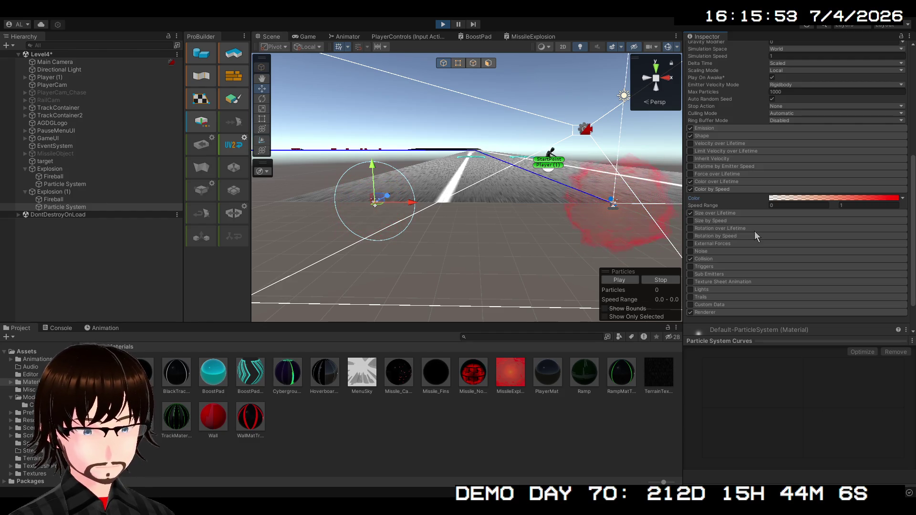
scroll(755, 235, "up", 2)
left_click(724, 155)
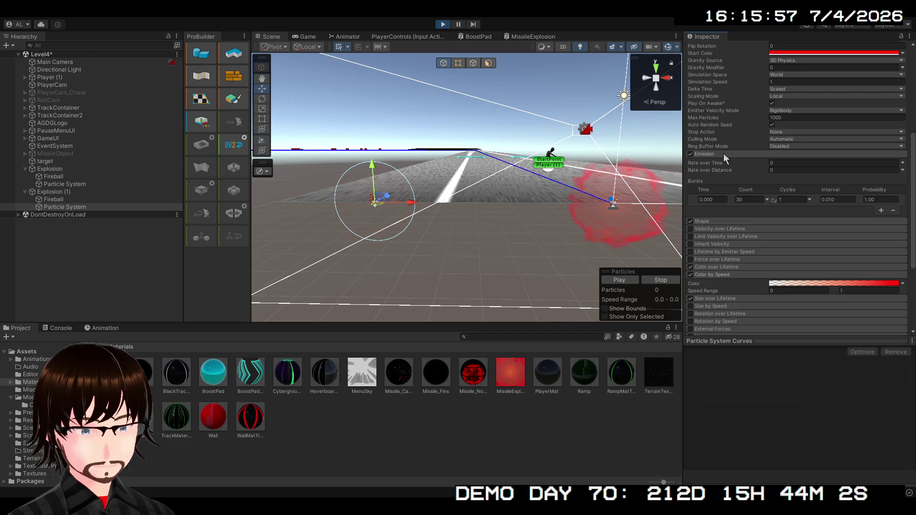
left_click(725, 155)
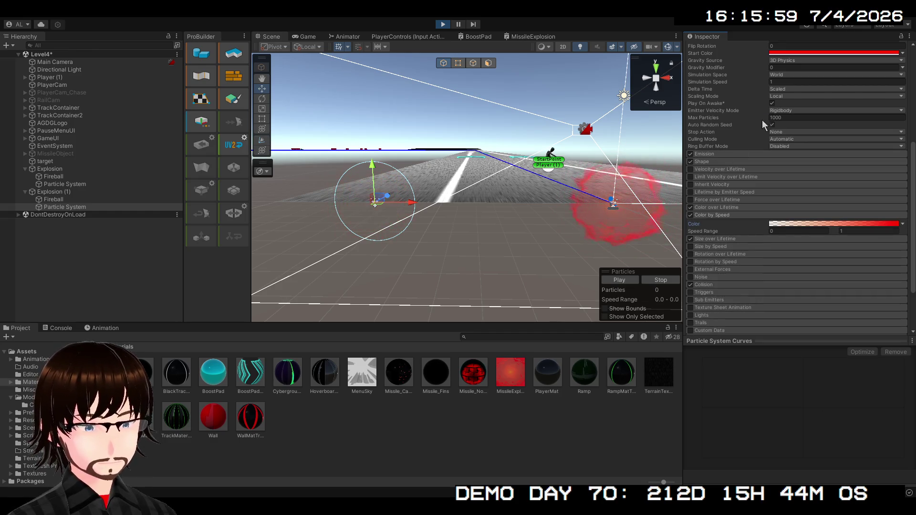
scroll(743, 131, "up", 4)
scroll(738, 136, "up", 4)
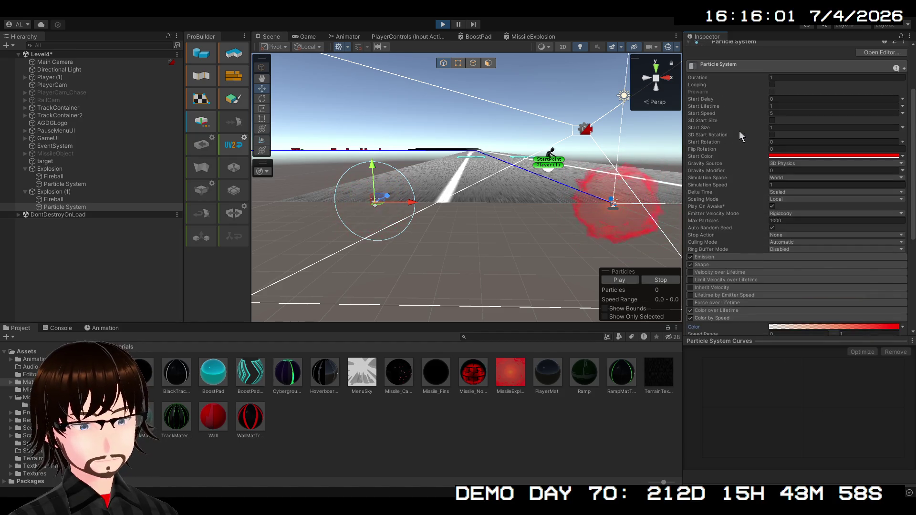
scroll(742, 137, "down", 5)
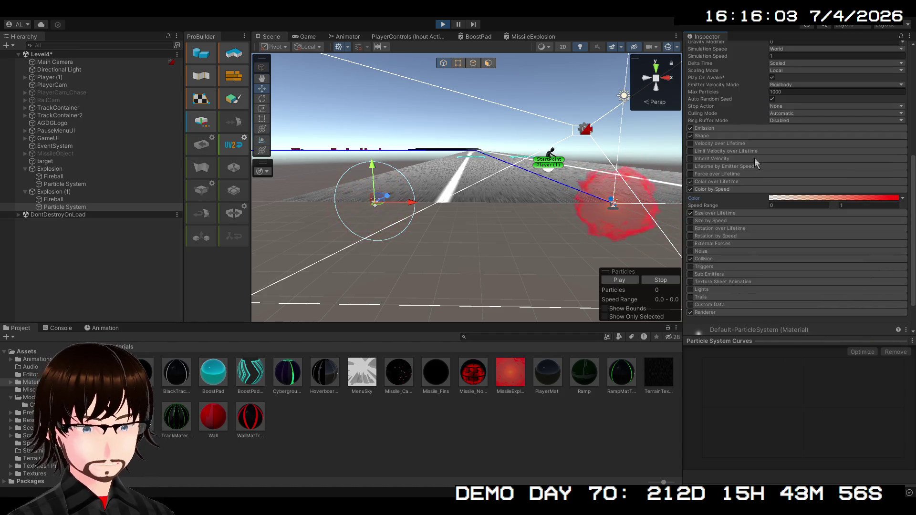
left_click(733, 222)
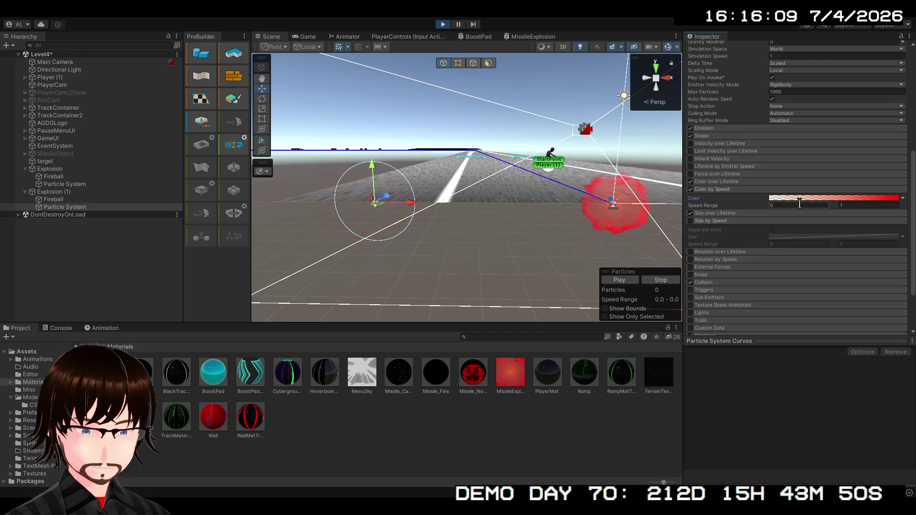
Set the Color by Speed range maximum to 5 and replay the burst
left_click(864, 206)
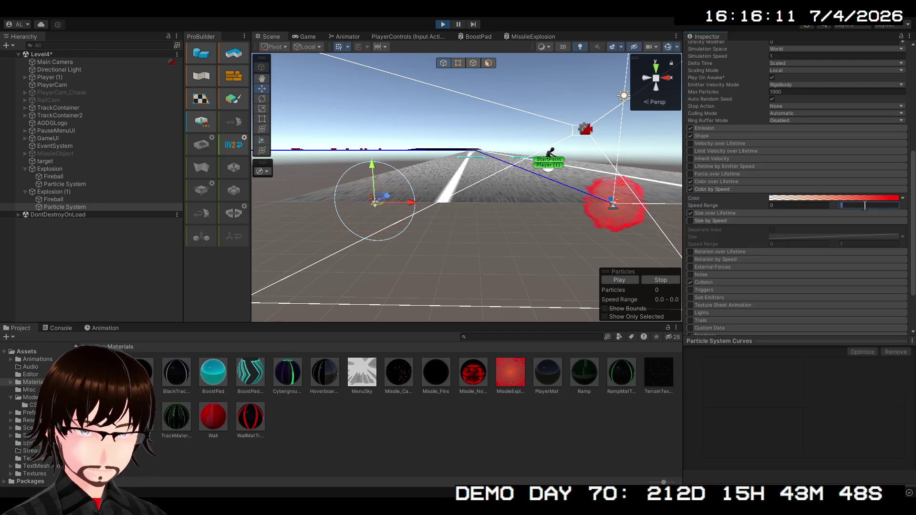
scroll(804, 138, "up", 5)
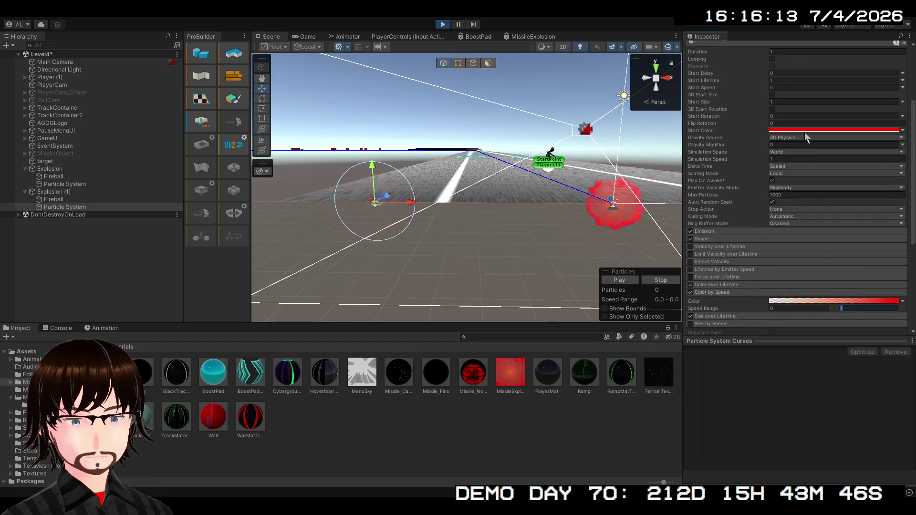
scroll(824, 162, "down", 5)
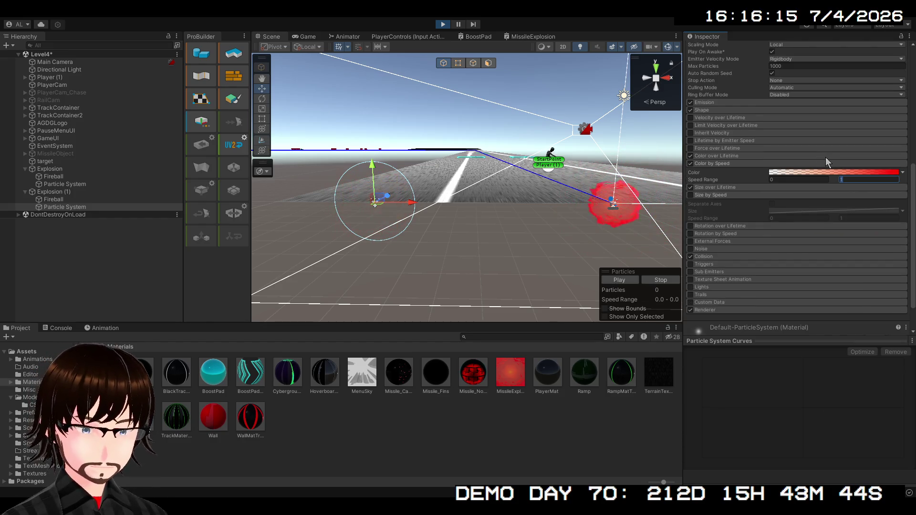
type("5")
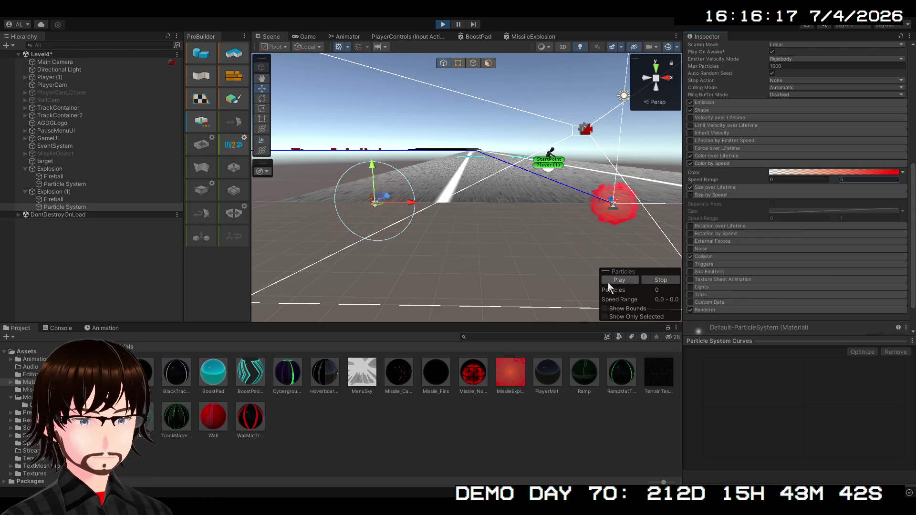
left_click(609, 282)
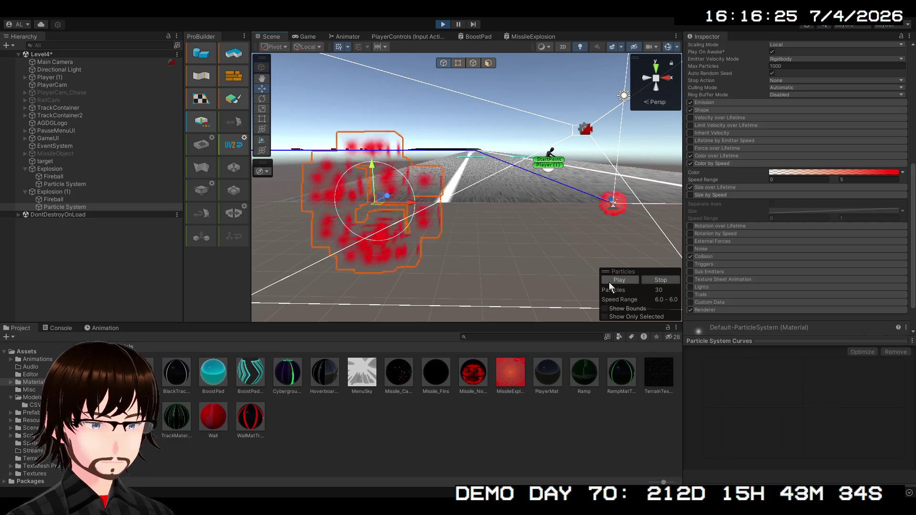
scroll(739, 212, "up", 3)
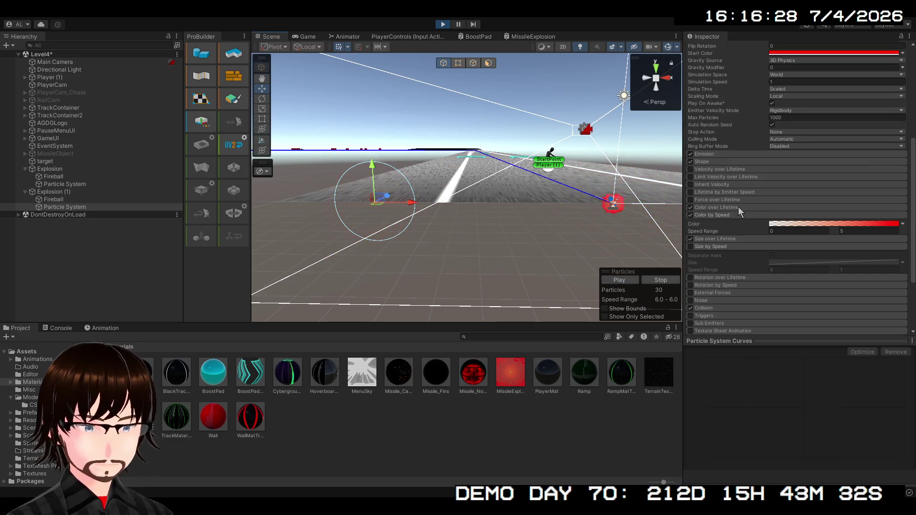
left_click(719, 163)
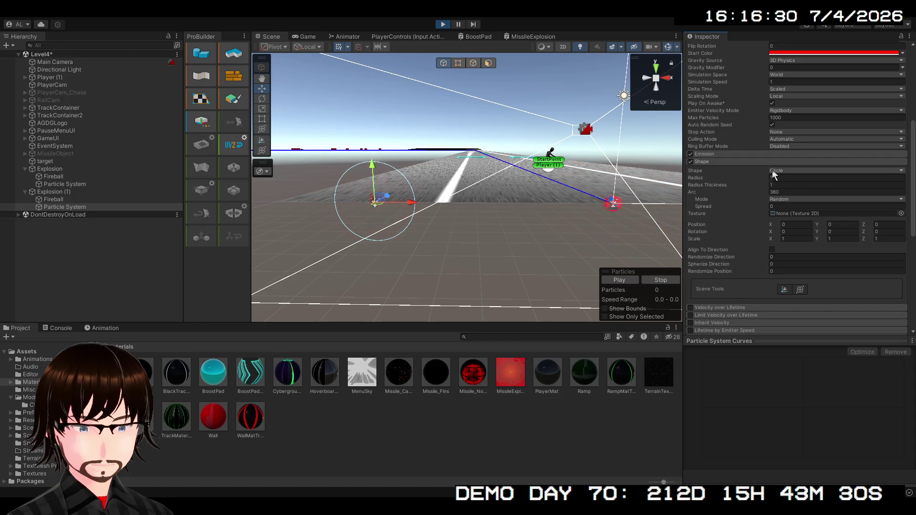
left_click(725, 163)
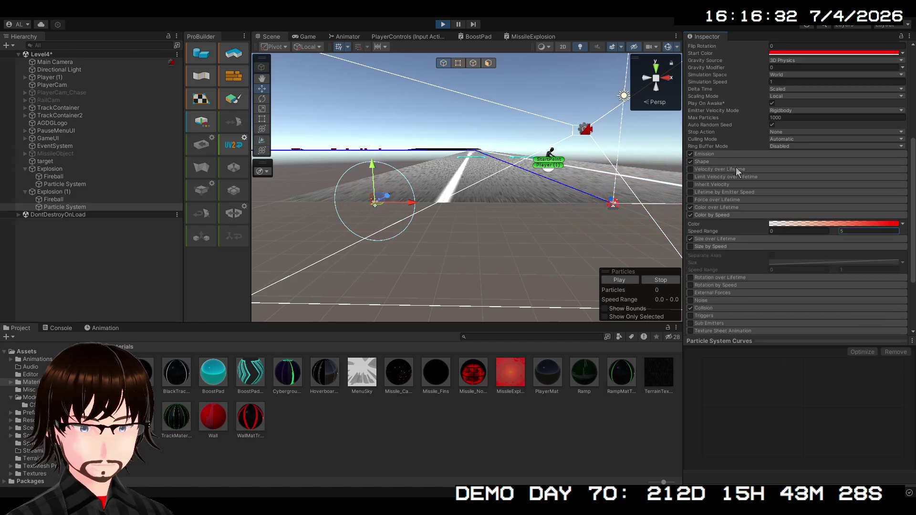
scroll(719, 167, "down", 5)
left_click(702, 272)
scroll(763, 267, "down", 3)
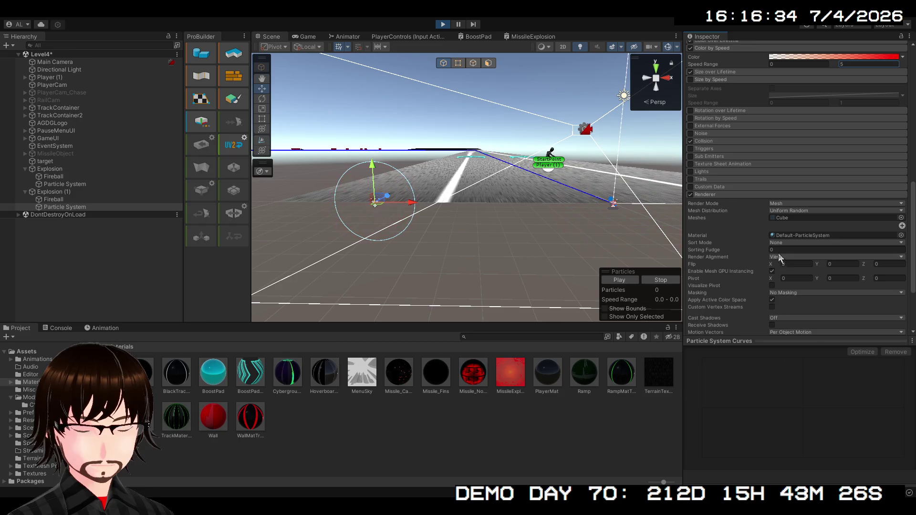
scroll(800, 229, "down", 3)
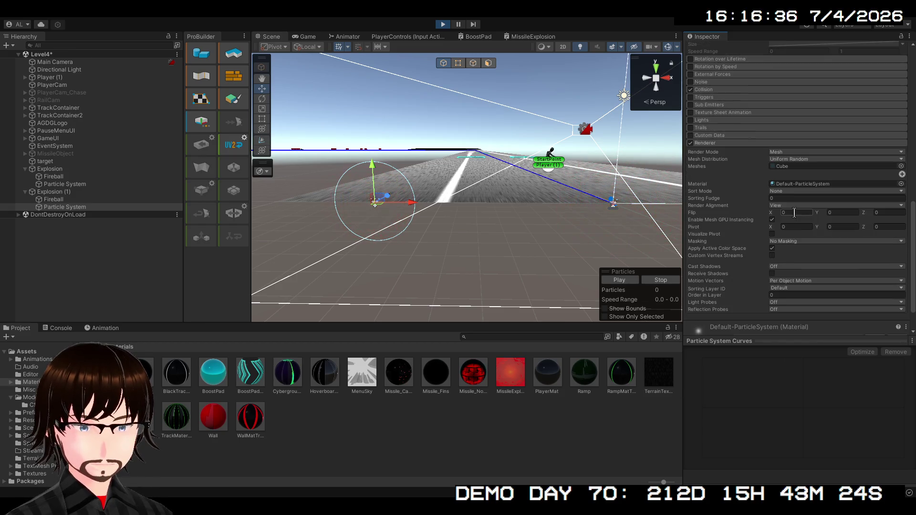
scroll(796, 217, "up", 5)
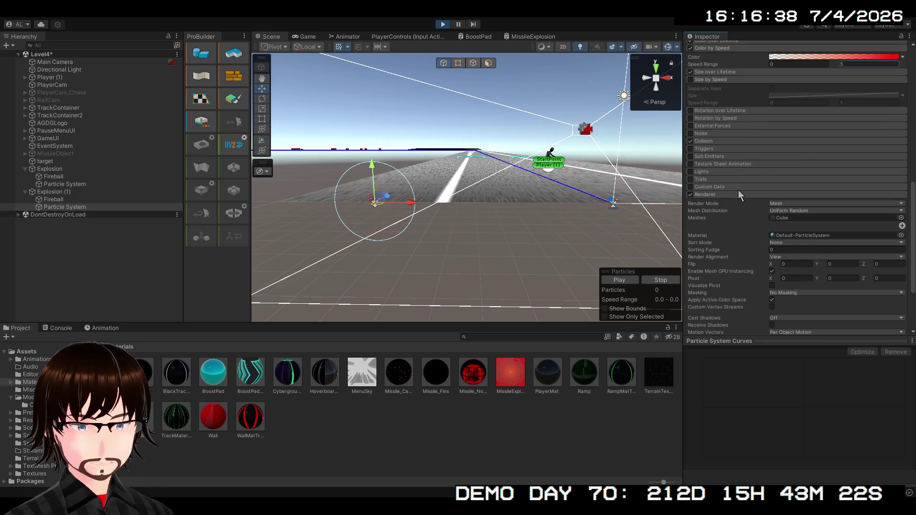
left_click(711, 194)
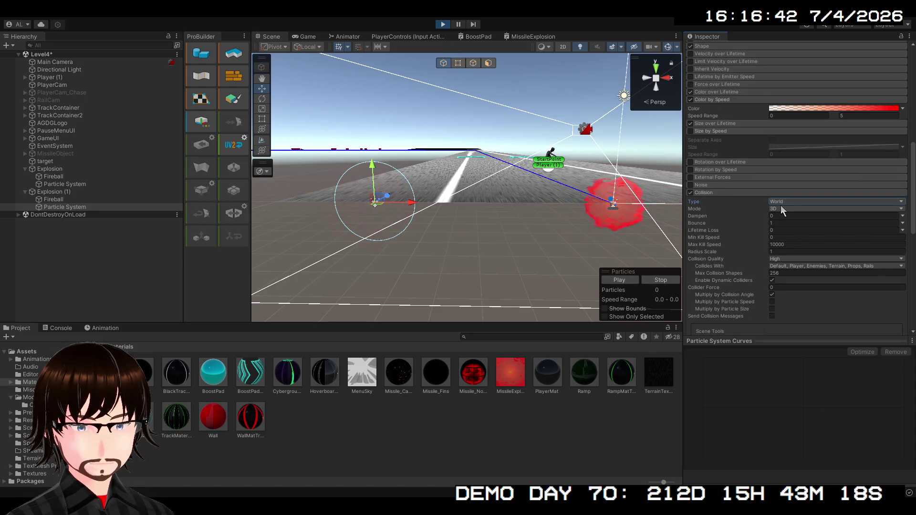
left_click(786, 210)
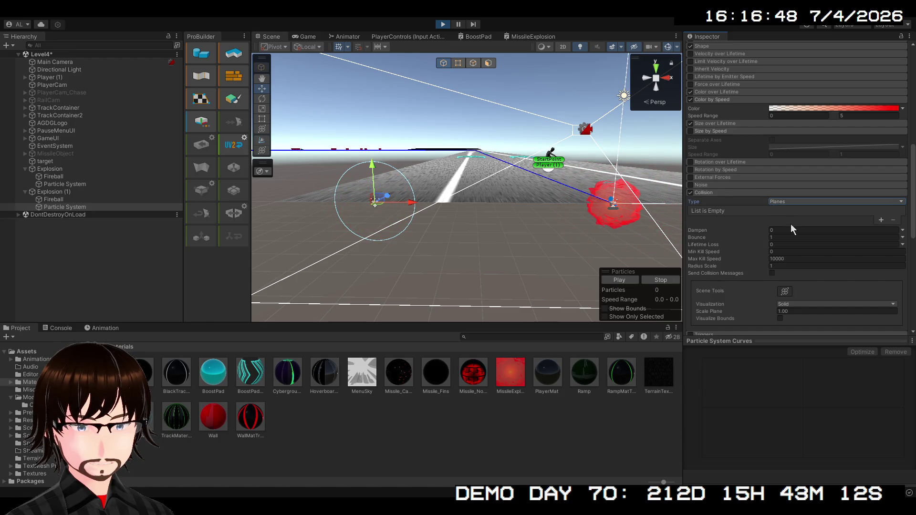
key("ctrl+z")
left_click(710, 194)
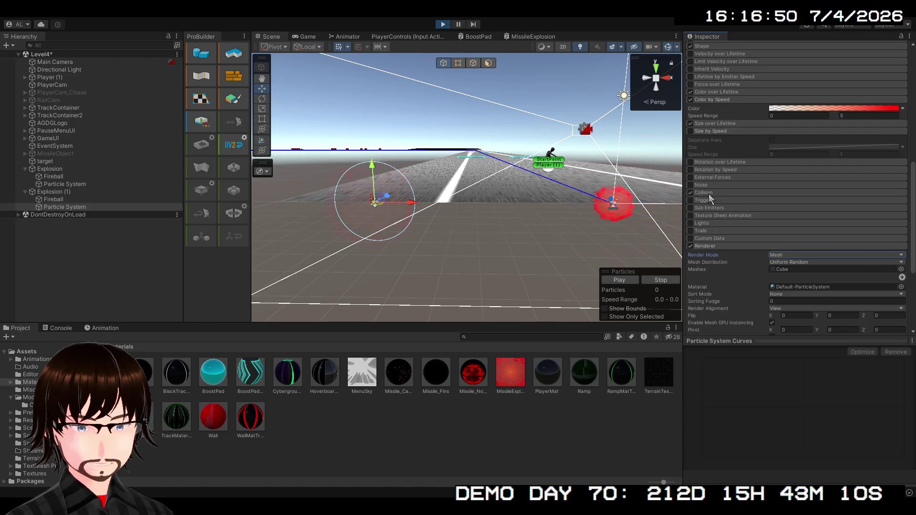
scroll(737, 219, "up", 2)
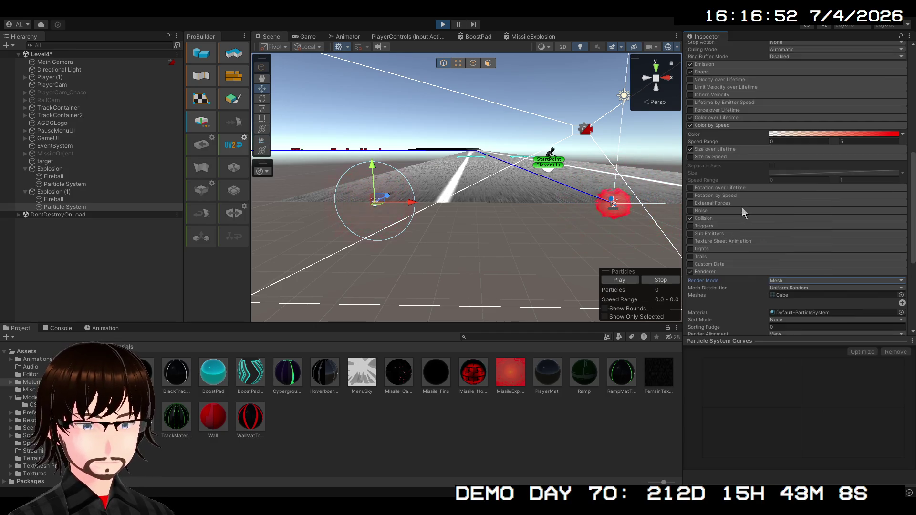
left_click(717, 72)
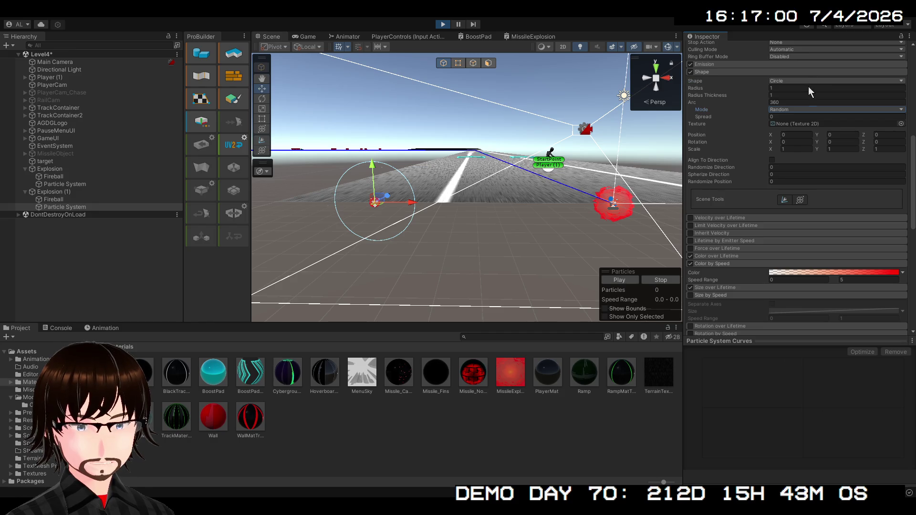
Switch the emitter Shape to Sphere and preview the burst
left_click(809, 81)
left_click(810, 90)
left_click(614, 281)
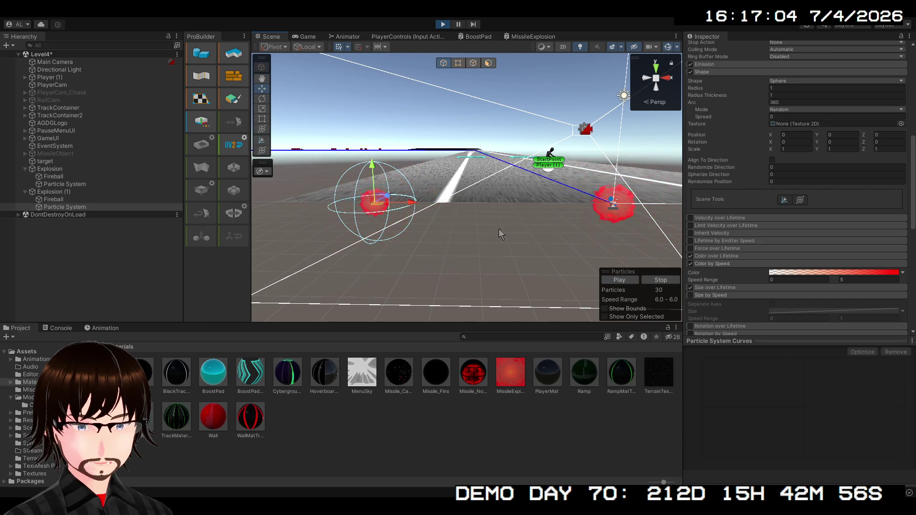
left_click_drag(500, 234, 460, 215)
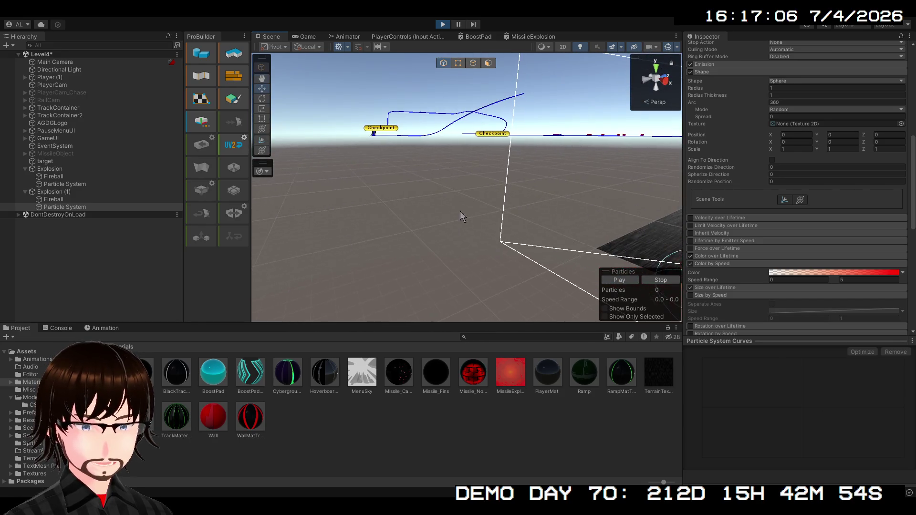
left_click(617, 280)
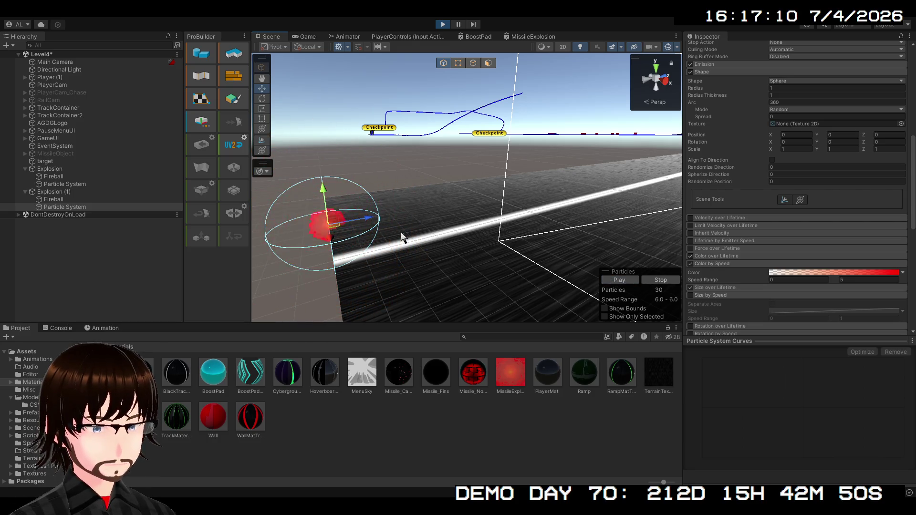
Try a sphere radius of about 4, then reset Radius and X scale to 1 and replay
scroll(746, 163, "up", 3)
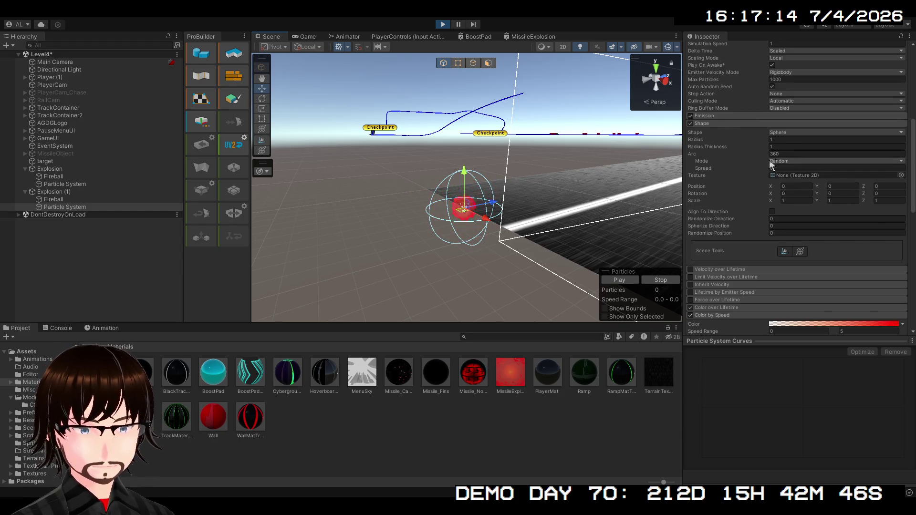
left_click(770, 146)
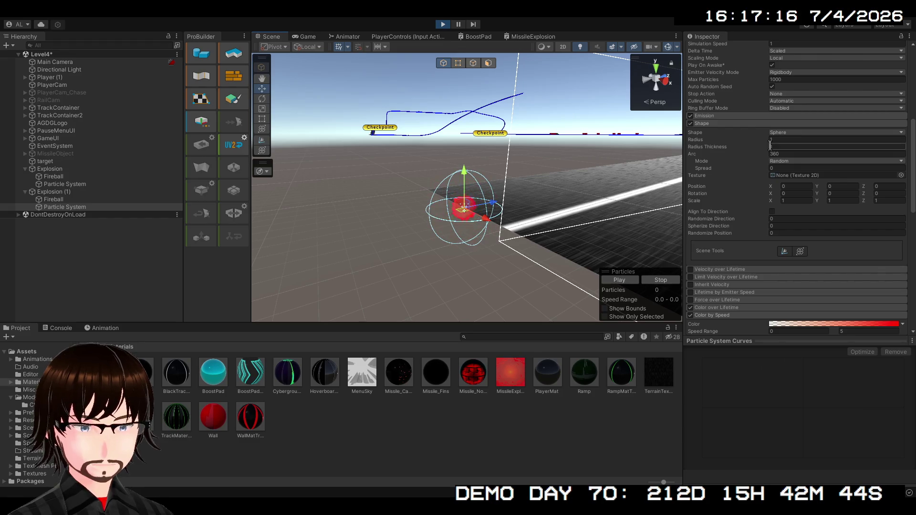
left_click_drag(768, 140, 823, 148)
left_click(620, 282)
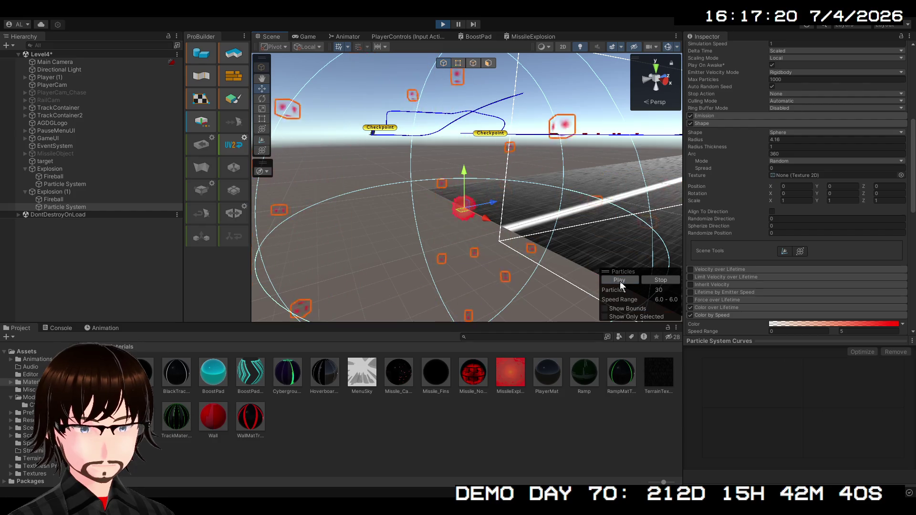
left_click(779, 139)
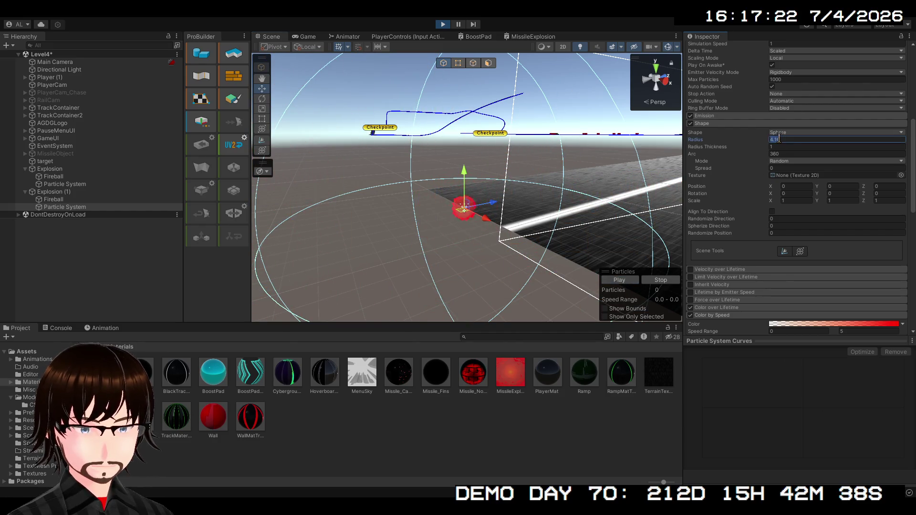
type("1")
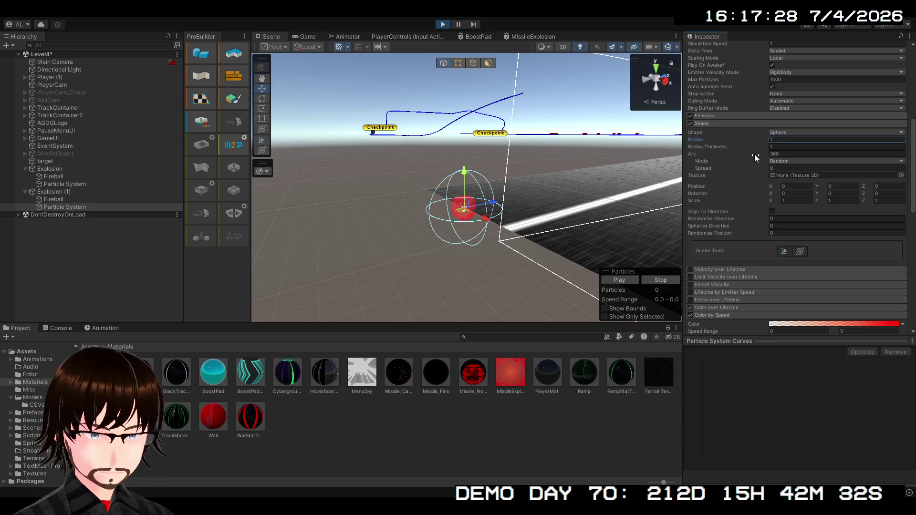
left_click_drag(773, 198, 788, 198)
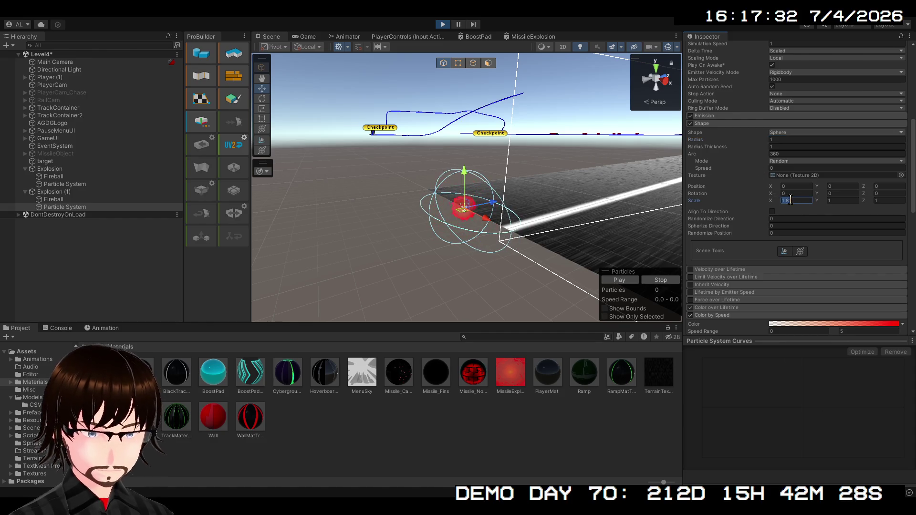
type("1")
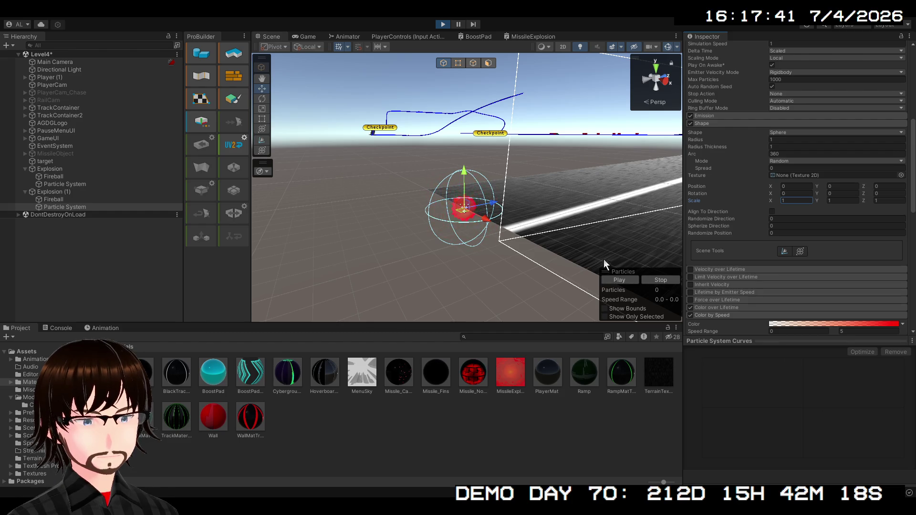
left_click(621, 280)
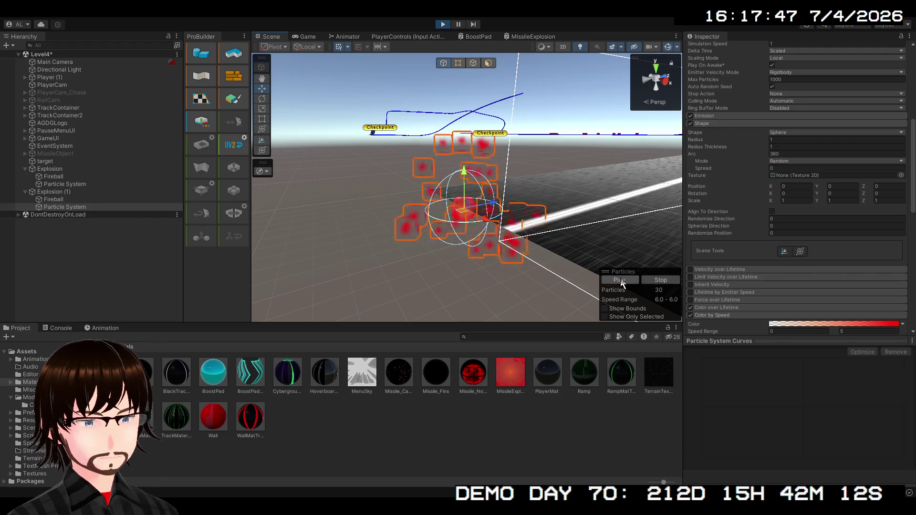
Reset the Particle System under Explosion (1) to a uniform scale of 1 on X, Y and Z
left_click(79, 207)
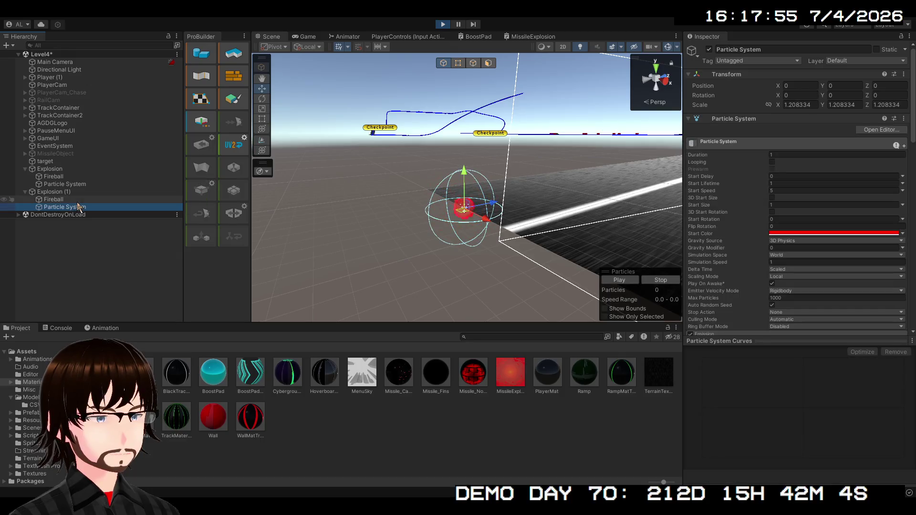
left_click(72, 199)
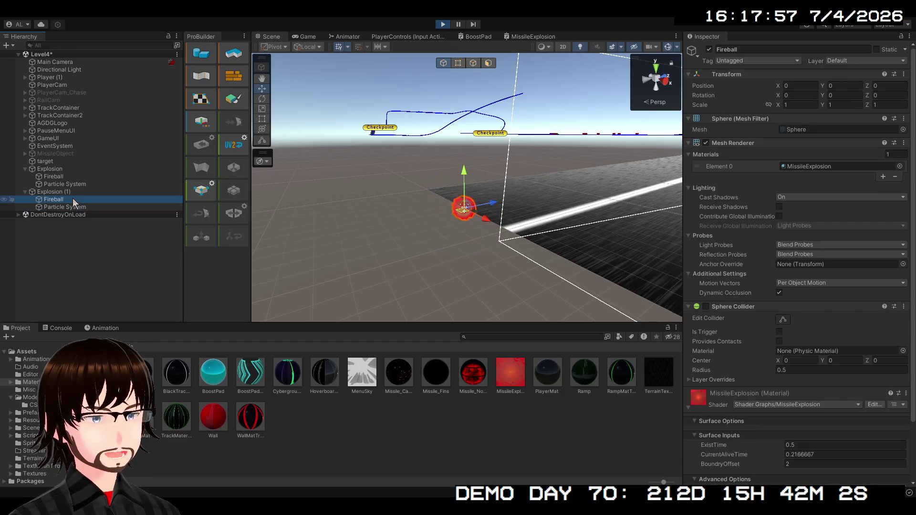
left_click(72, 192)
left_click(71, 207)
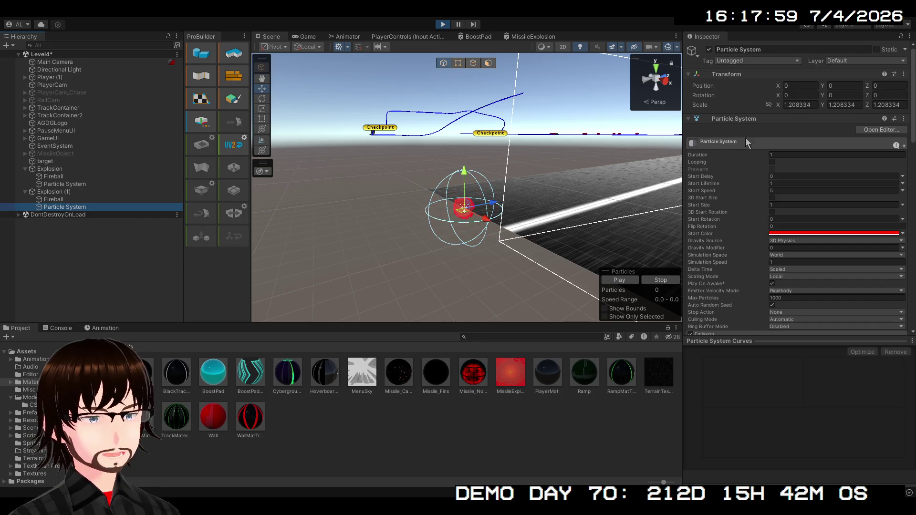
left_click(805, 105)
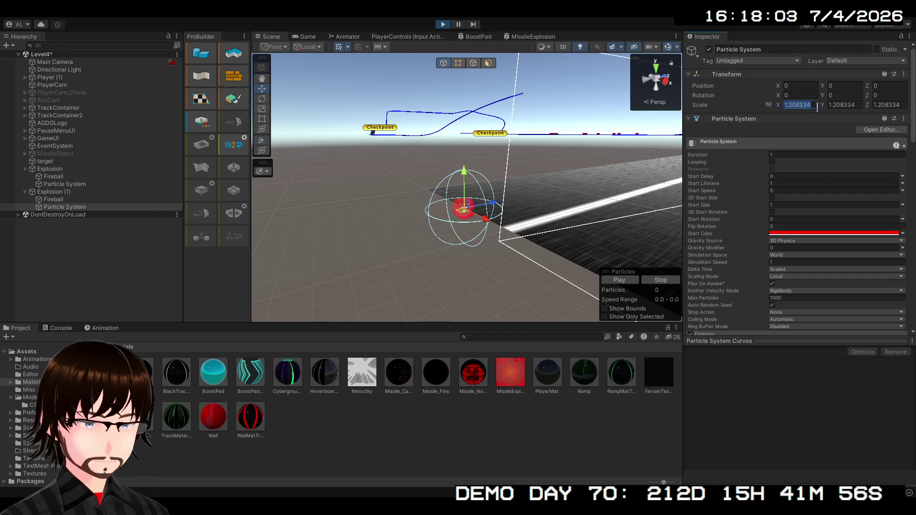
type("1")
key("Tab")
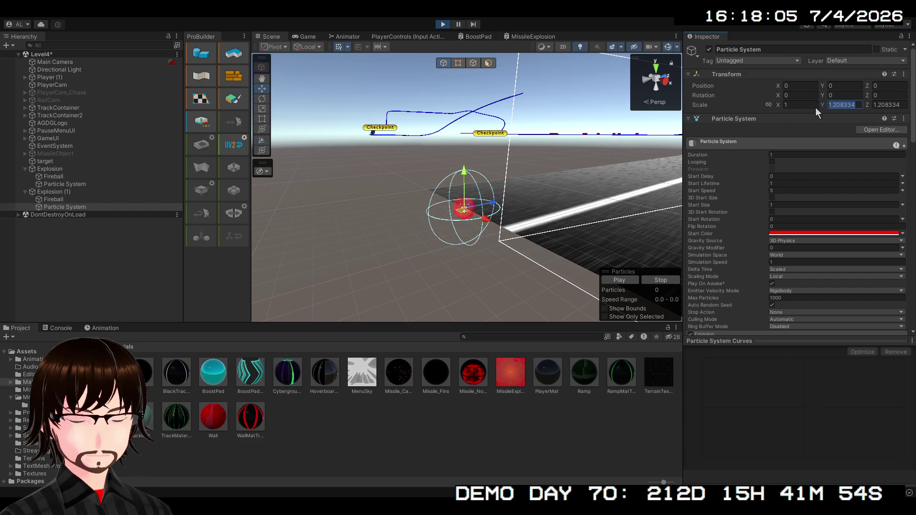
type("1")
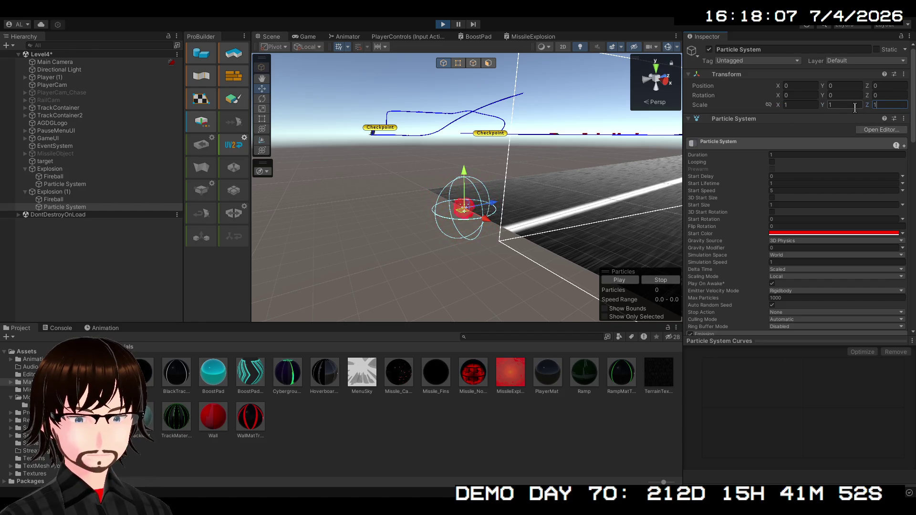
left_click(65, 192)
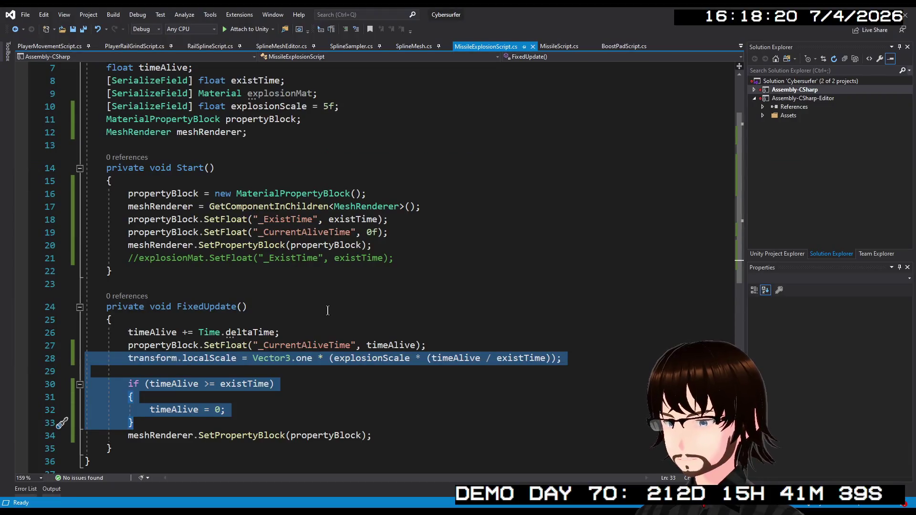
scroll(324, 311, "down", 2)
scroll(325, 310, "up", 1)
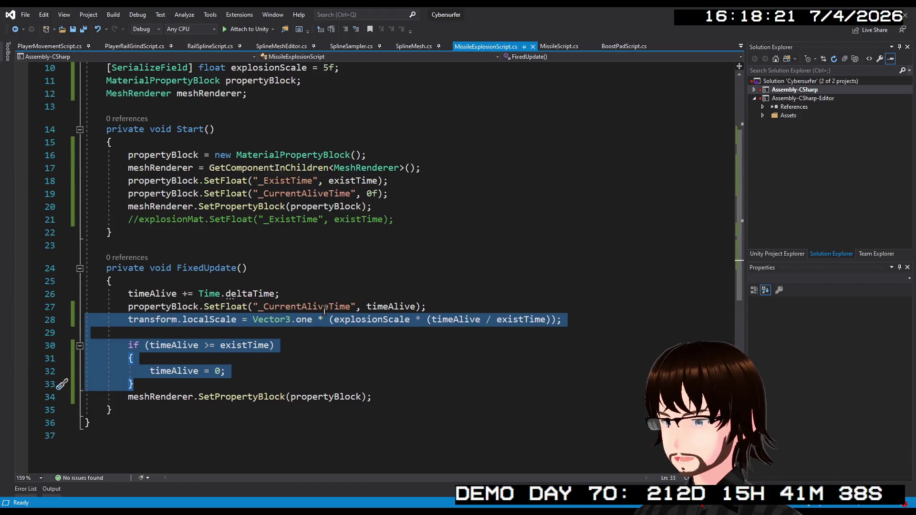
scroll(325, 311, "up", 1)
scroll(198, 310, "up", 1)
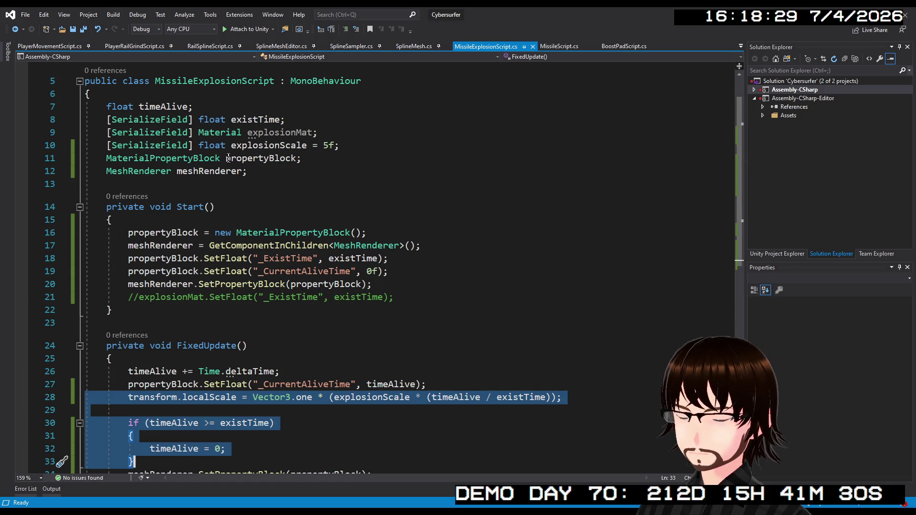
left_click(346, 147)
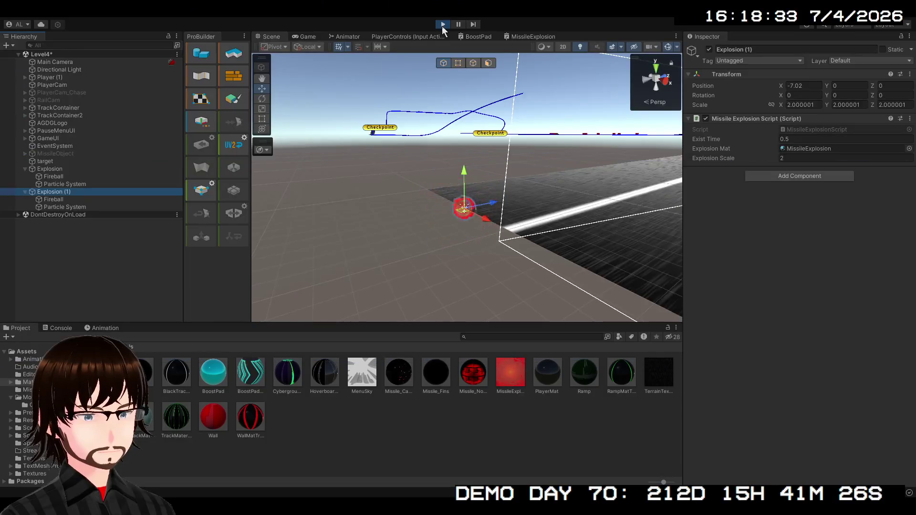
Exit Play mode, open the Explosion prefab from Assets/Prefabs, and select its root
left_click(67, 207)
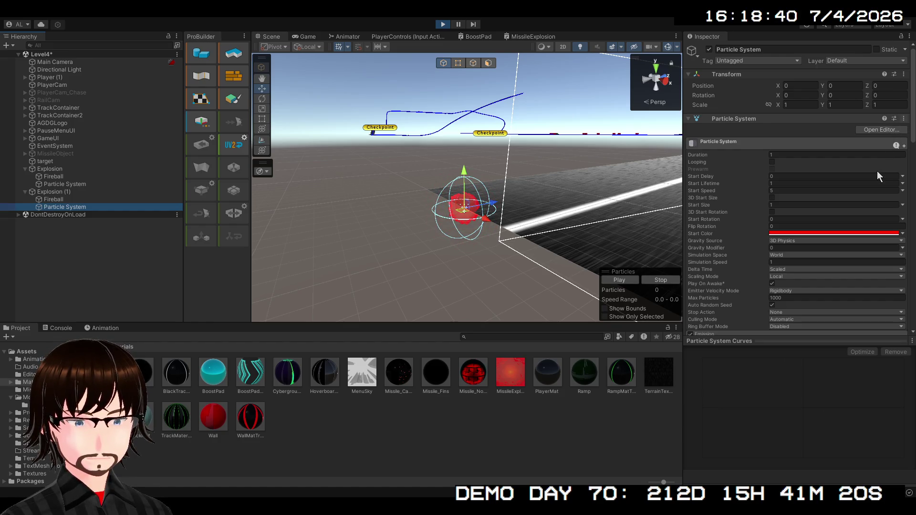
left_click(442, 25)
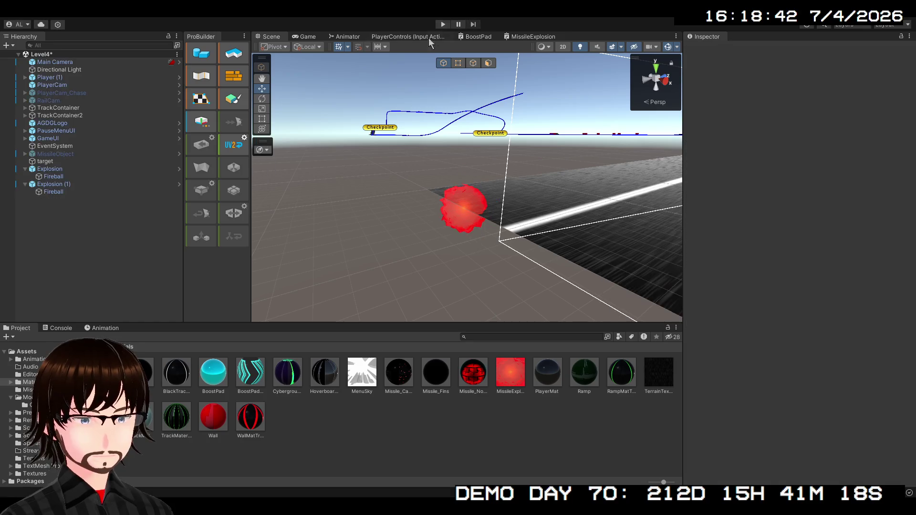
left_click(97, 347)
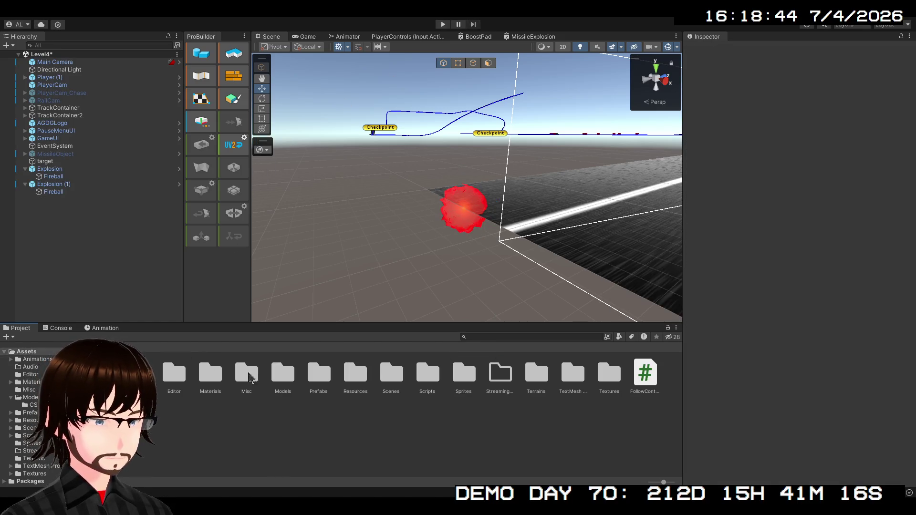
double_click(310, 376)
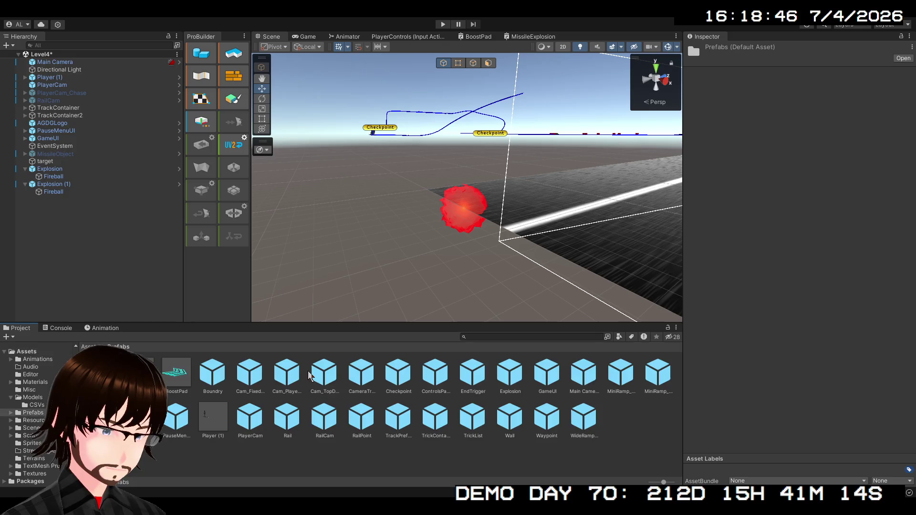
double_click(508, 374)
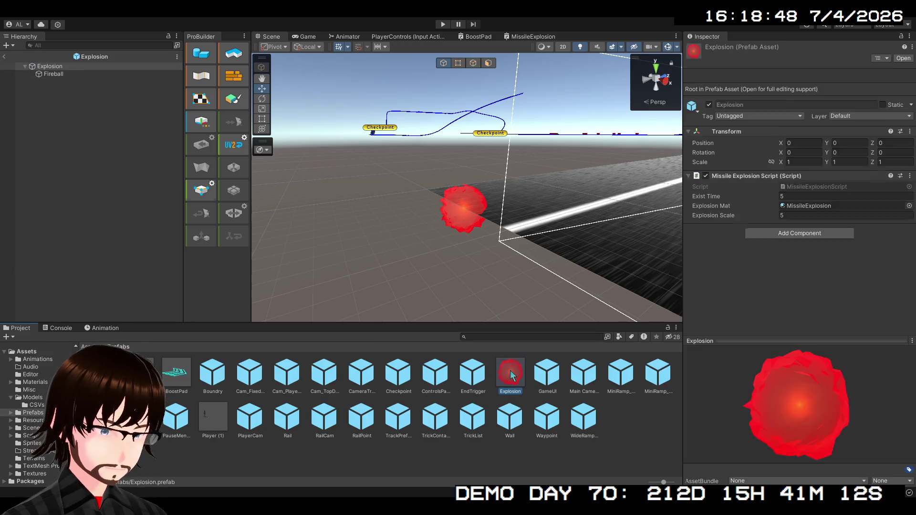
left_click(49, 67)
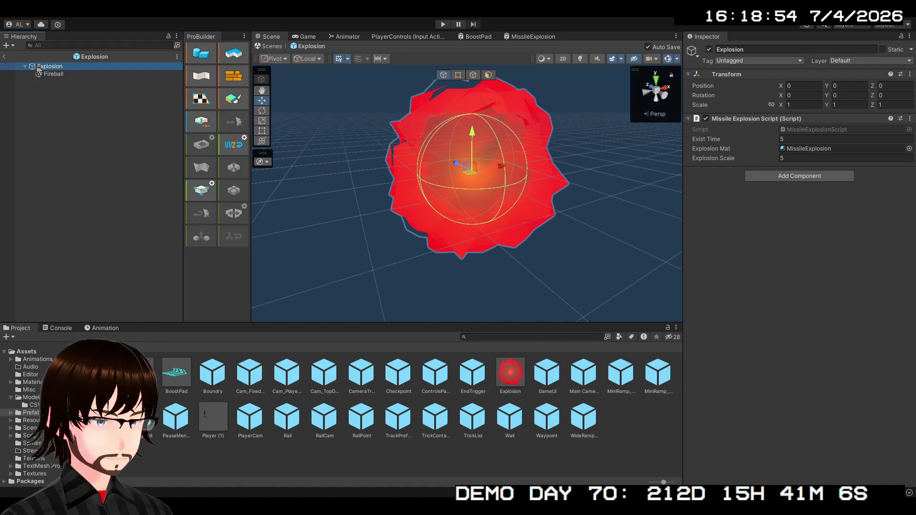
Add an empty child with a Particle System under Explosion and name it Particles
key("ctrl+shift+n")
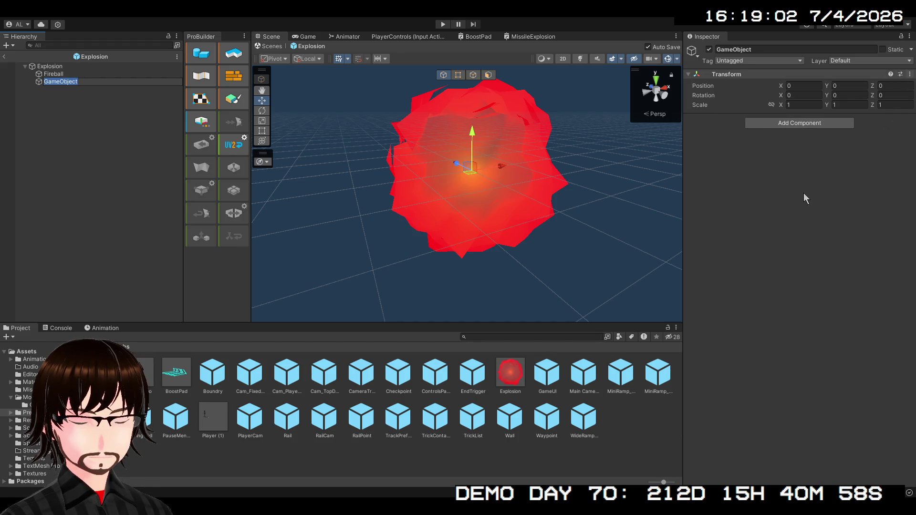
left_click(797, 209)
key("ctrl+v")
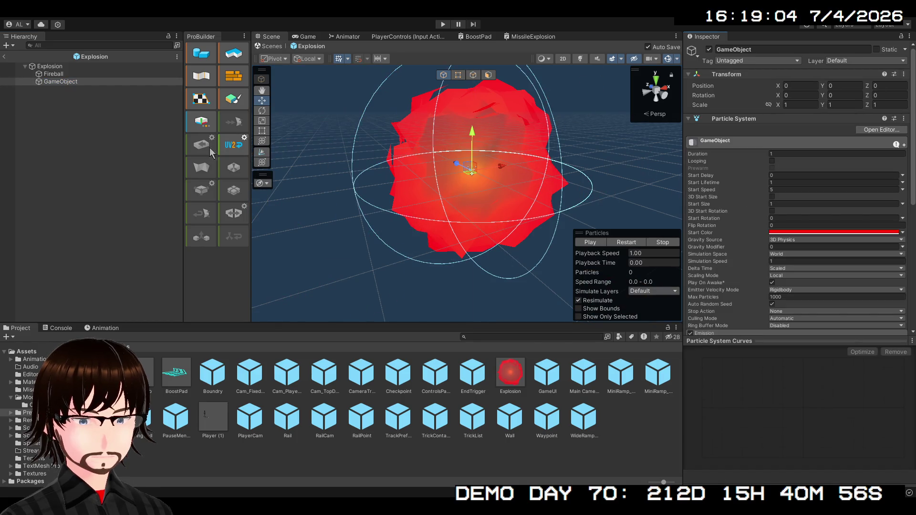
left_click(53, 74)
left_click(58, 81)
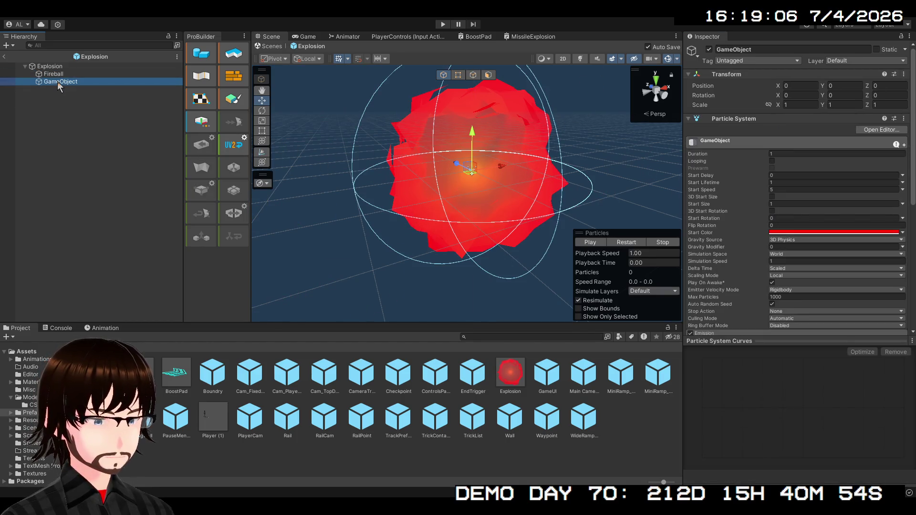
left_click(57, 81)
type("Particle")
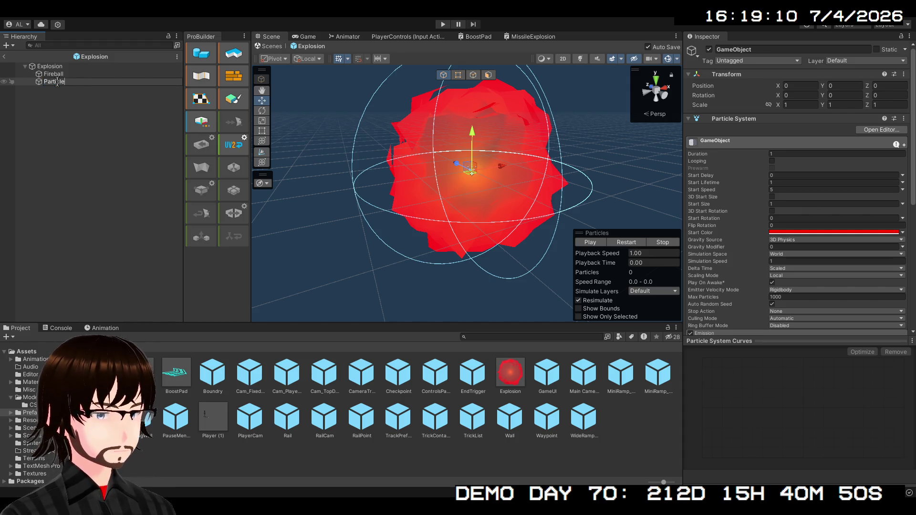
type("s")
key("Return")
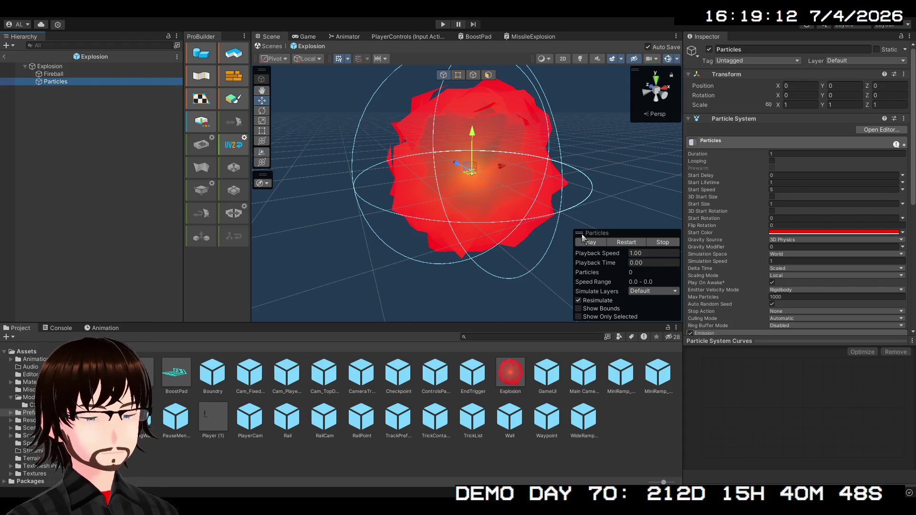
Preview the Particles burst several times, then exit Prefab Mode back to Level4
left_click(586, 242)
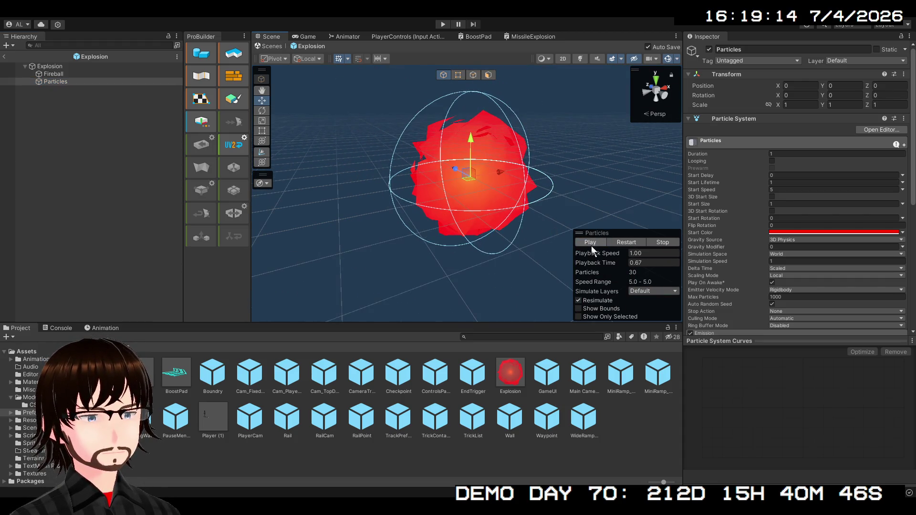
left_click(591, 243)
left_click(590, 244)
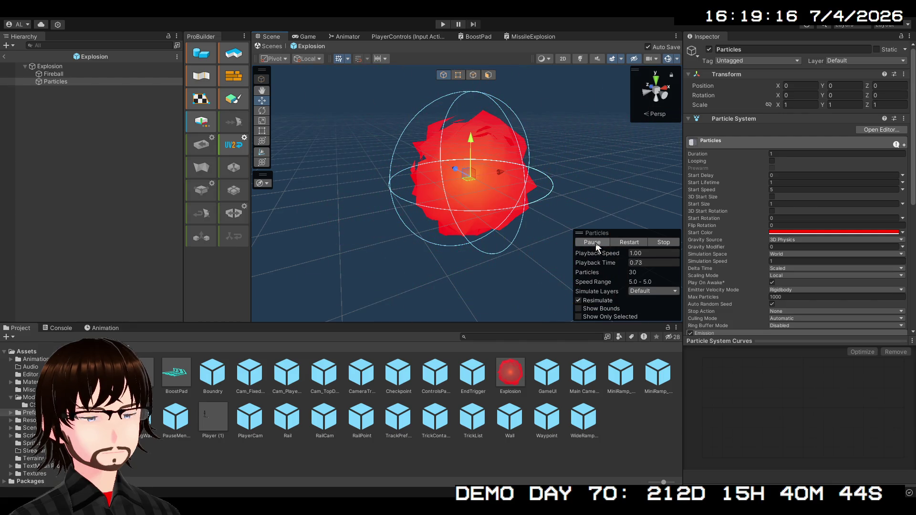
left_click(648, 242)
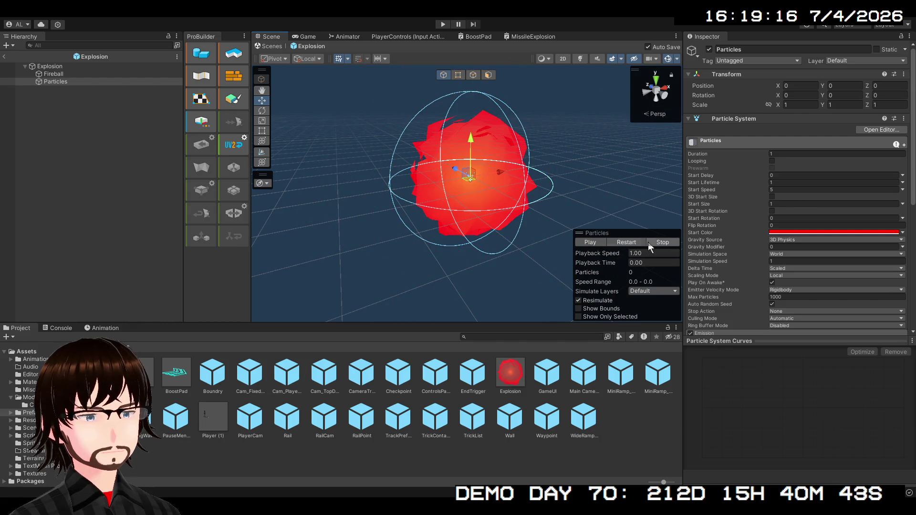
left_click(594, 242)
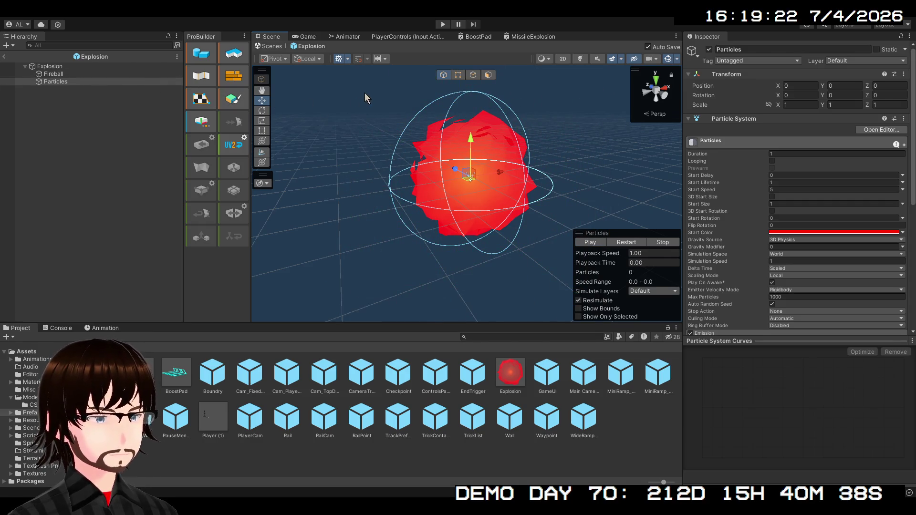
left_click(7, 57)
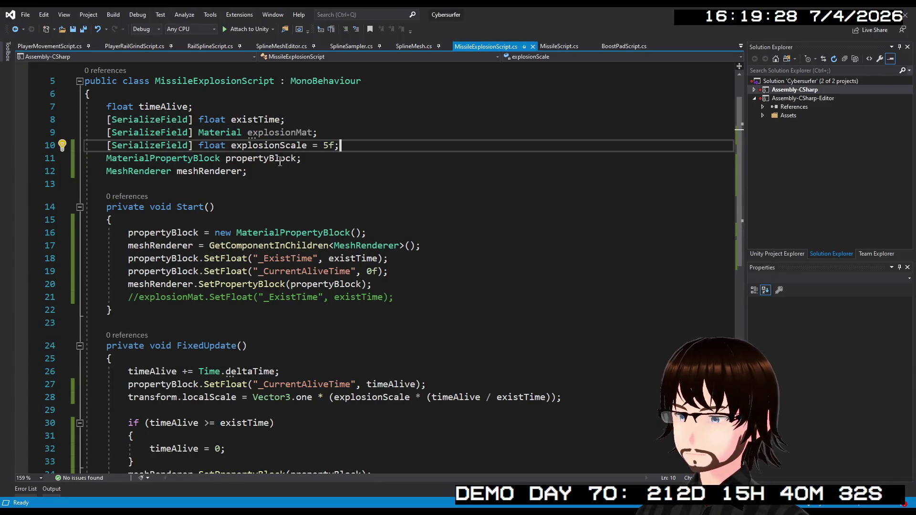
Declare '[SerializeField] GameObject explosionModel;' below explosionScale
key("Return")
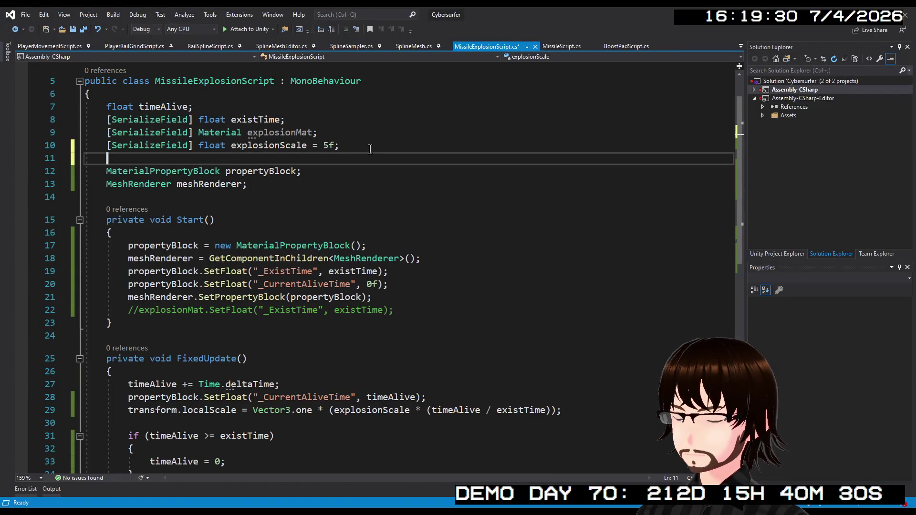
type("[Ser")
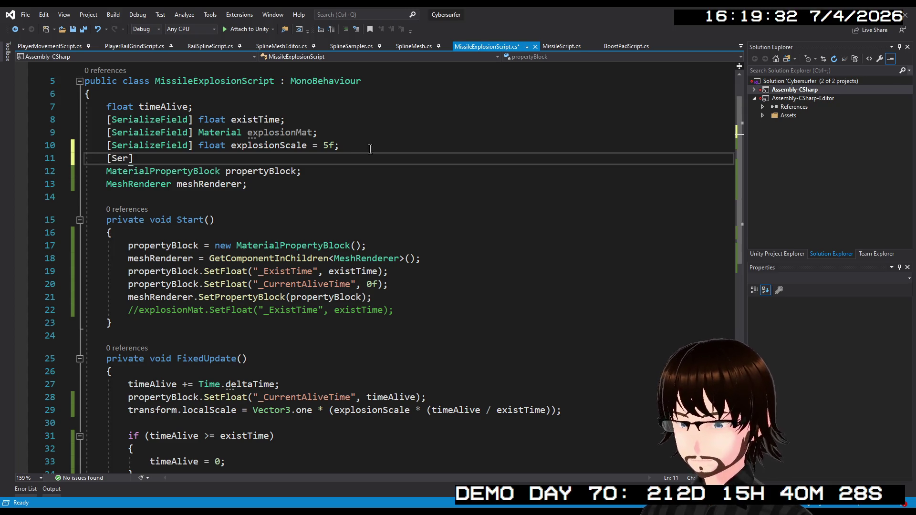
key("Tab")
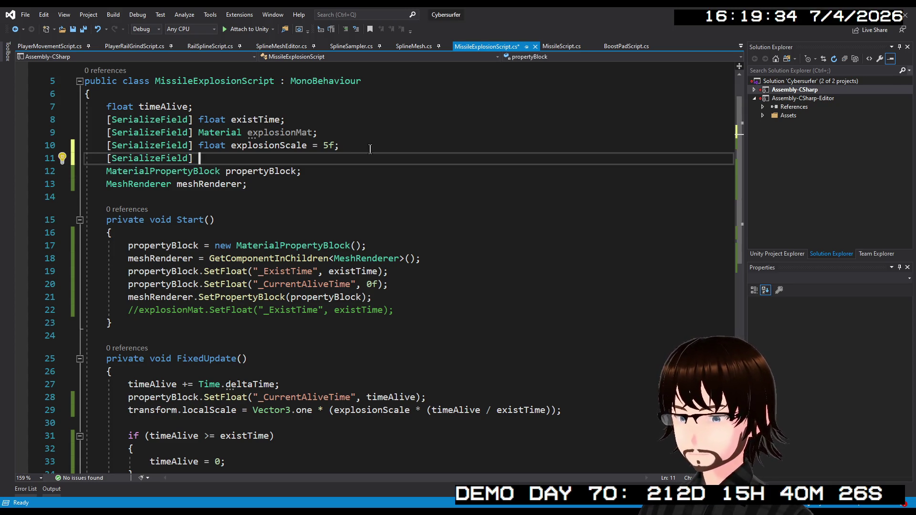
type("Game")
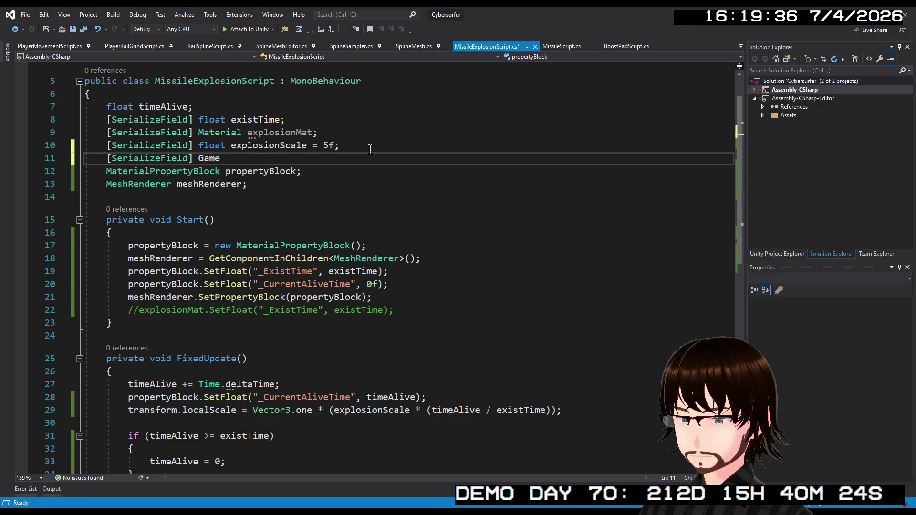
key("Tab")
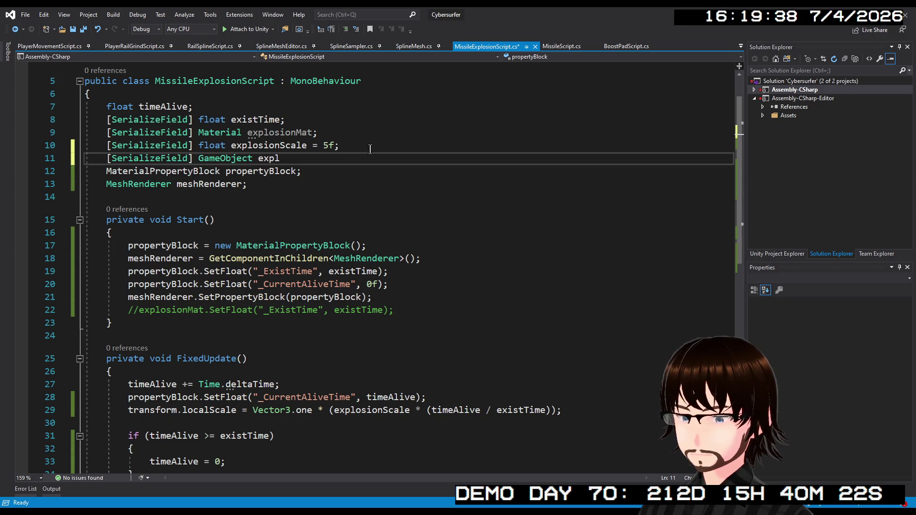
type("osionModel;")
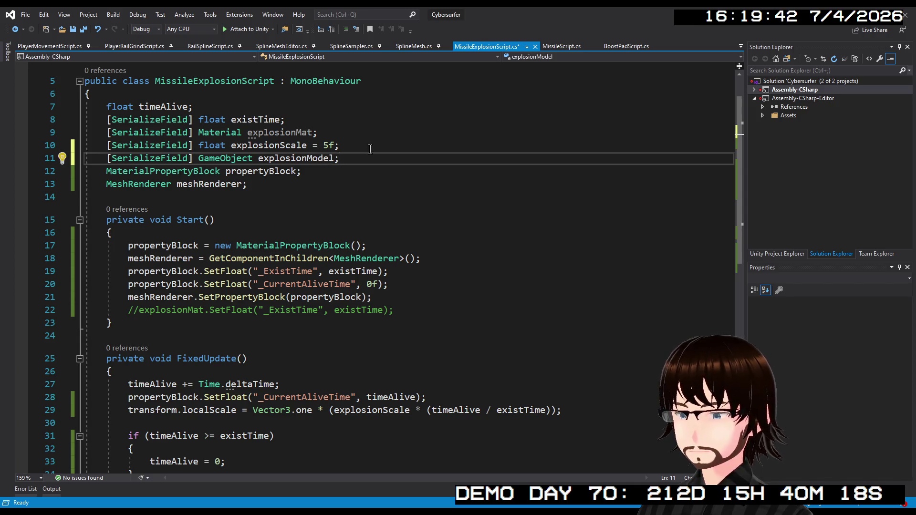
Make the scaling line use explosionModel.transform.localScale and save the script
double_click(296, 158)
key("ctrl+c")
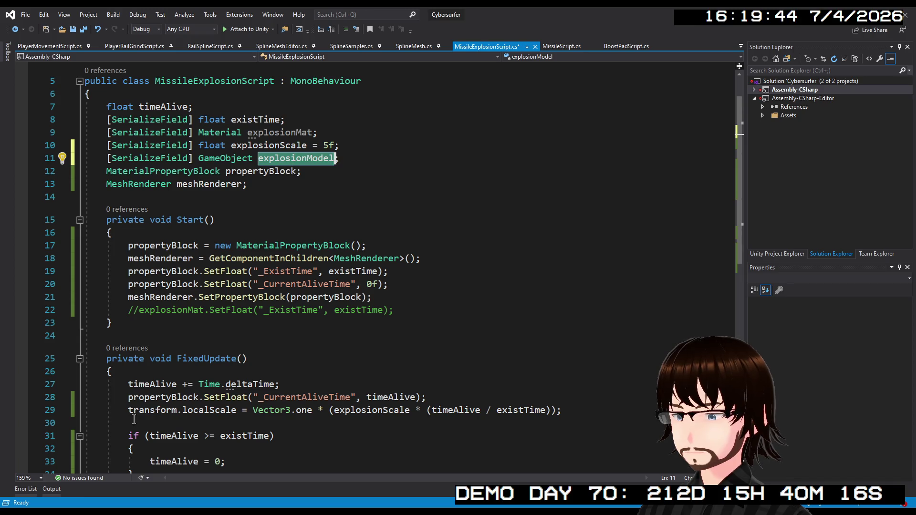
left_click(129, 410)
key("ctrl+v")
type(".")
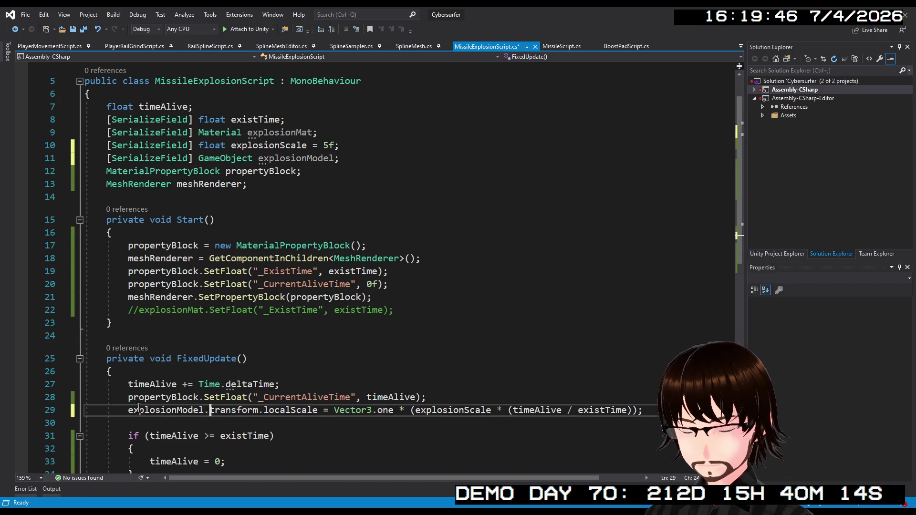
key("Up")
key("Up")
key("Up")
key("End")
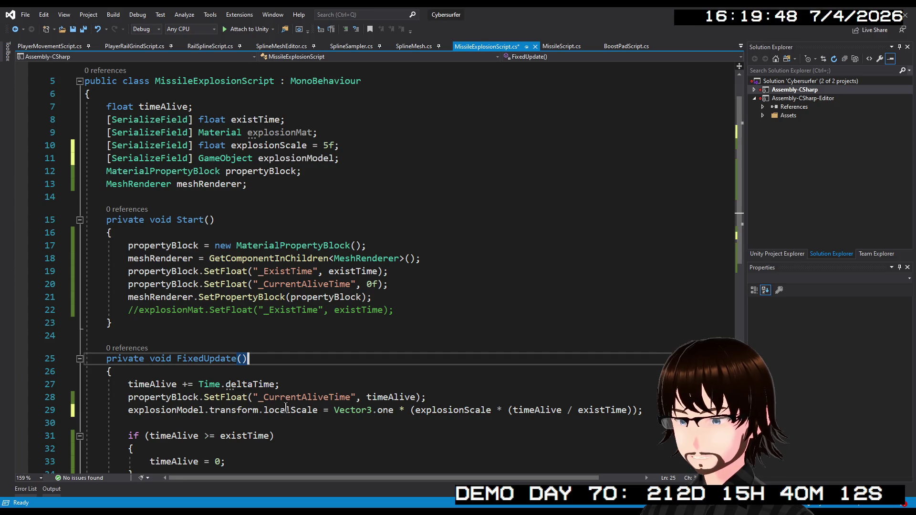
key("ctrl+s")
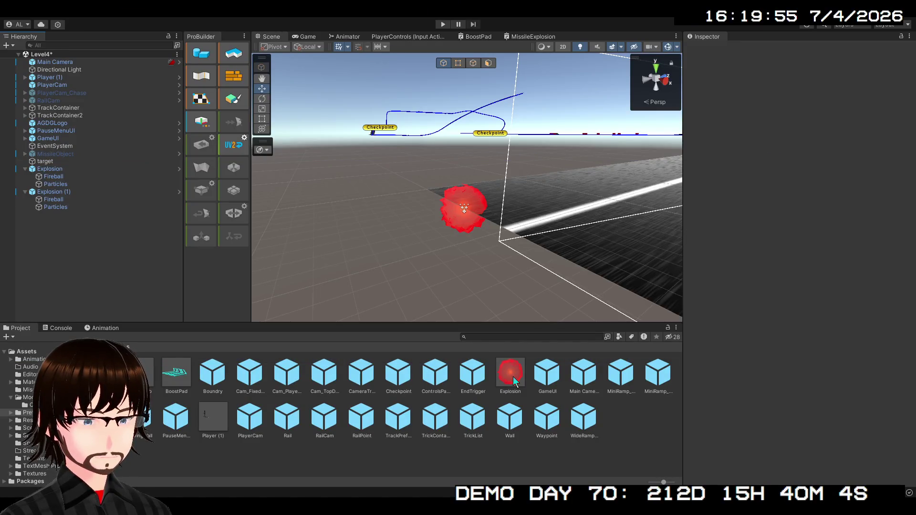
Set the Explosion prefab's Explosion Model to Fireball, return to Level4 and start the game
double_click(514, 378)
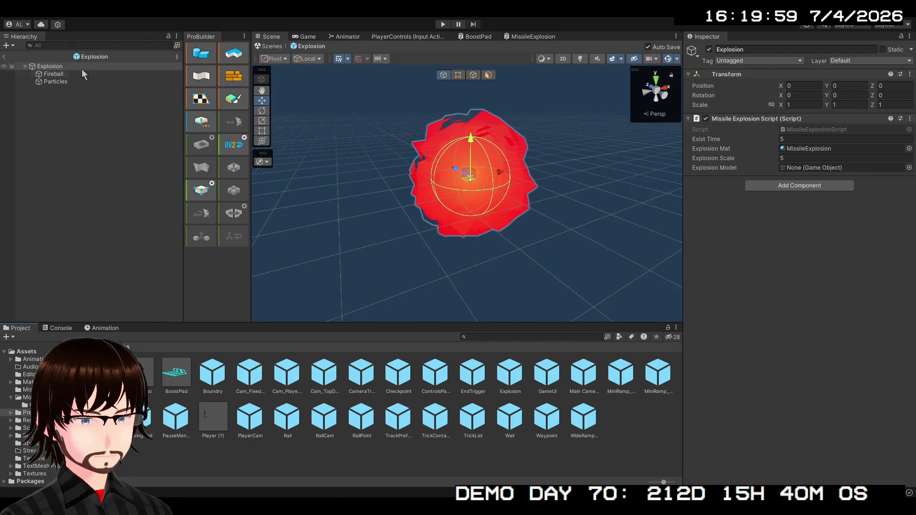
mouse_move(82, 73)
left_mouse_down()
mouse_move(579, 153)
mouse_move(800, 168)
left_mouse_up()
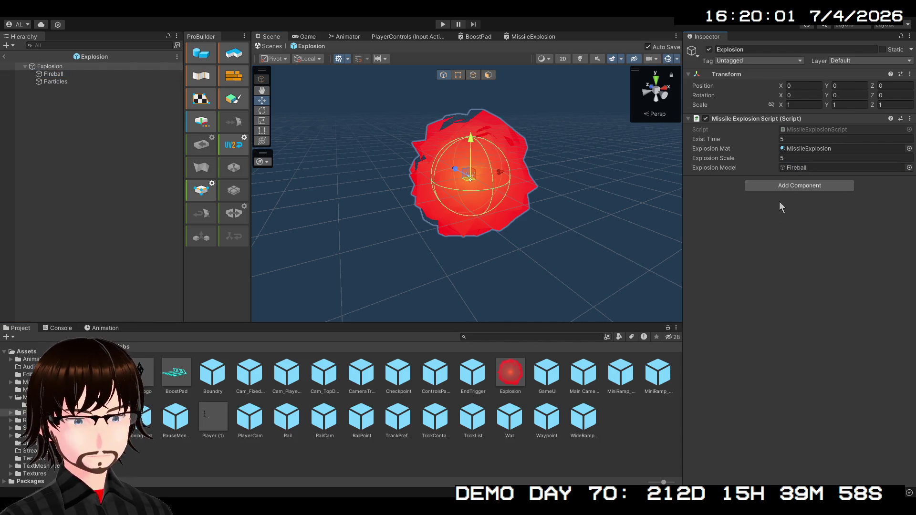
left_click(5, 57)
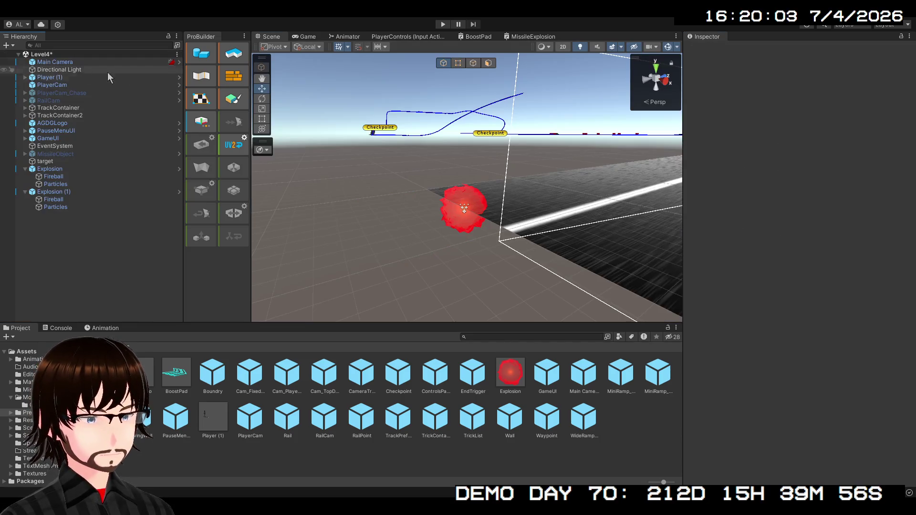
left_click(441, 24)
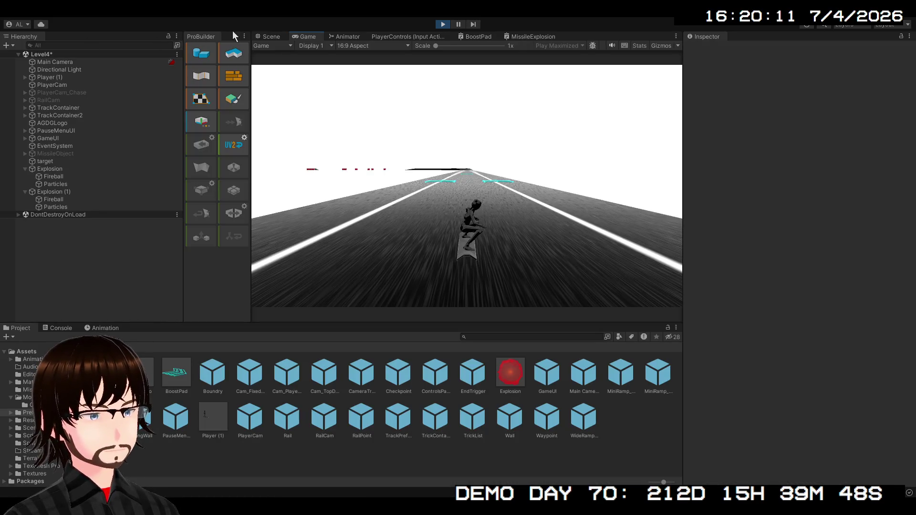
Inspect the explosions' Particles, Fireball and Explosion objects during play, then stop and switch to Visual Studio
left_click(270, 37)
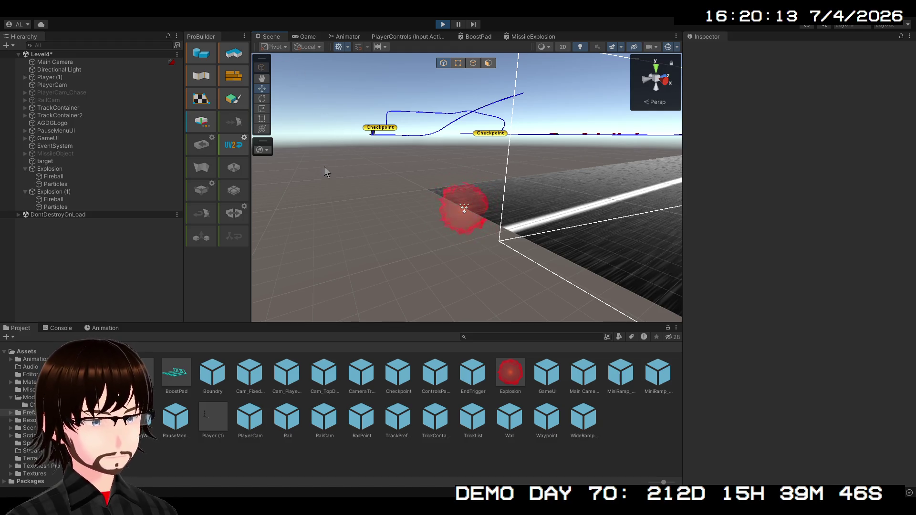
left_click(65, 202)
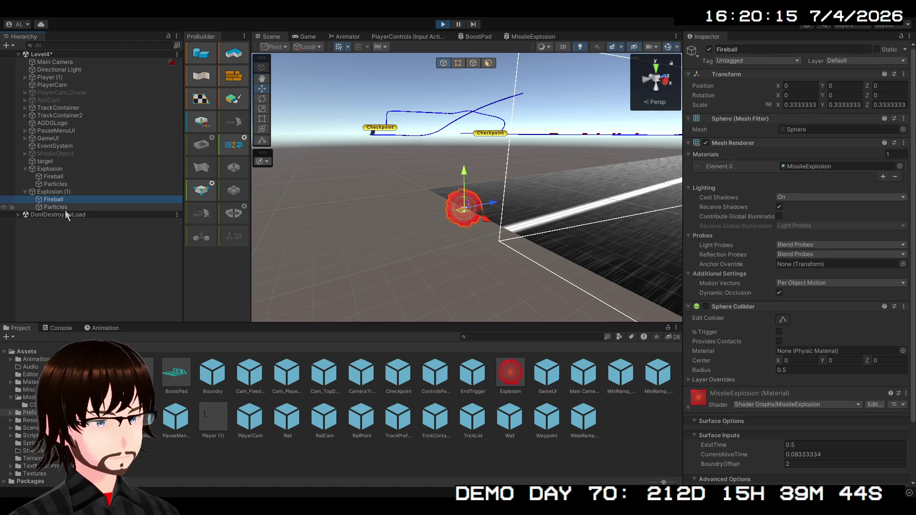
left_click(65, 208)
left_click(64, 185)
left_click(68, 175)
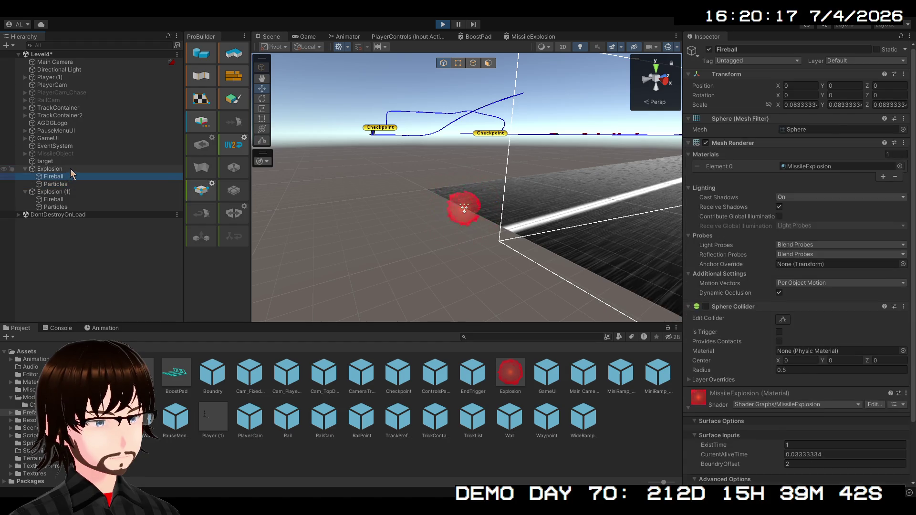
left_click(70, 169)
left_click(70, 176)
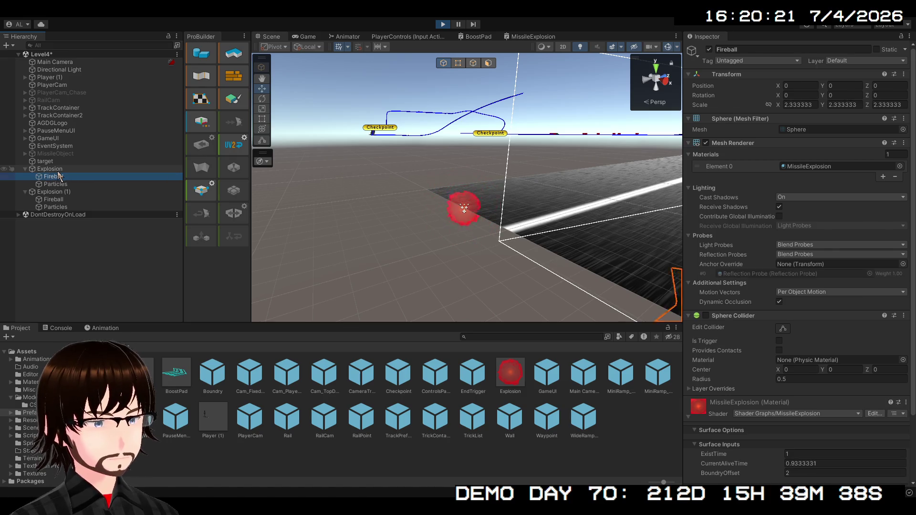
left_click(60, 170)
left_click(60, 176)
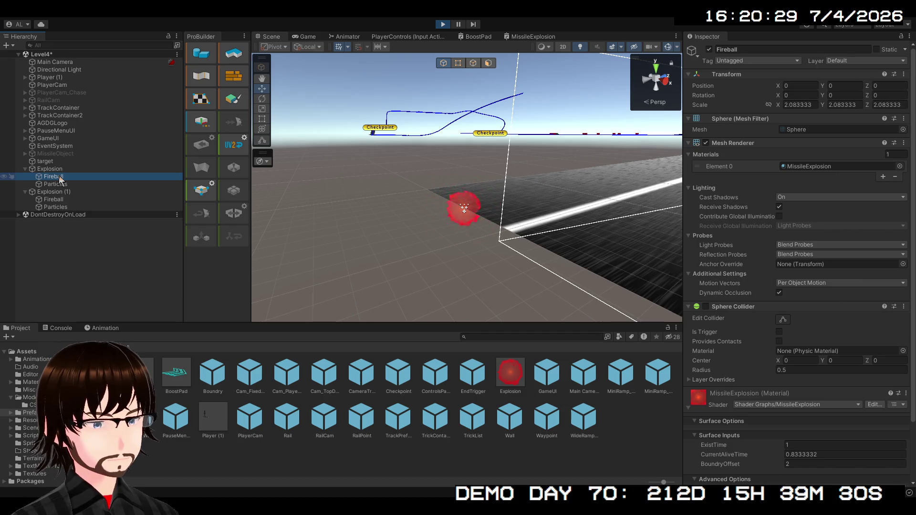
left_click(443, 24)
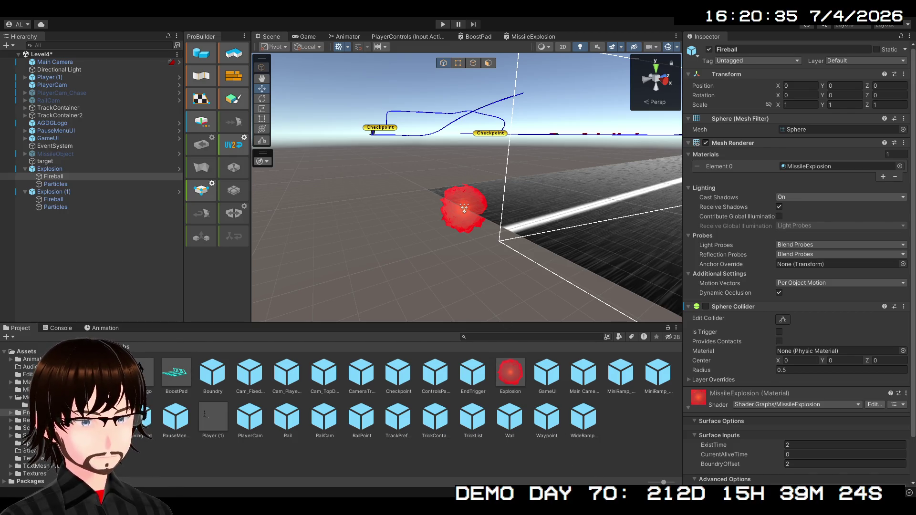
key("alt+Tab")
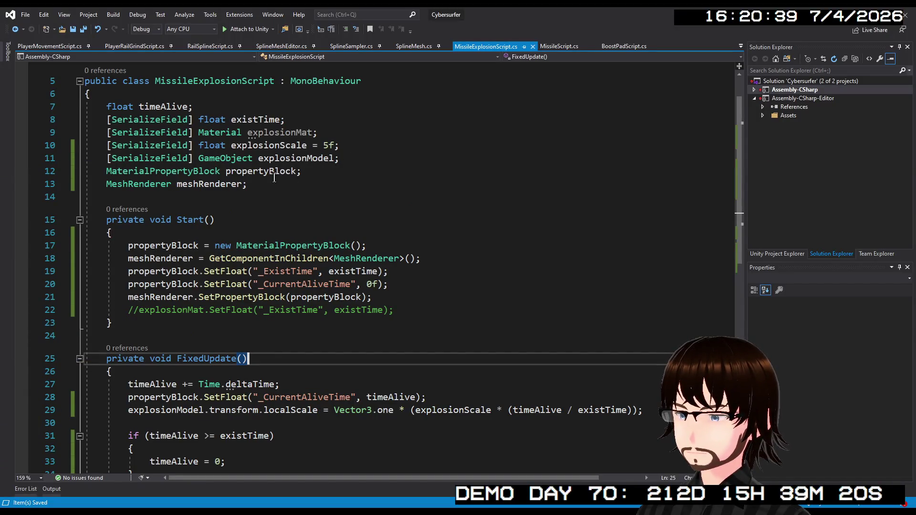
Declare a 'ParticleSystem particleSystem;' field after meshRenderer
left_click(268, 183)
key("Return")
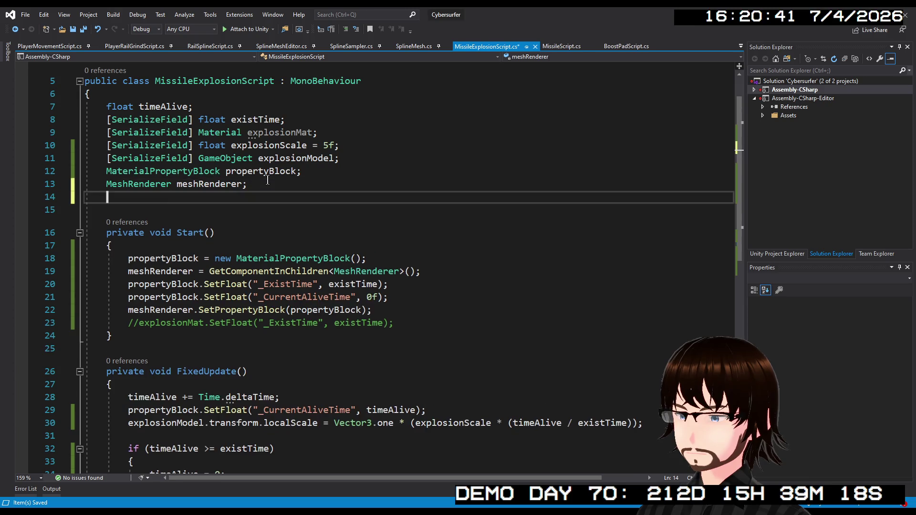
type("Part")
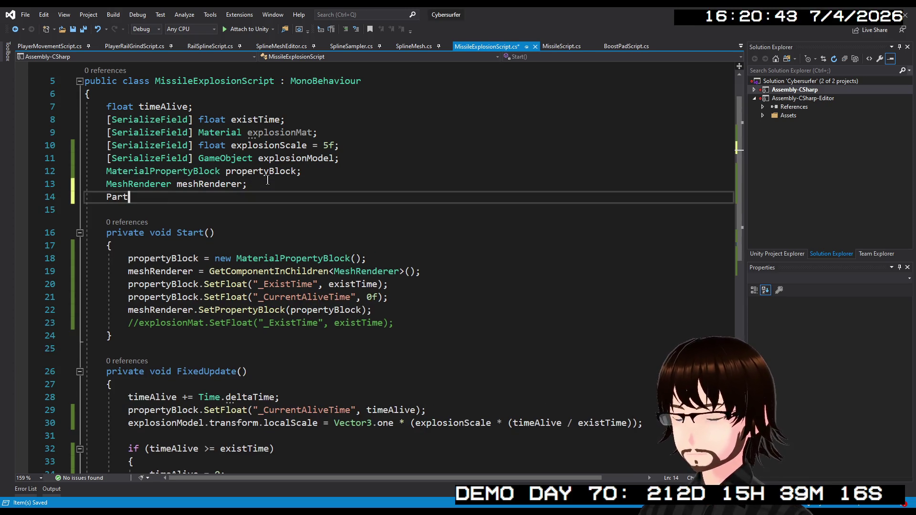
type("i")
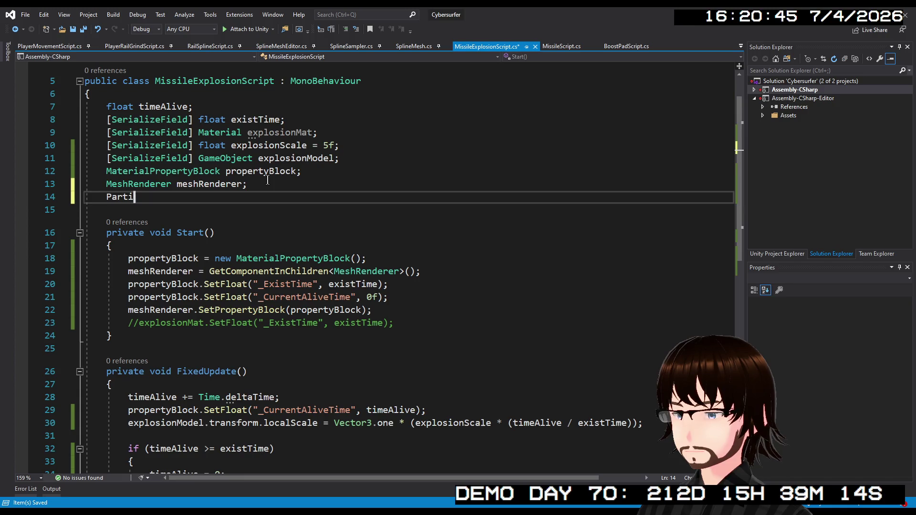
type("cle")
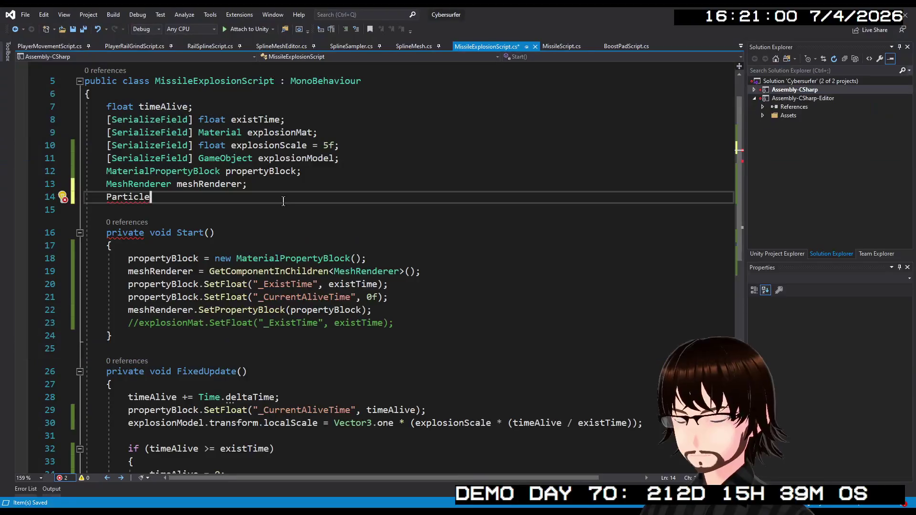
type("System")
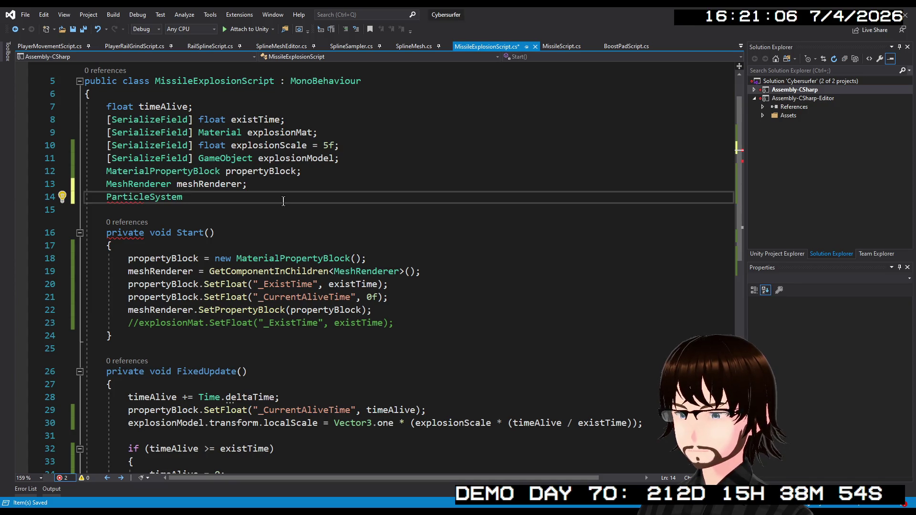
type(" particleSystem;")
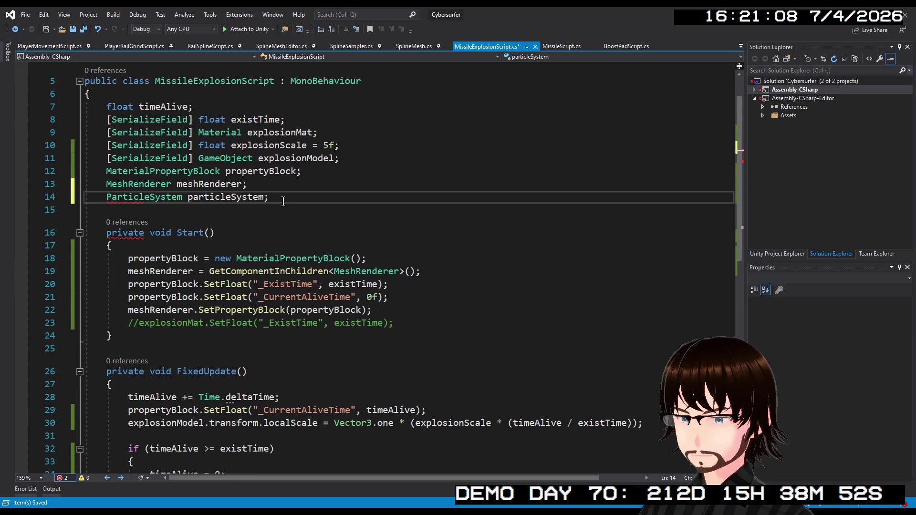
Assign 'particleSystem = GetComponentInChildren<ParticleSystem>();' in Start, save, and return to Unity
double_click(252, 197)
key("ctrl+c")
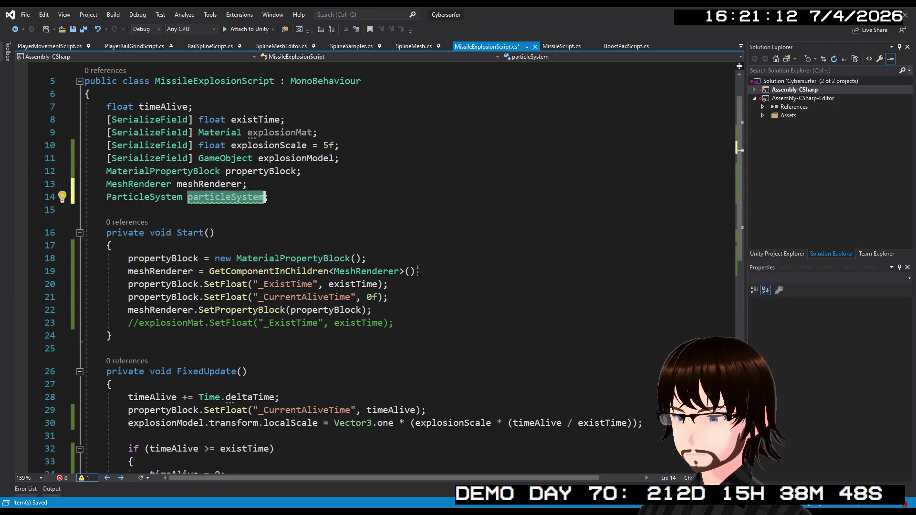
left_click(440, 270)
key("Return")
key("ctrl+v")
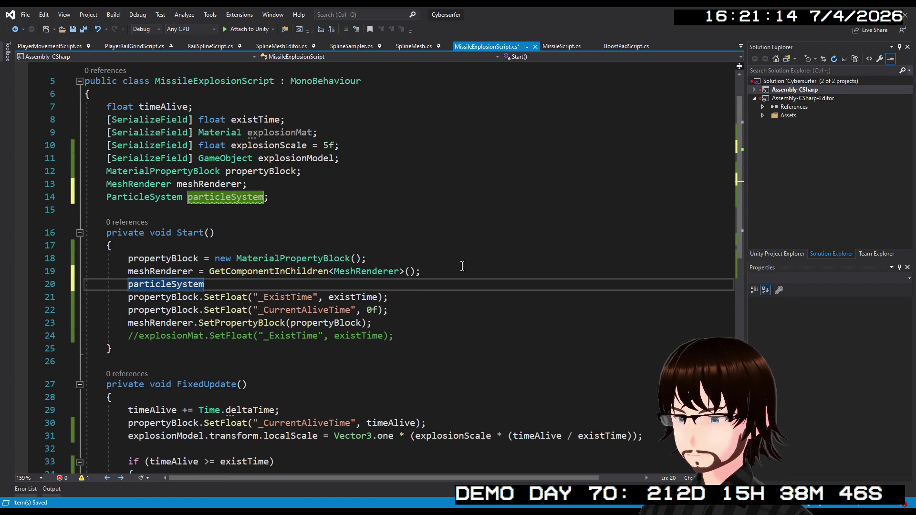
type("= GetC")
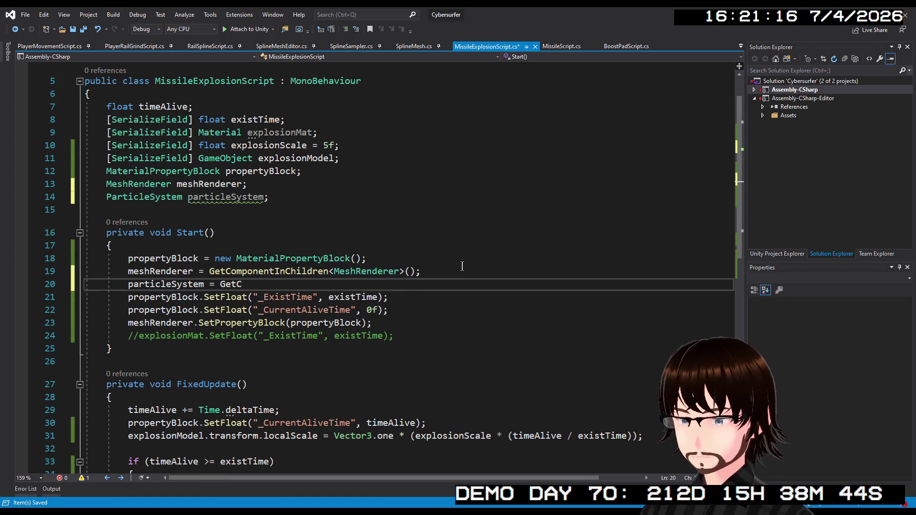
type(">")
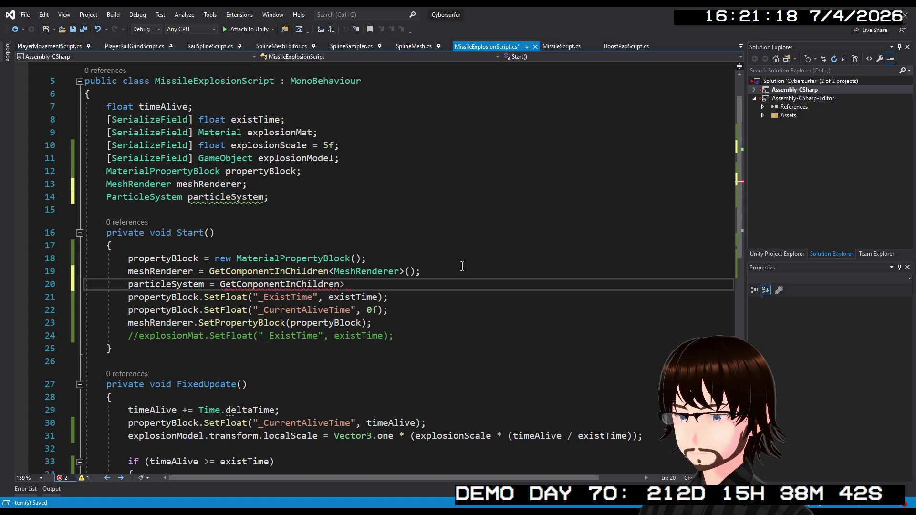
key("Left")
type("<P")
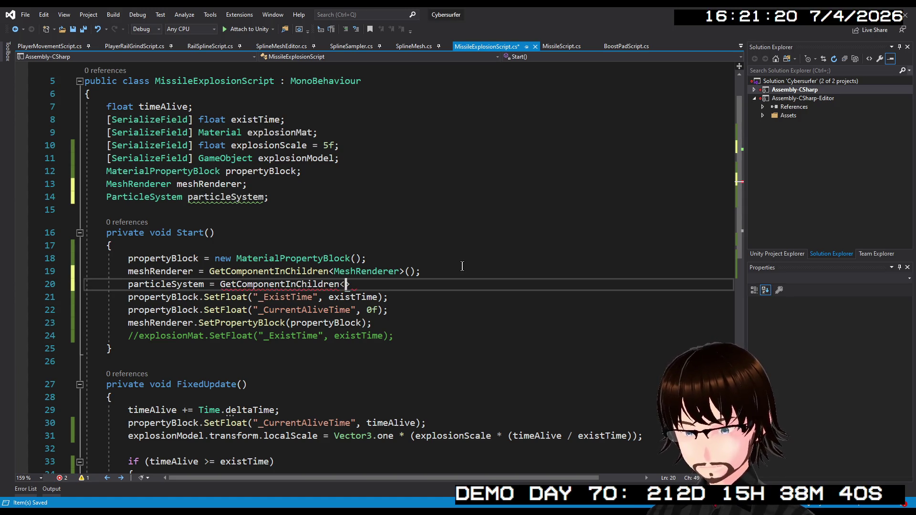
type("ar")
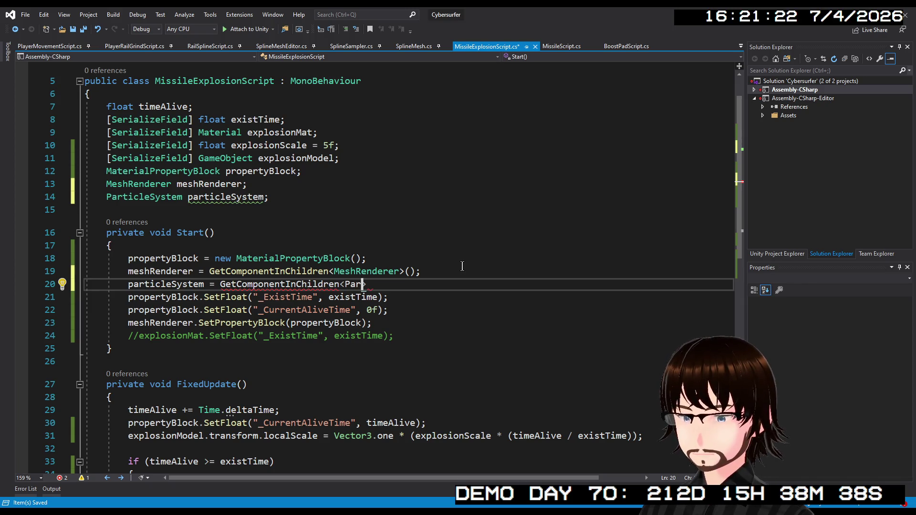
key("Tab")
key("Right")
type("()")
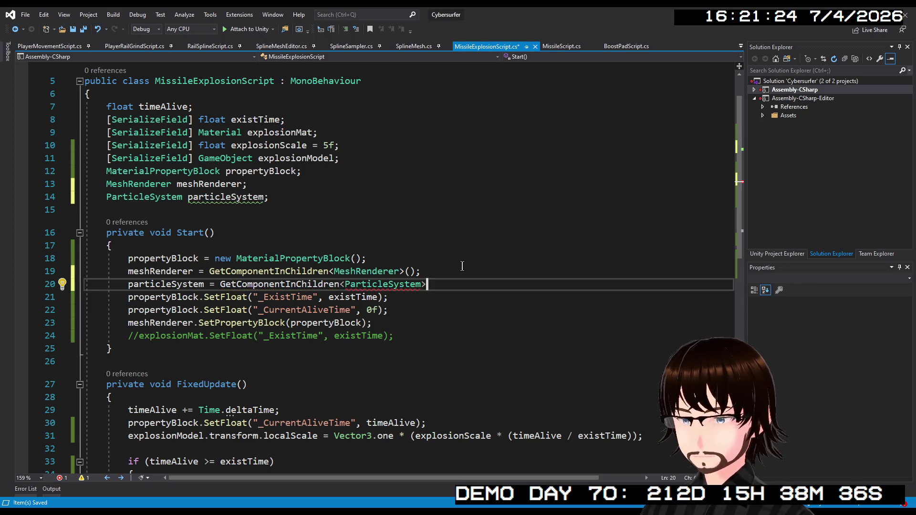
type(";")
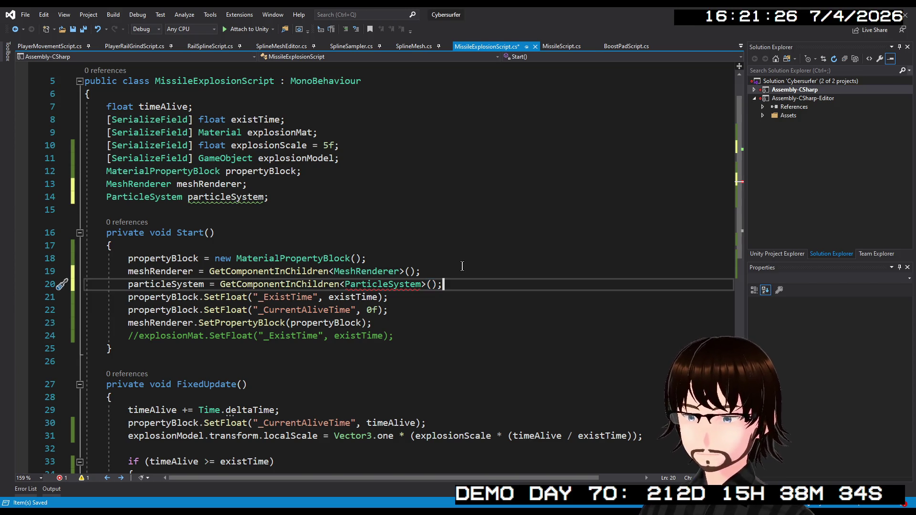
key("ctrl+s")
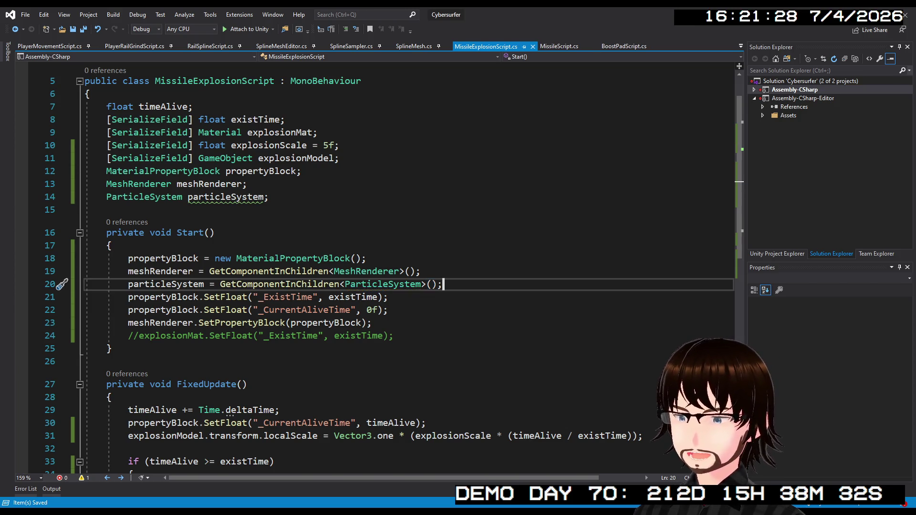
key("alt+Tab")
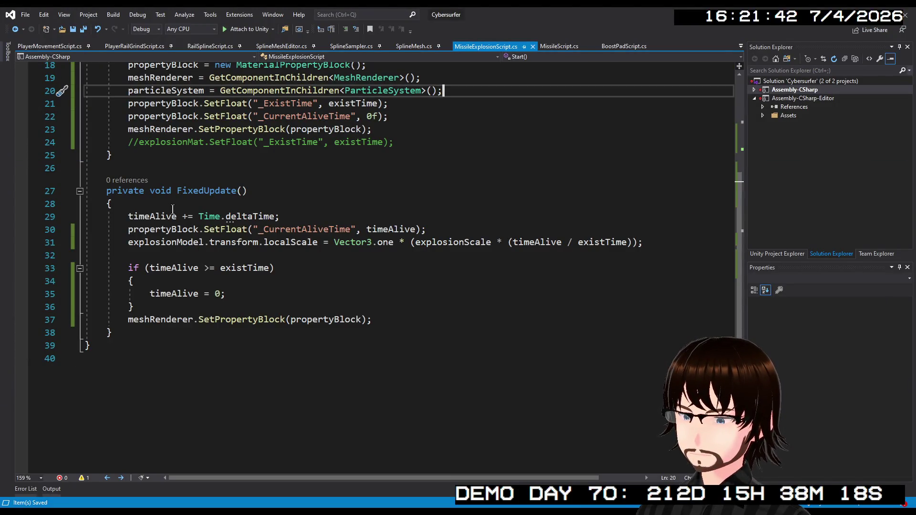
Add 'if (timeAlive <= 0) particleSystem.Play();' at the top of FixedUpdate and save
scroll(173, 209, "up", 3)
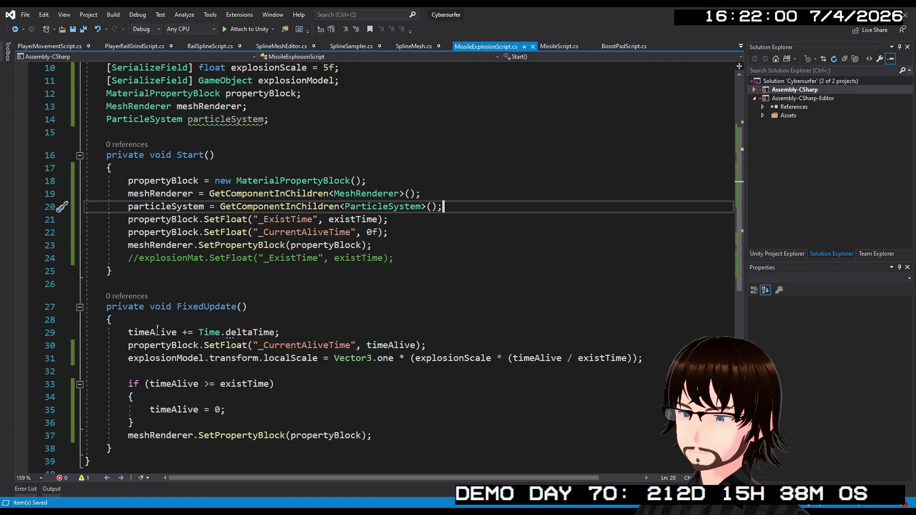
left_click(149, 324)
key("Return")
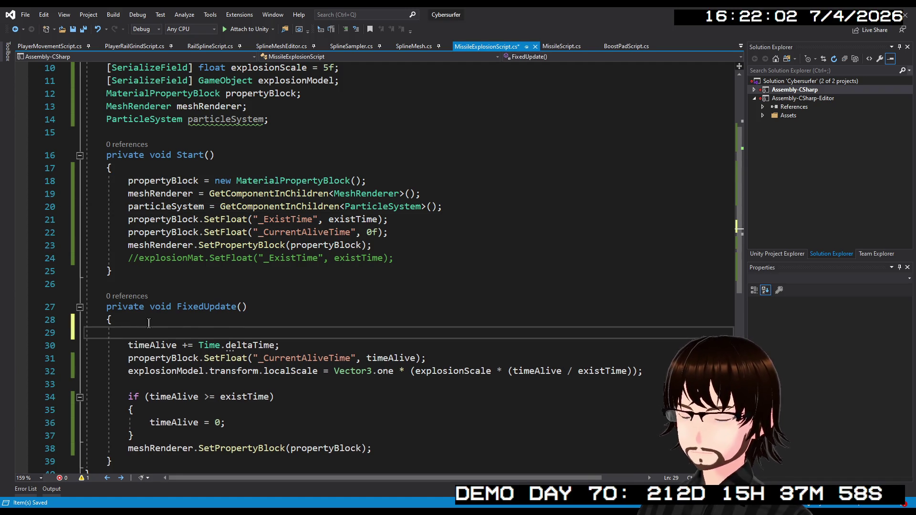
type("if")
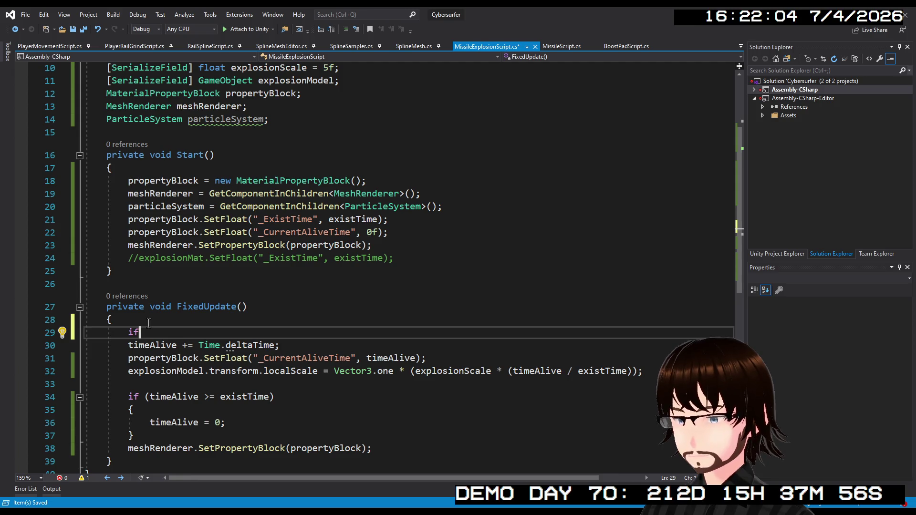
type("t")
key("BackSpace")
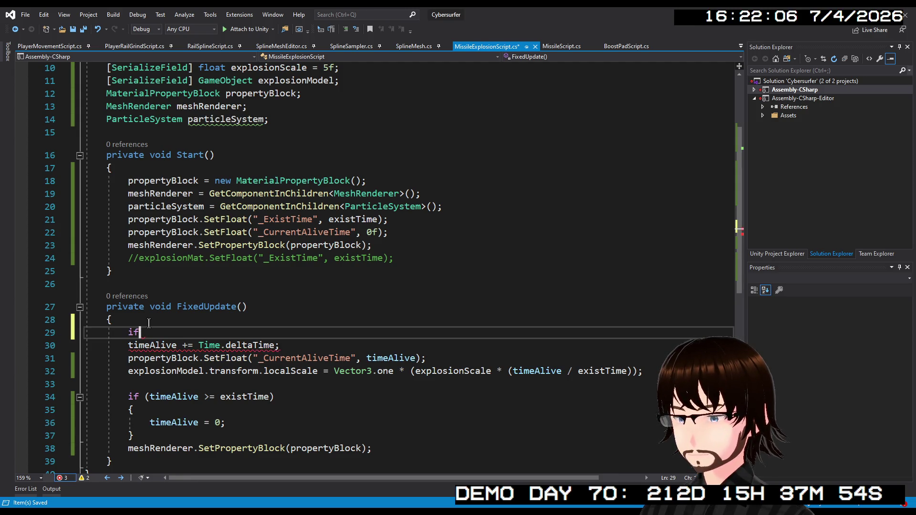
type("(tim")
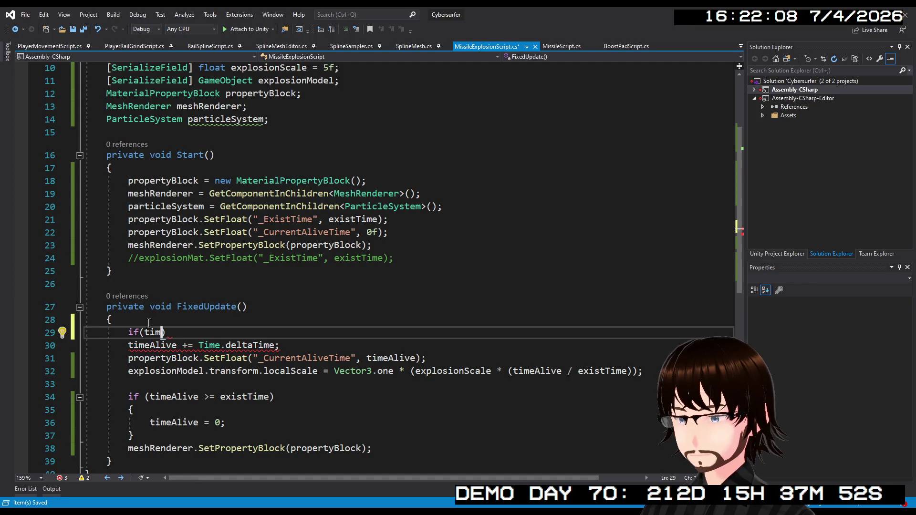
type("eAlive")
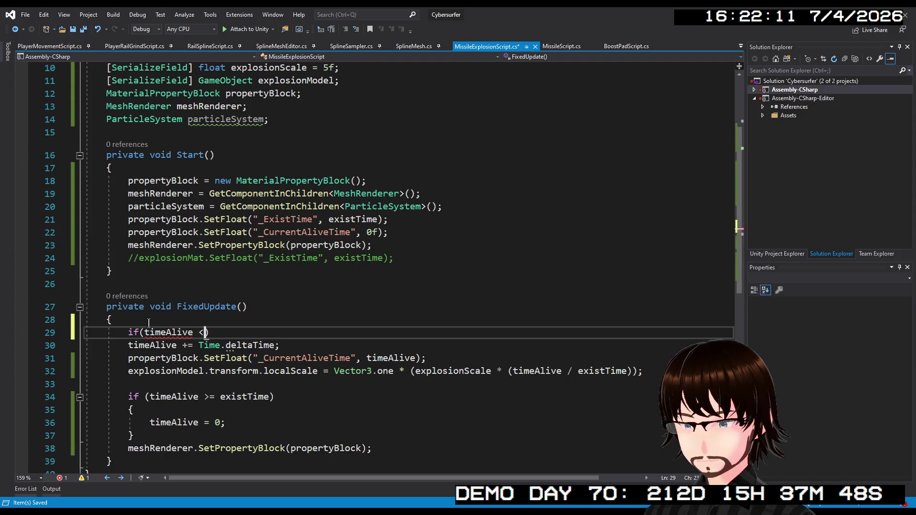
type(" <= ")
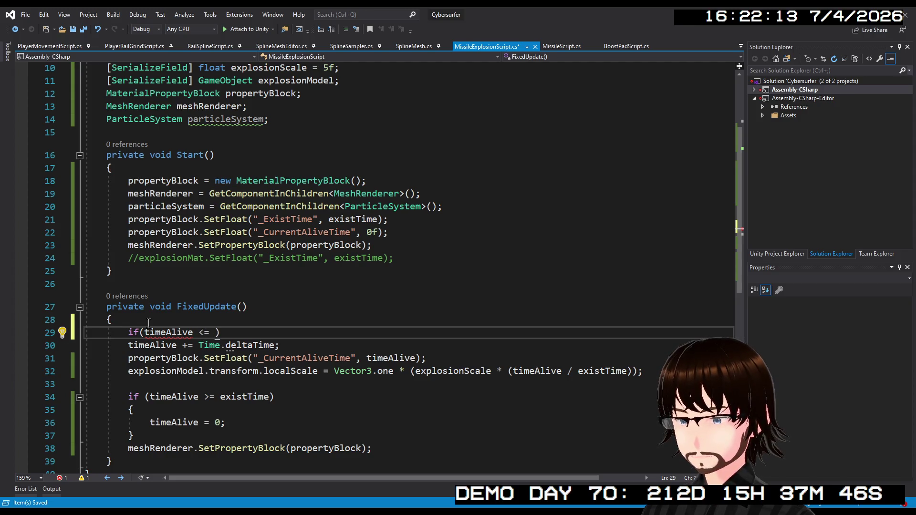
type("0")
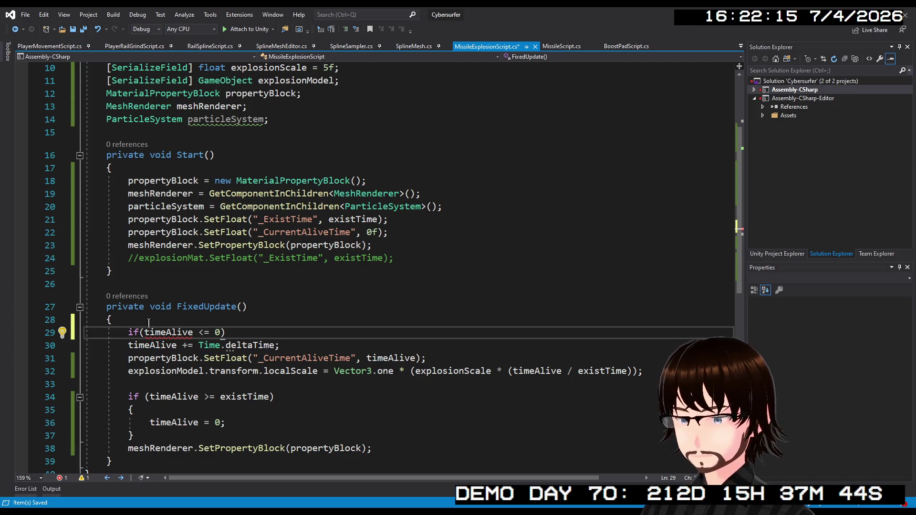
key("Right")
key("Return")
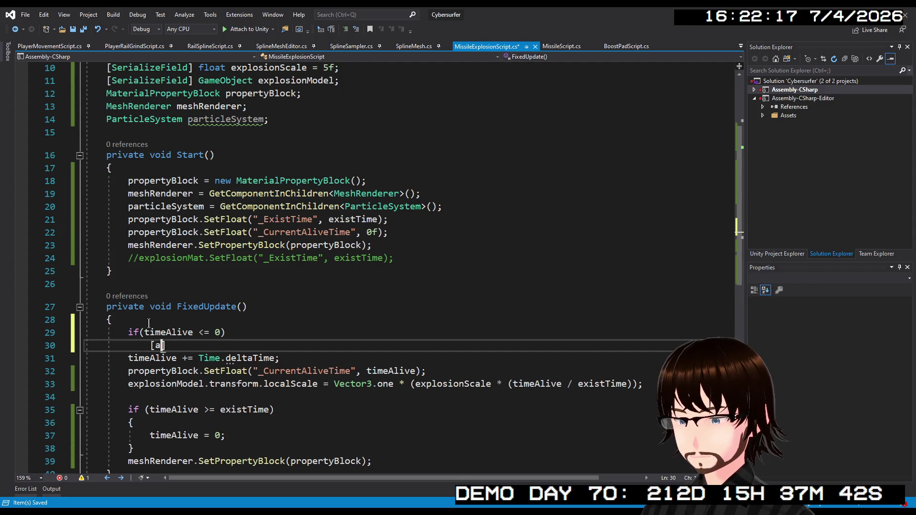
type("par")
key("Tab")
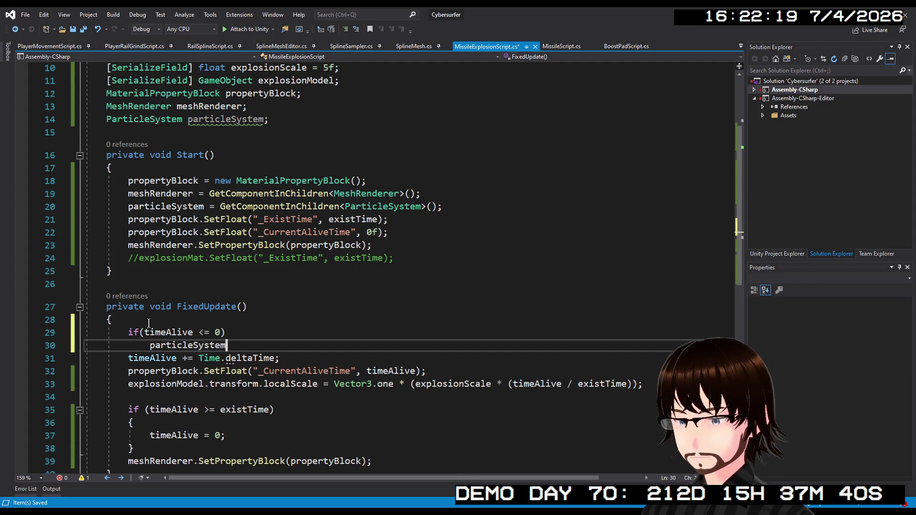
type(".Play();")
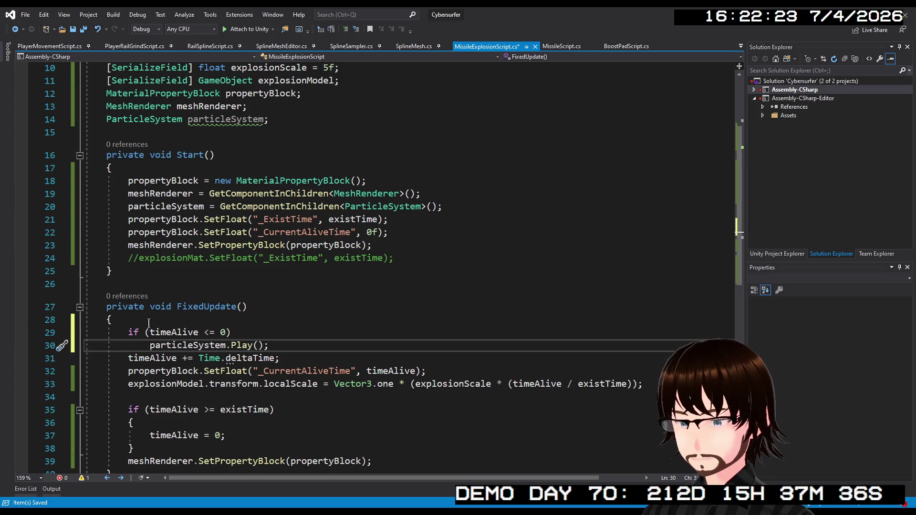
key("ctrl+s")
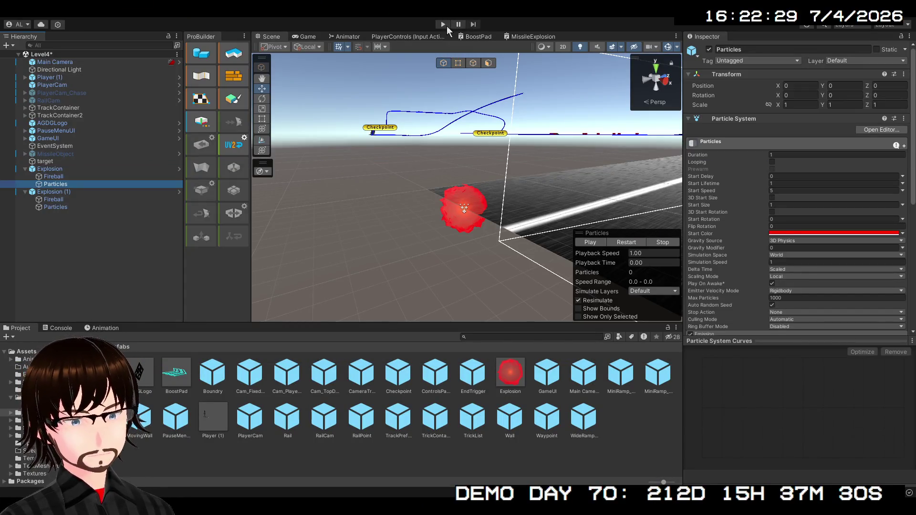
Play Level4, orbit the Scene view to watch the red particle bursts, then stop playing
left_click(444, 24)
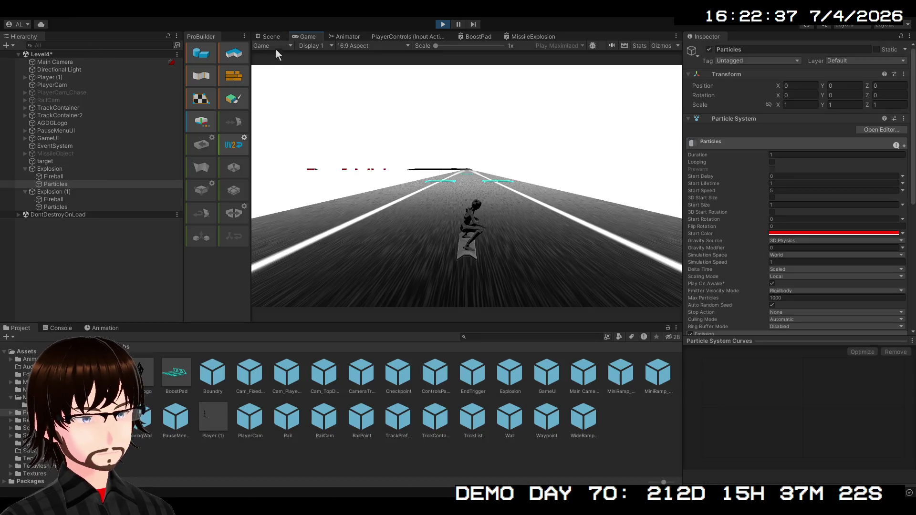
left_click(268, 36)
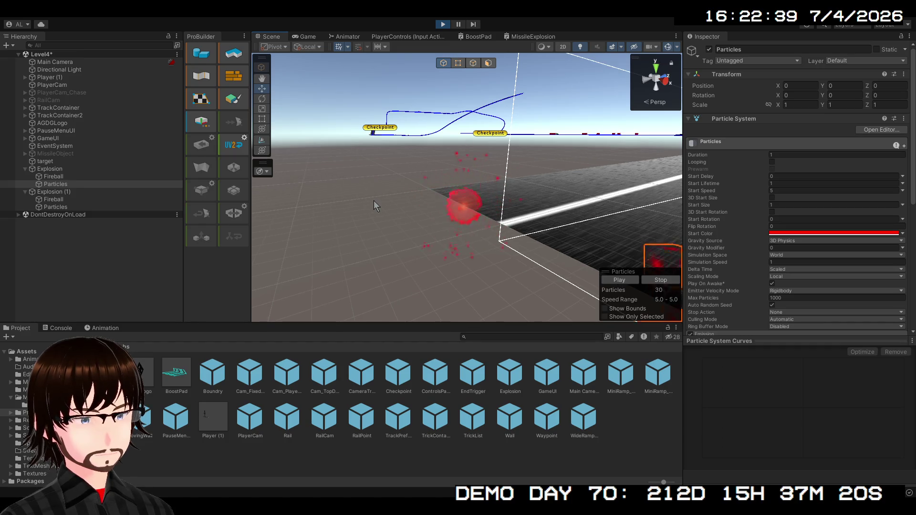
mouse_move(374, 200)
left_mouse_down()
mouse_move(520, 196)
mouse_move(539, 184)
mouse_move(481, 190)
mouse_move(493, 184)
mouse_move(811, 191)
mouse_move(558, 191)
left_mouse_up()
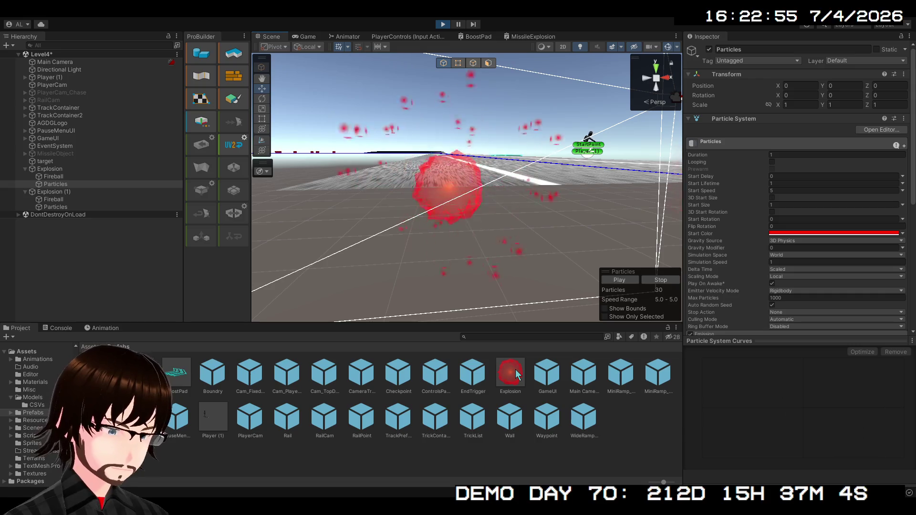
key("ctrl+p")
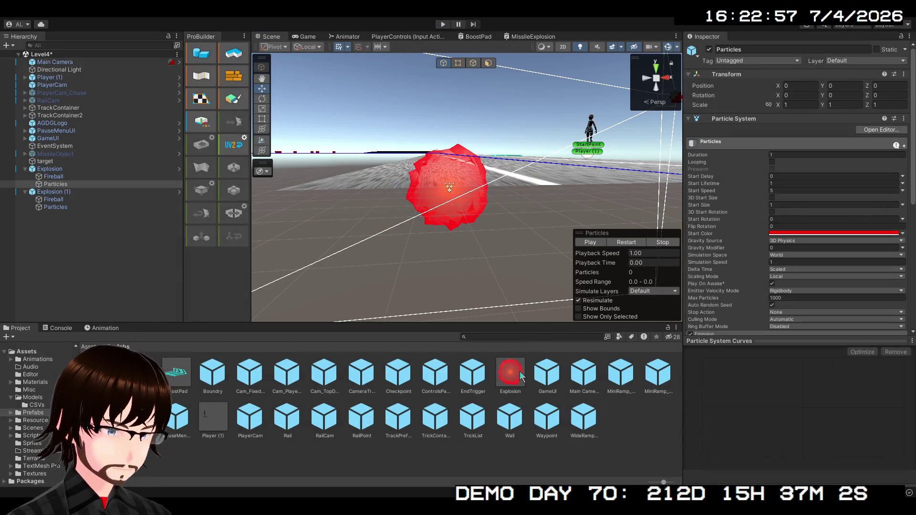
Open the Explosion prefab, preview the Particles burst, and expand Color by Speed
double_click(513, 376)
left_click(54, 82)
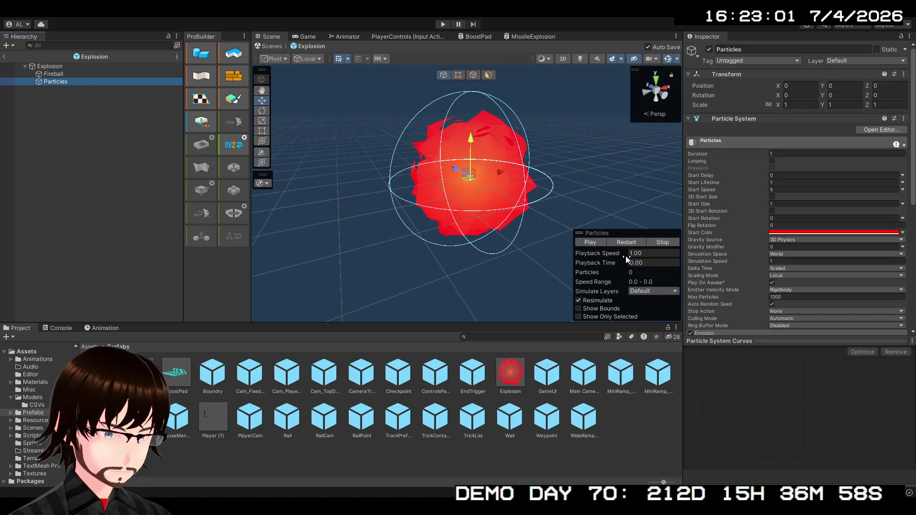
left_click(622, 242)
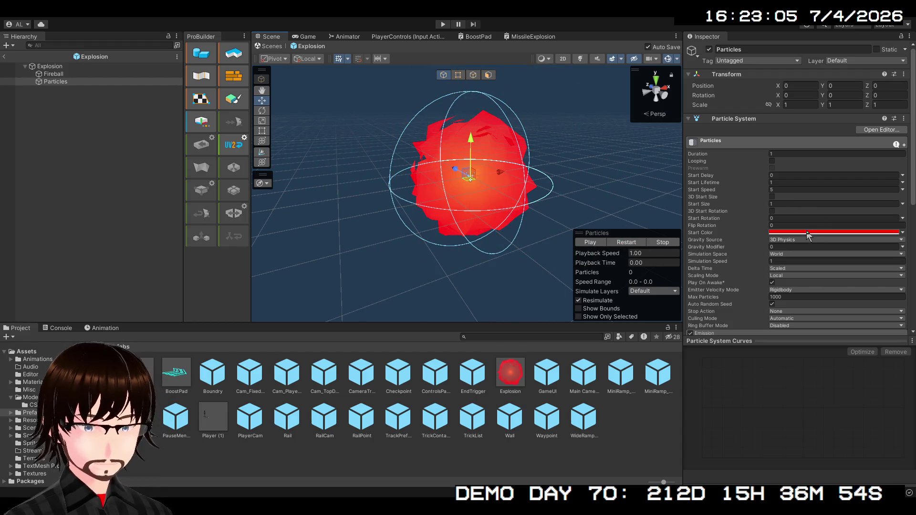
scroll(795, 210, "down", 1)
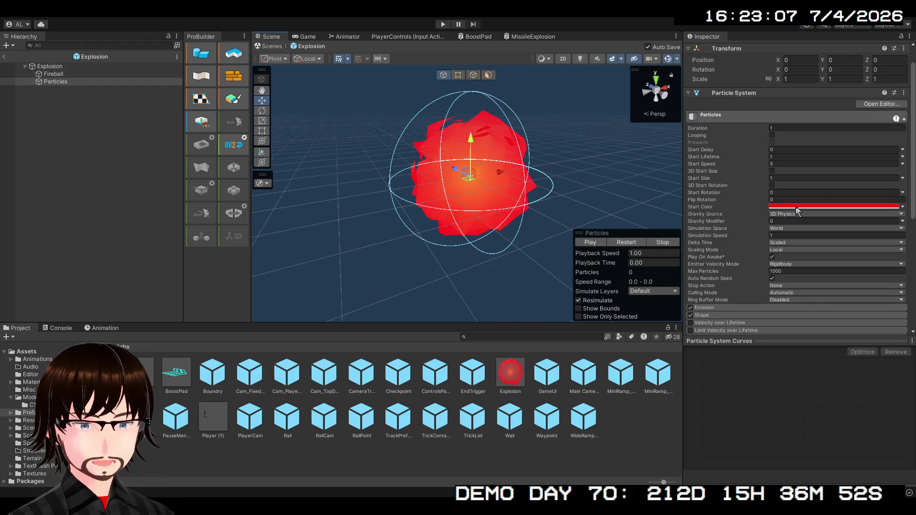
scroll(796, 210, "down", 4)
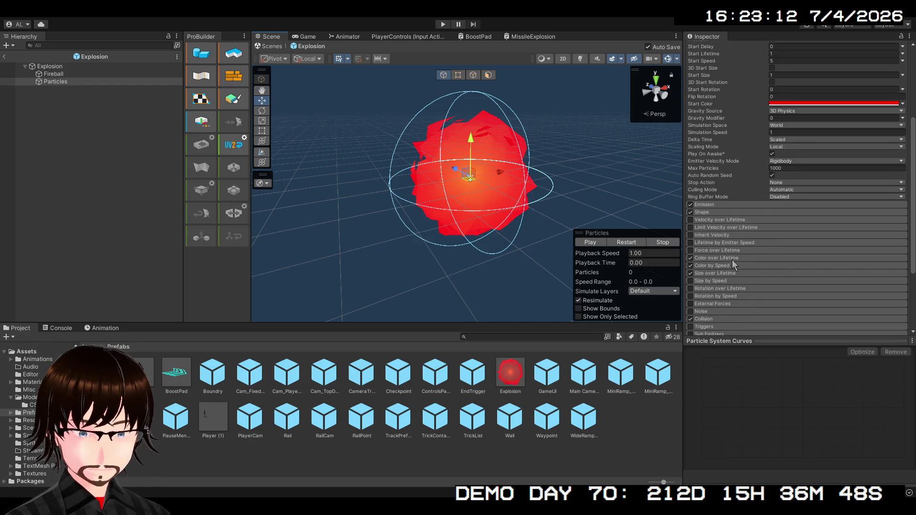
left_click(722, 265)
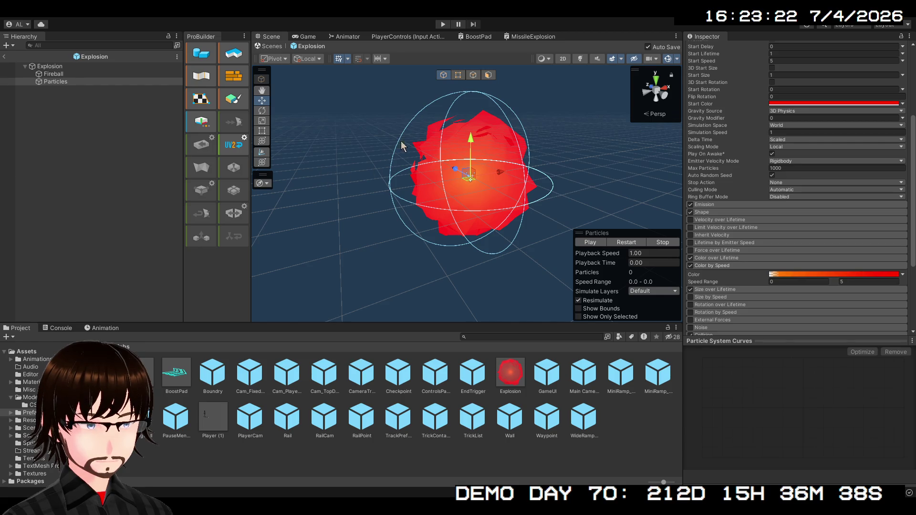
left_click(590, 243)
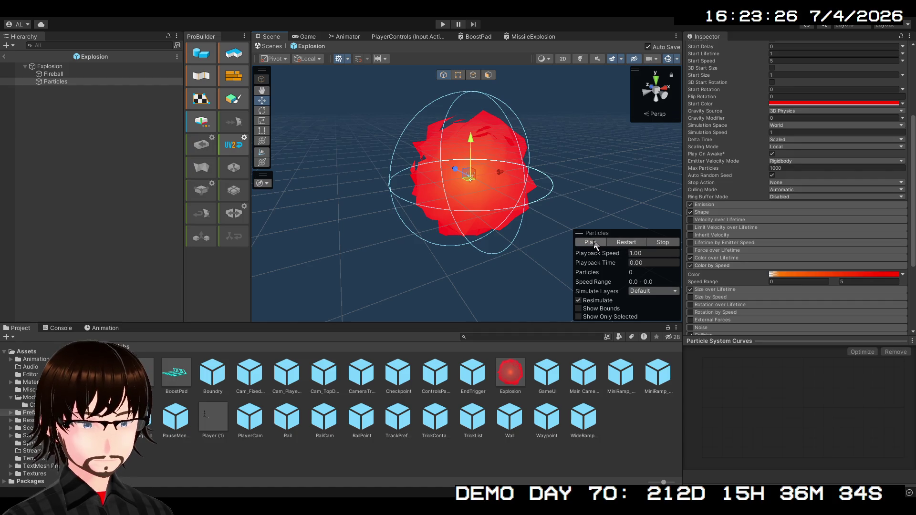
Inspect and collapse the Velocity over Lifetime and Inherit Velocity modules
left_click(728, 221)
left_click(726, 221)
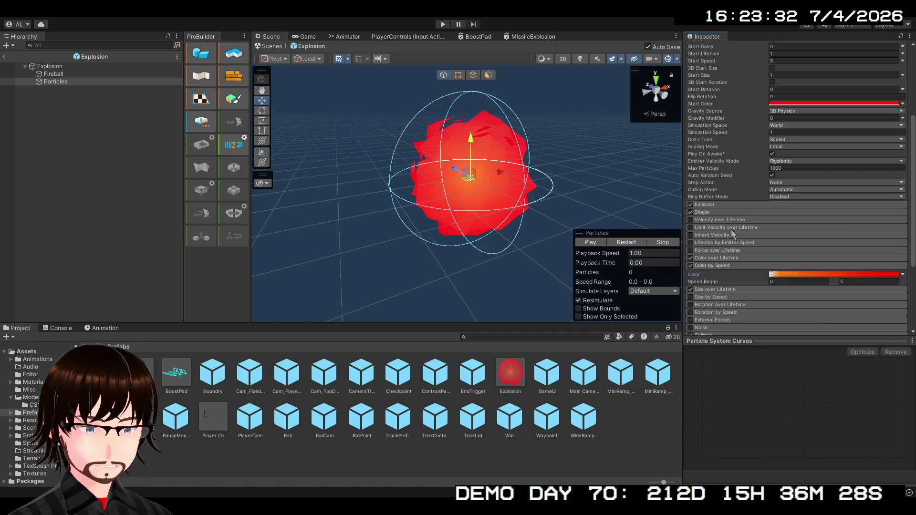
left_click(718, 236)
left_click(718, 236)
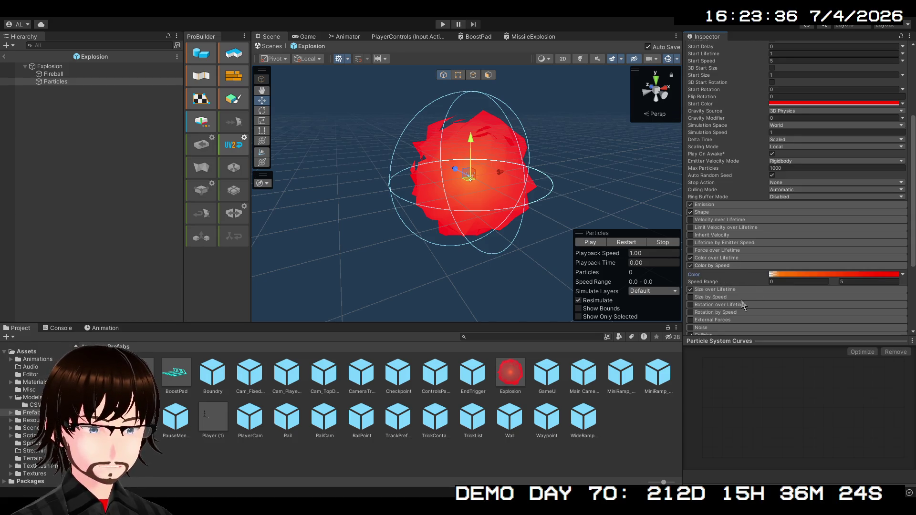
scroll(741, 276, "down", 3)
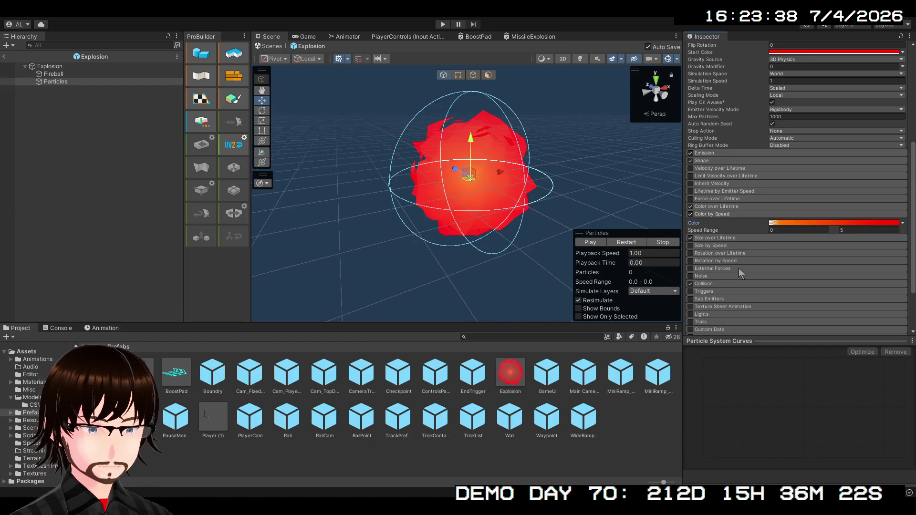
scroll(738, 268, "down", 3)
Try the burst preview with the Noise module enabled, then turn Noise back off
left_click(708, 225)
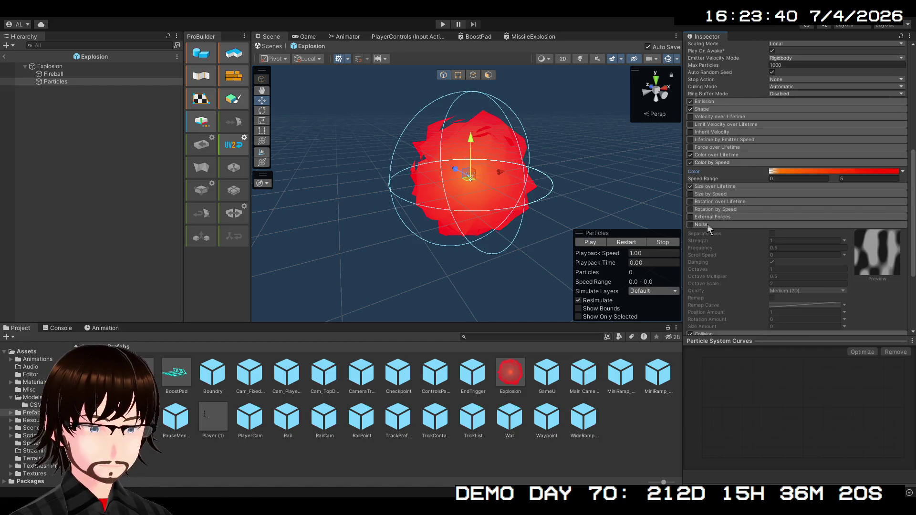
left_click(692, 224)
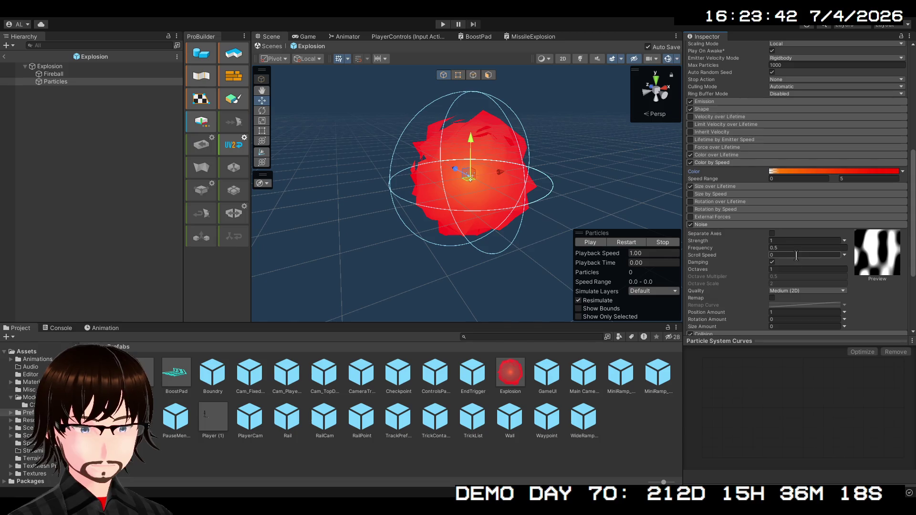
scroll(798, 266, "down", 3)
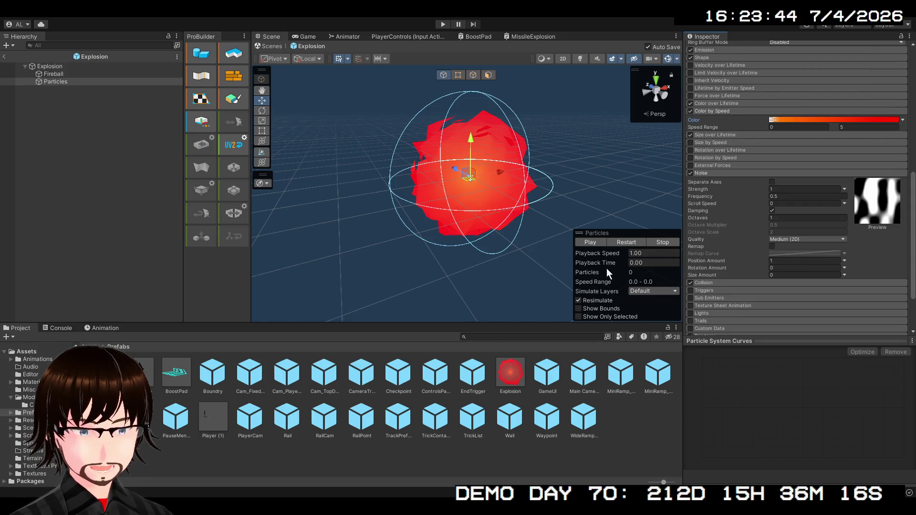
left_click(593, 244)
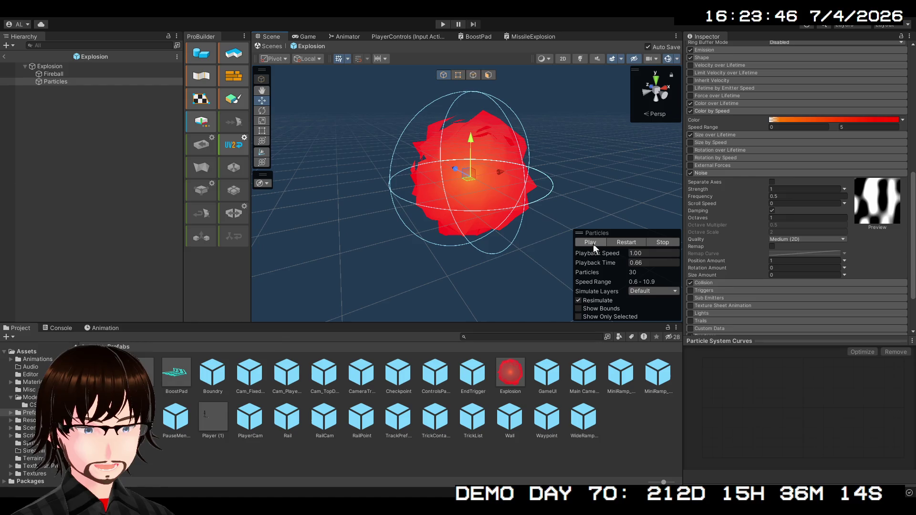
left_click(593, 244)
left_click(620, 242)
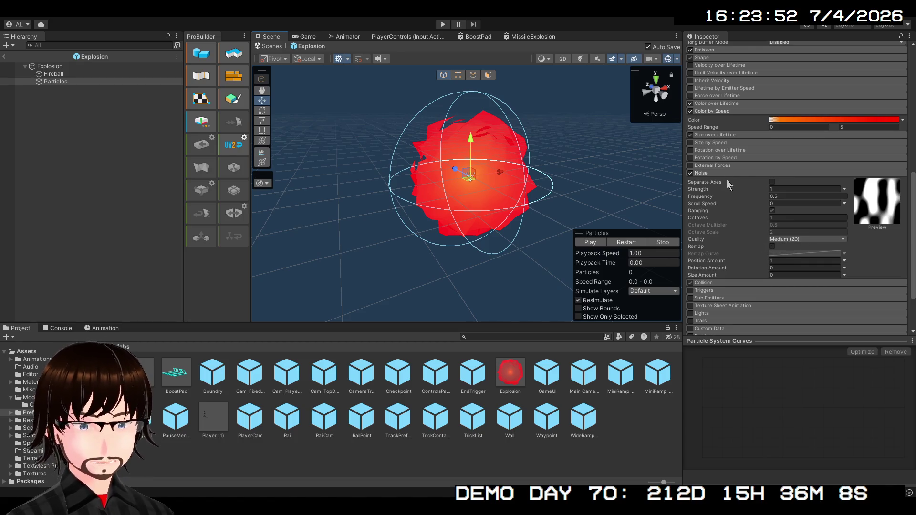
left_click(690, 173)
left_click(695, 172)
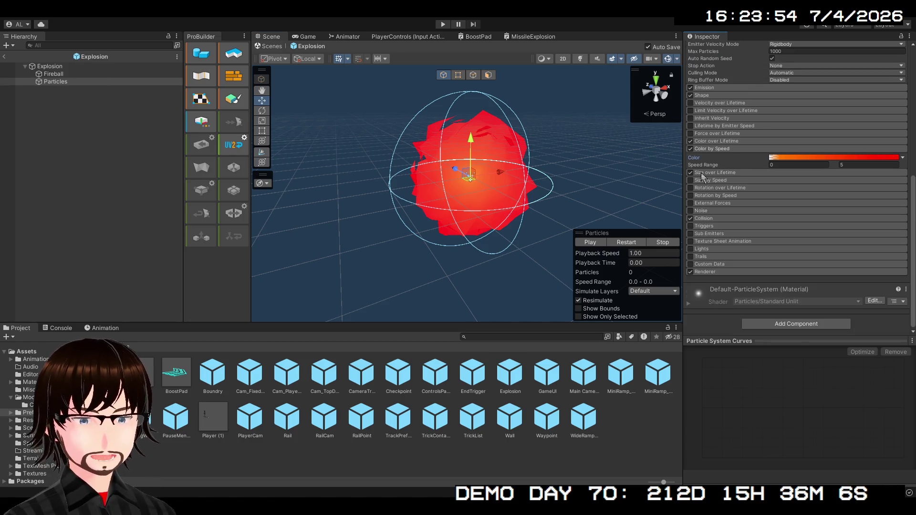
Enable Trails on the explosion particles in Ribbon mode and replay the burst
left_click(708, 257)
left_click(691, 256)
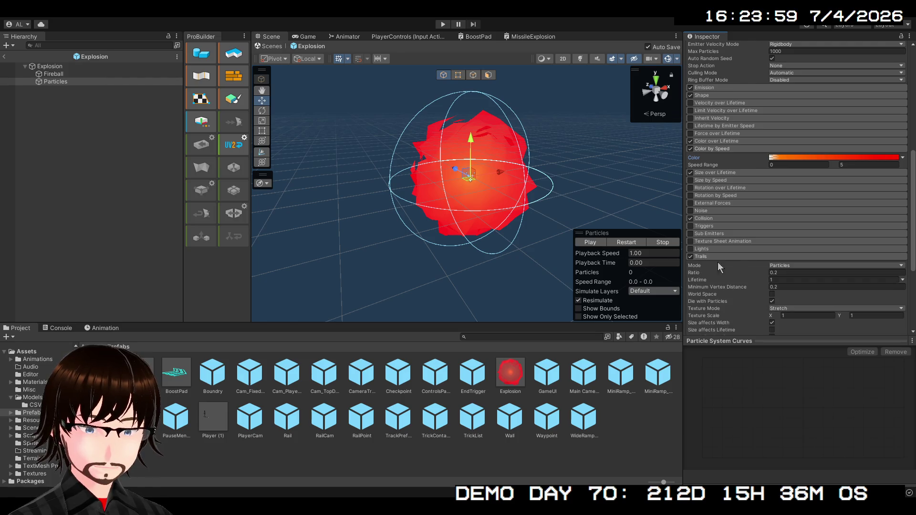
left_click(789, 265)
left_click(792, 282)
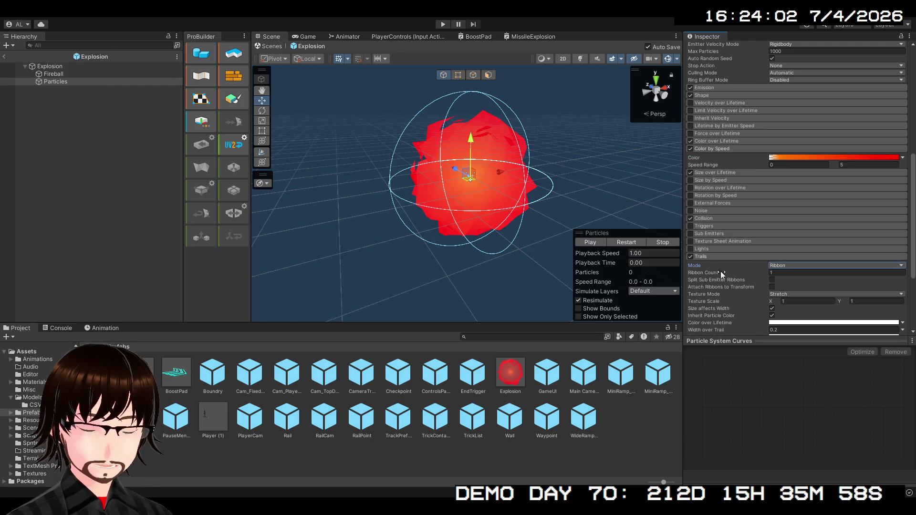
left_click(621, 245)
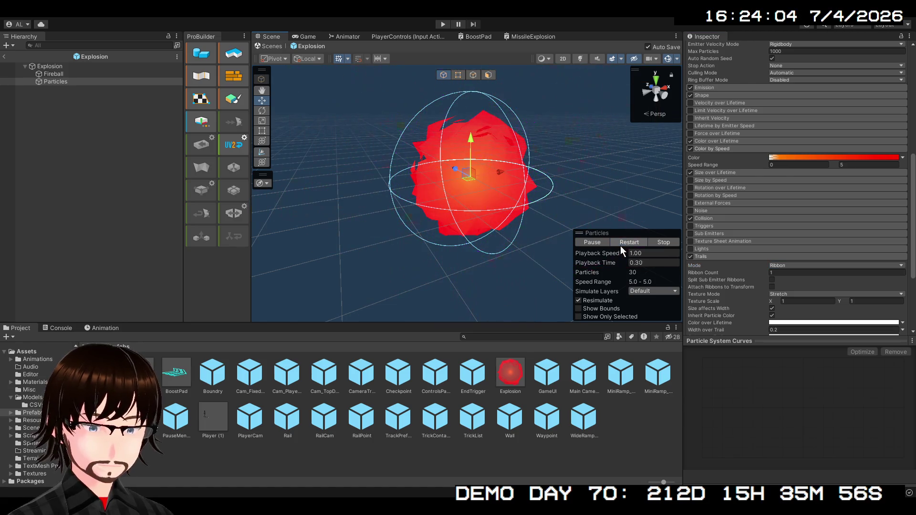
left_click(620, 245)
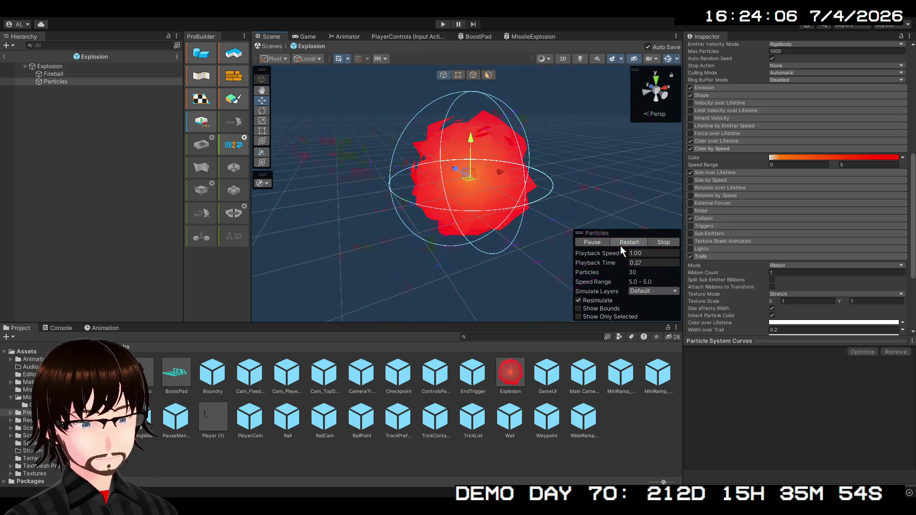
left_click(621, 245)
Expand the Renderer settings and set trail Color over Lifetime to Random Between Two Gradients
scroll(787, 257, "down", 3)
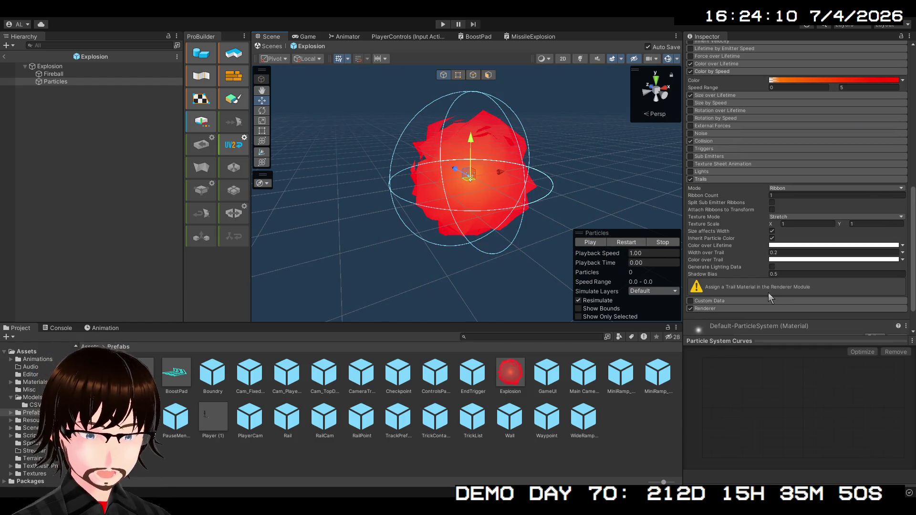
scroll(769, 293, "down", 2)
left_click(718, 273)
scroll(717, 275, "down", 2)
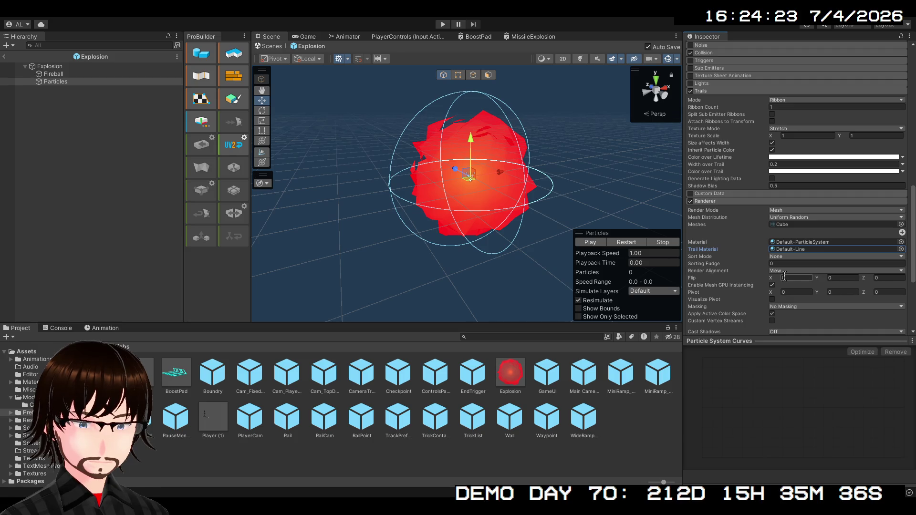
left_click(632, 244)
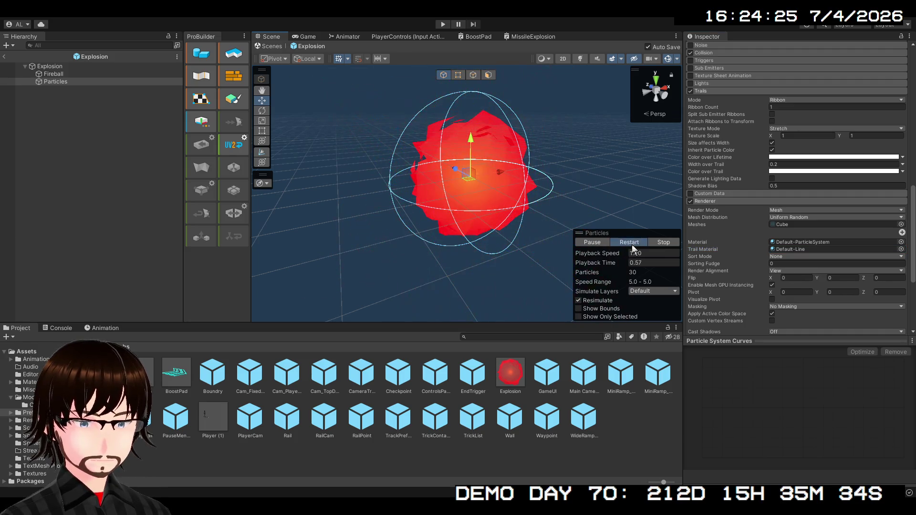
left_click(632, 242)
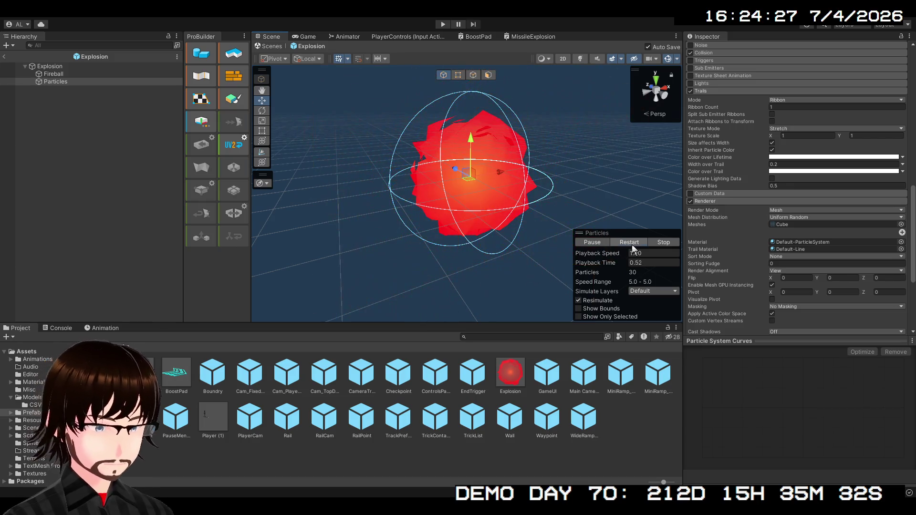
left_click(632, 243)
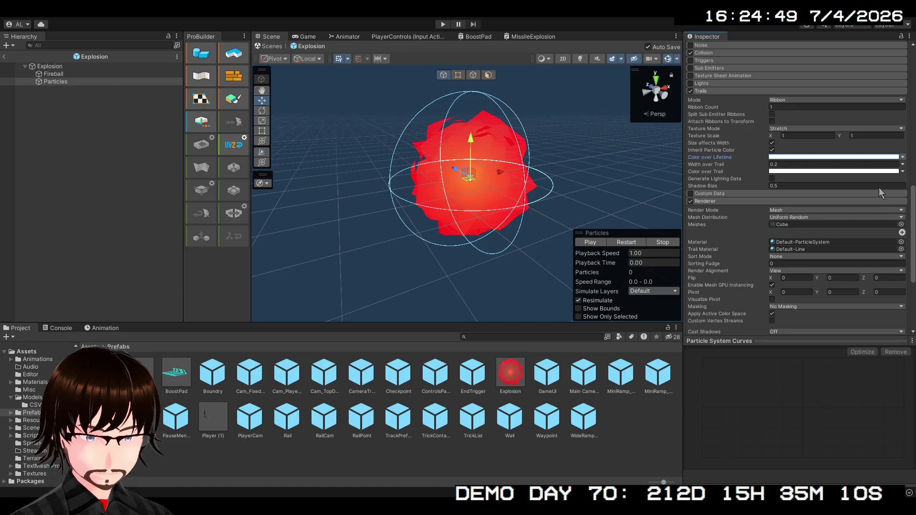
left_click(877, 187)
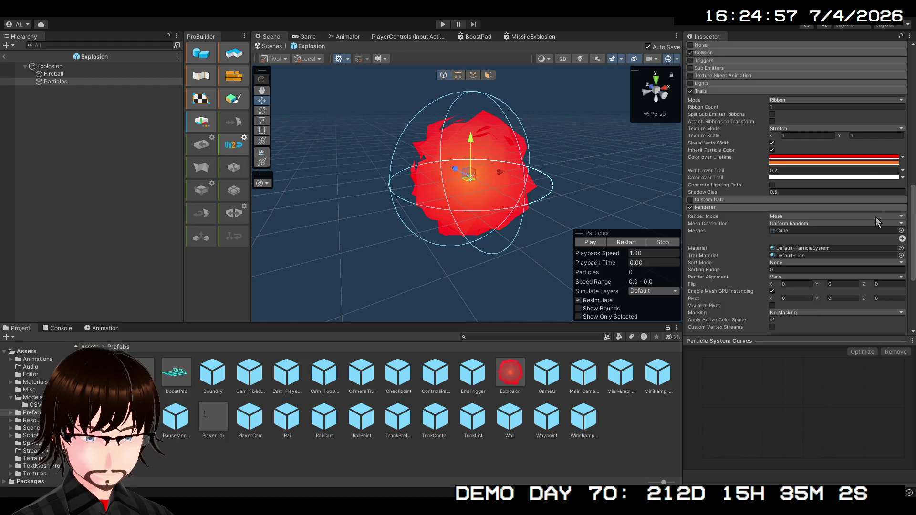
left_click(635, 244)
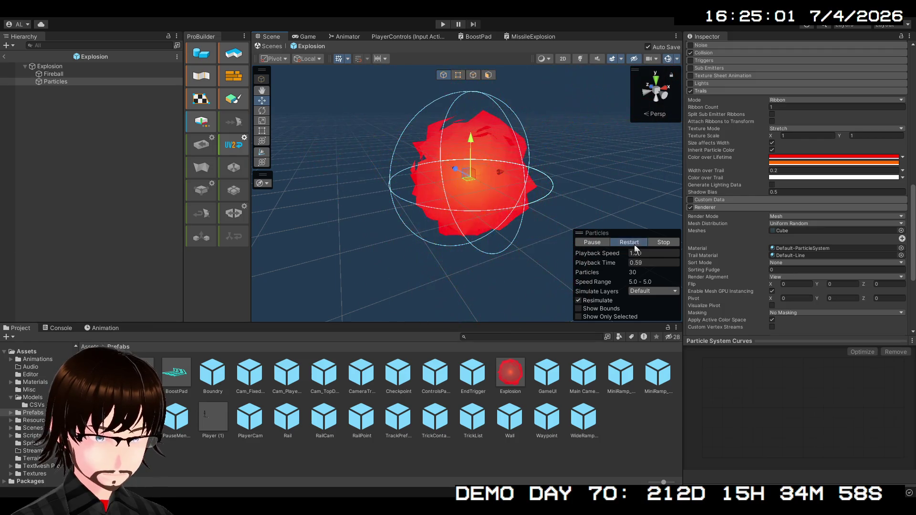
Set the particles' Color over Lifetime to Random Between Two Gradients with red gradients
left_click(635, 244)
scroll(717, 141, "up", 3)
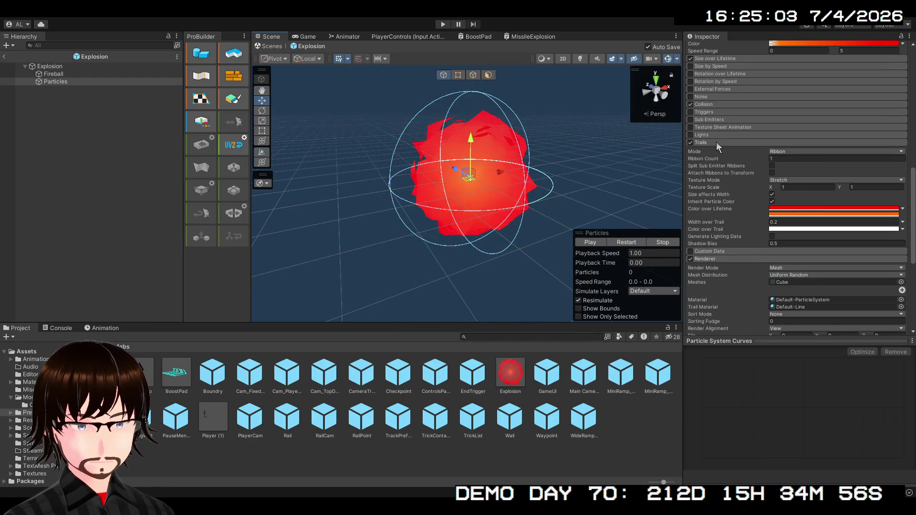
scroll(717, 142, "up", 2)
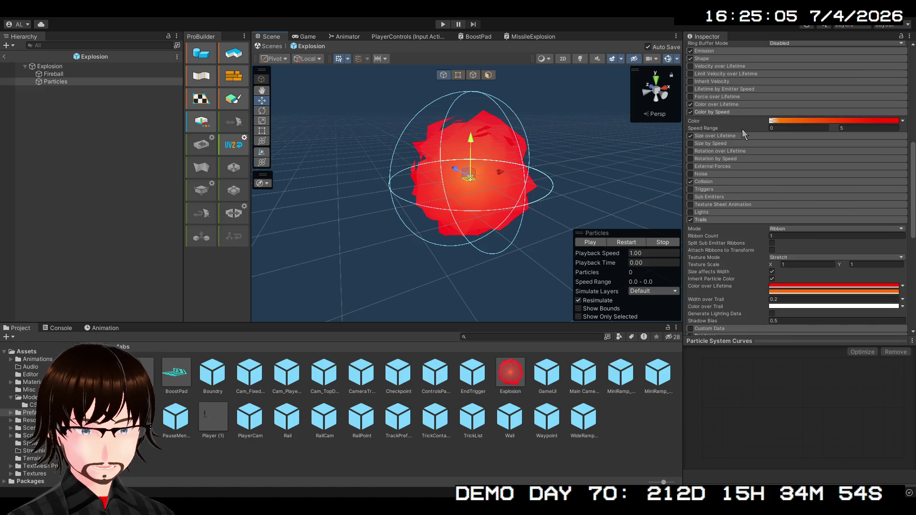
left_click(736, 104)
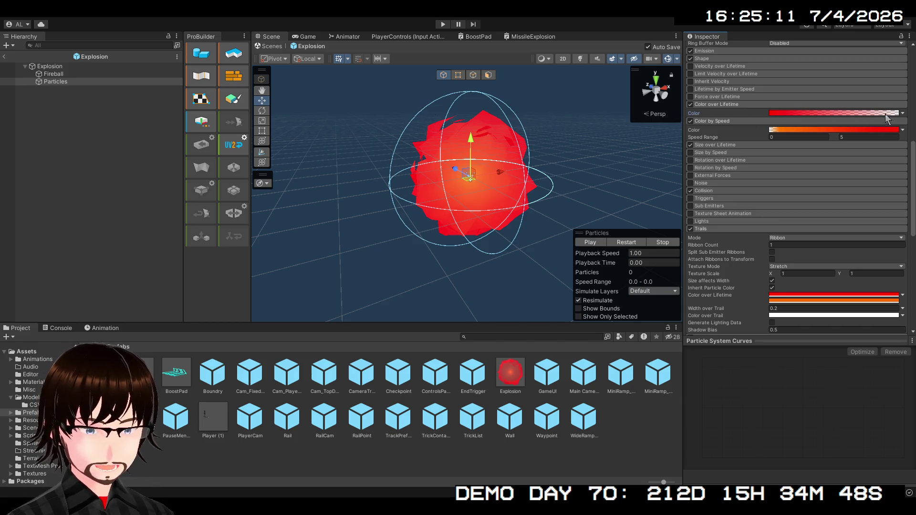
left_click(905, 117)
left_click(901, 136)
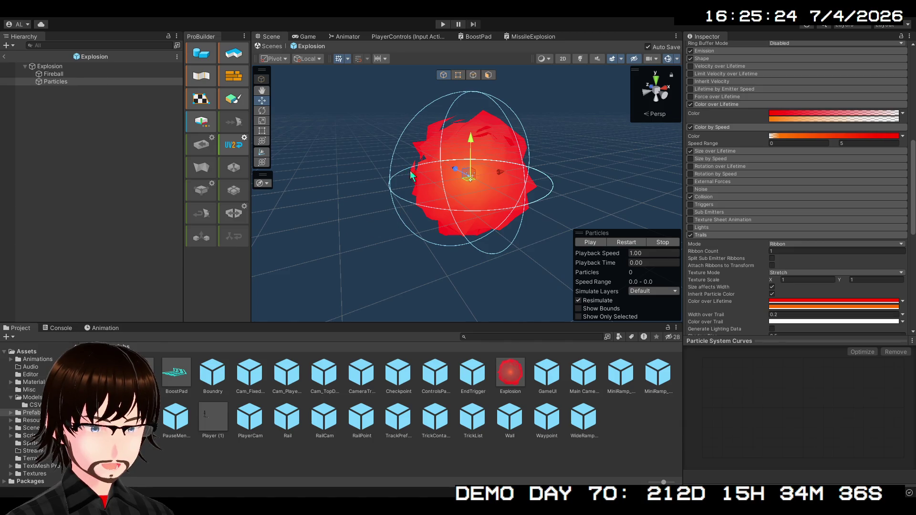
Replay the explosion burst repeatedly to check the new red colour variation
left_click(620, 246)
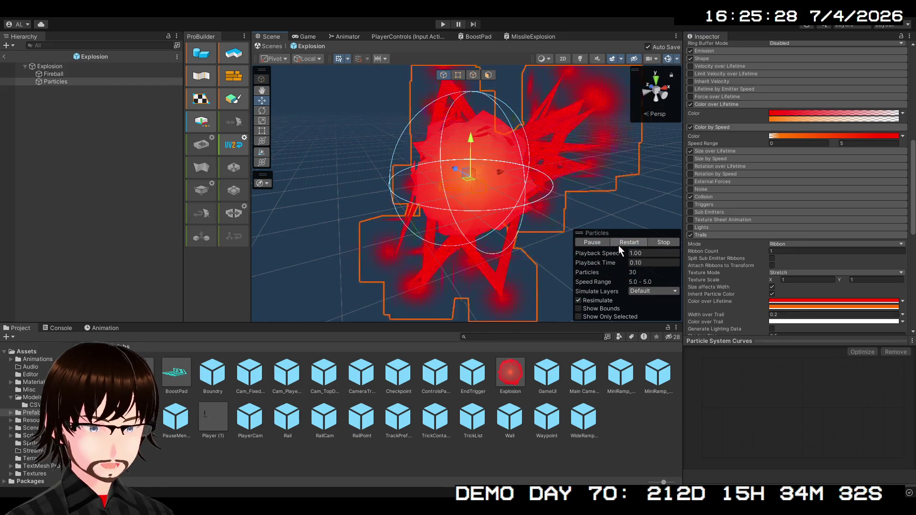
left_click(616, 245)
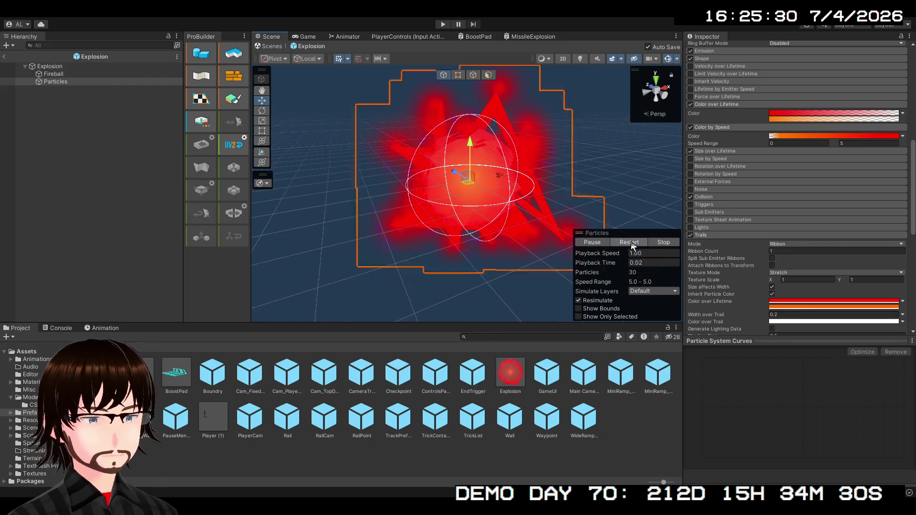
left_click(631, 244)
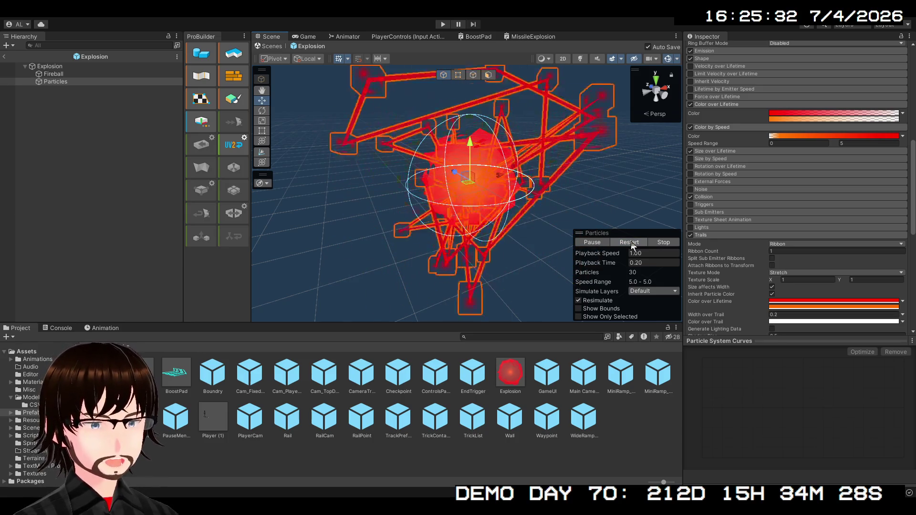
left_click(630, 242)
left_click(629, 242)
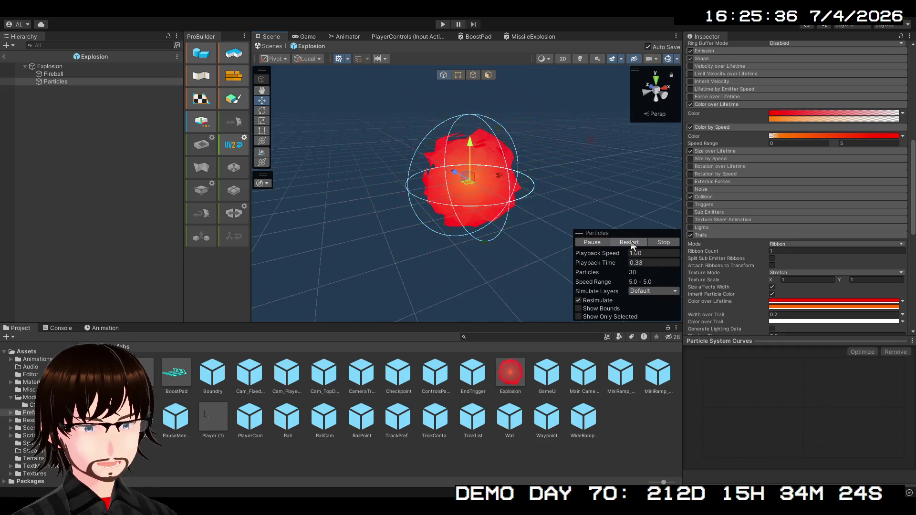
left_click(630, 242)
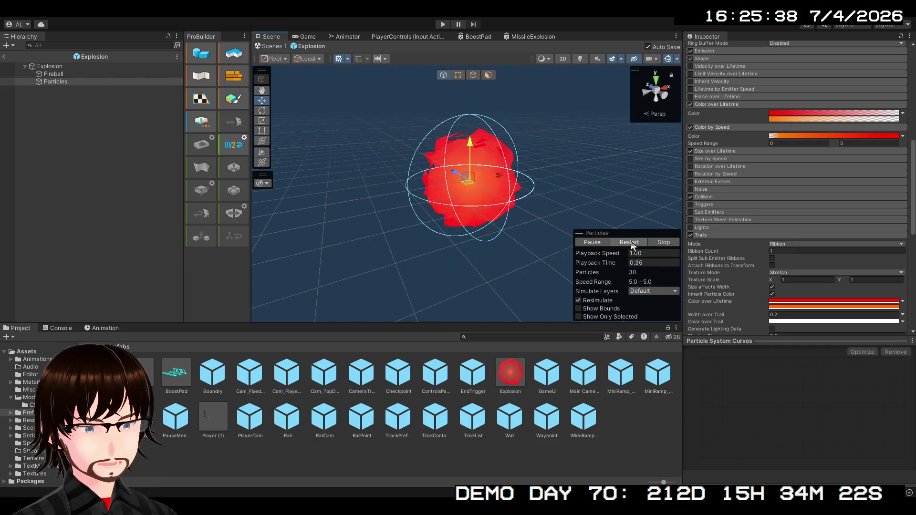
left_click(631, 244)
left_click(631, 243)
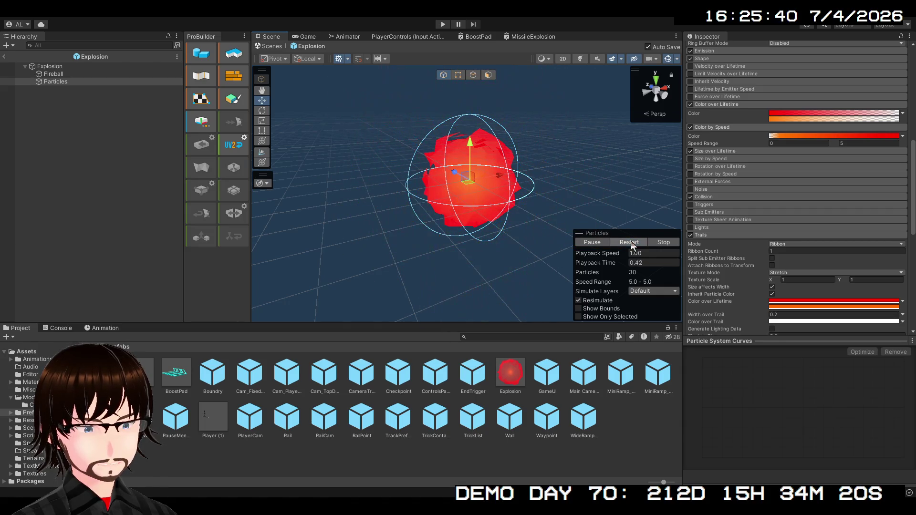
left_click(631, 243)
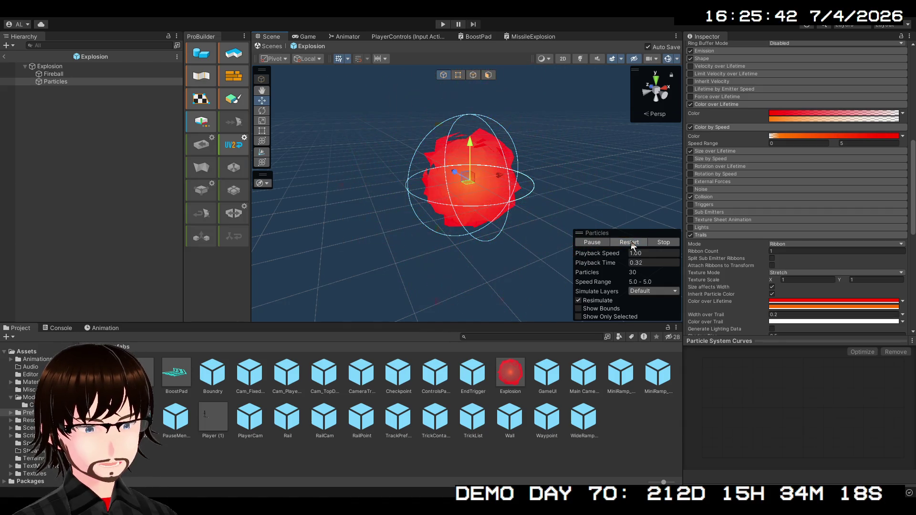
left_click(631, 244)
left_click(631, 243)
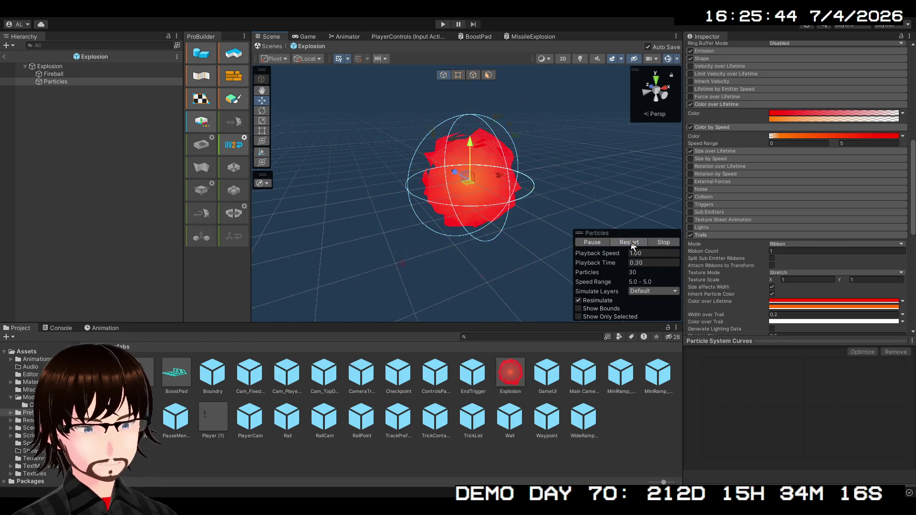
scroll(817, 197, "up", 2)
scroll(790, 190, "up", 4)
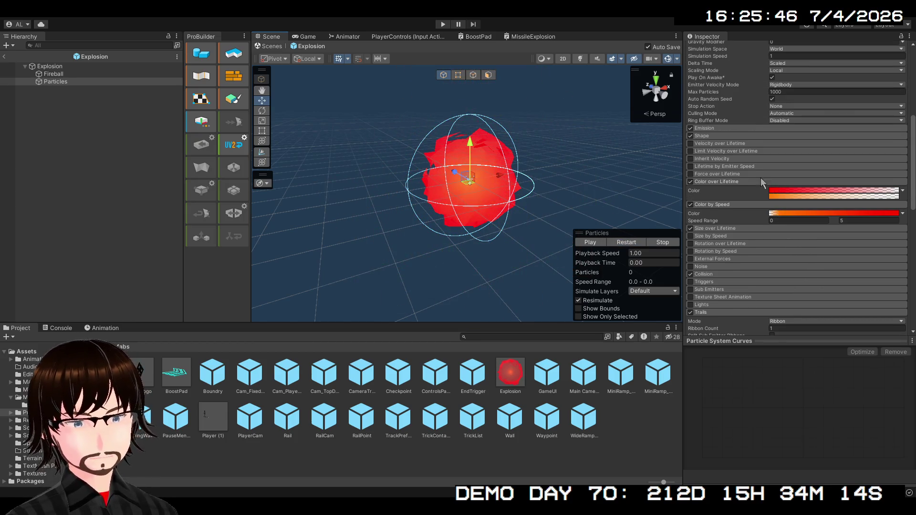
left_click(710, 137)
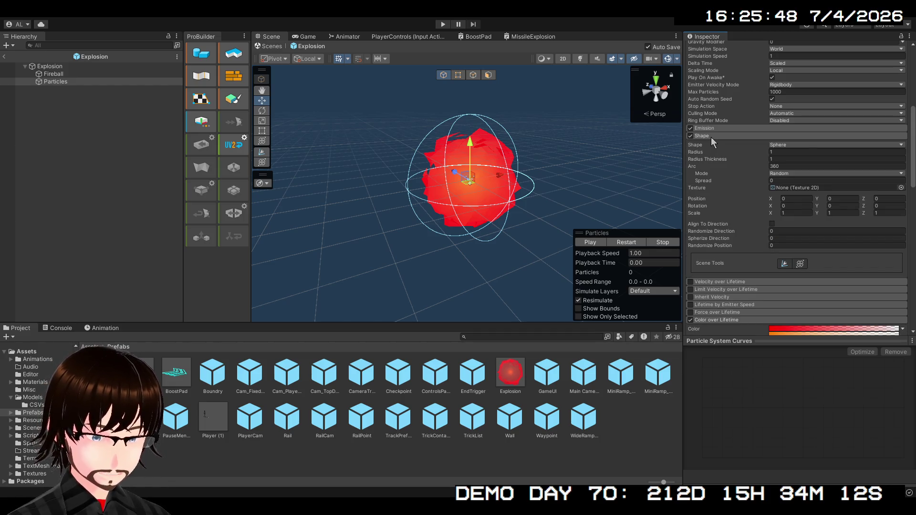
left_click(711, 136)
left_click(715, 128)
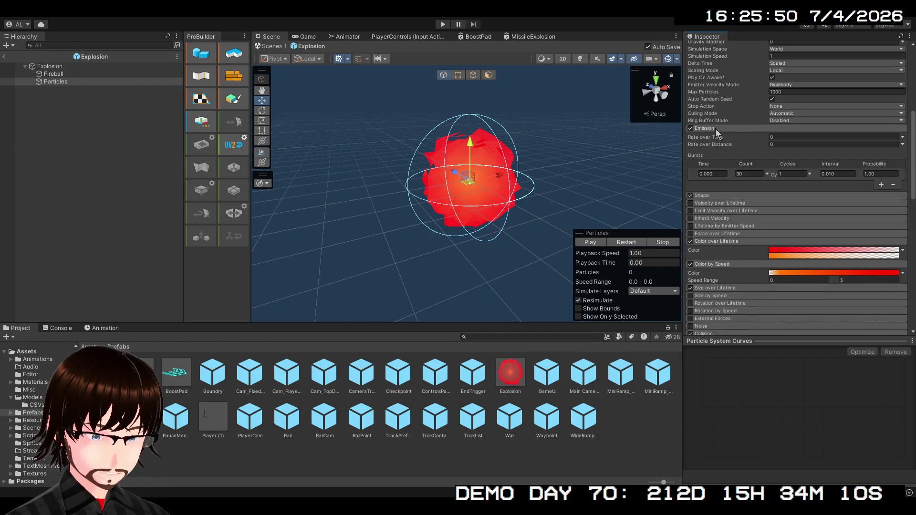
left_click(716, 128)
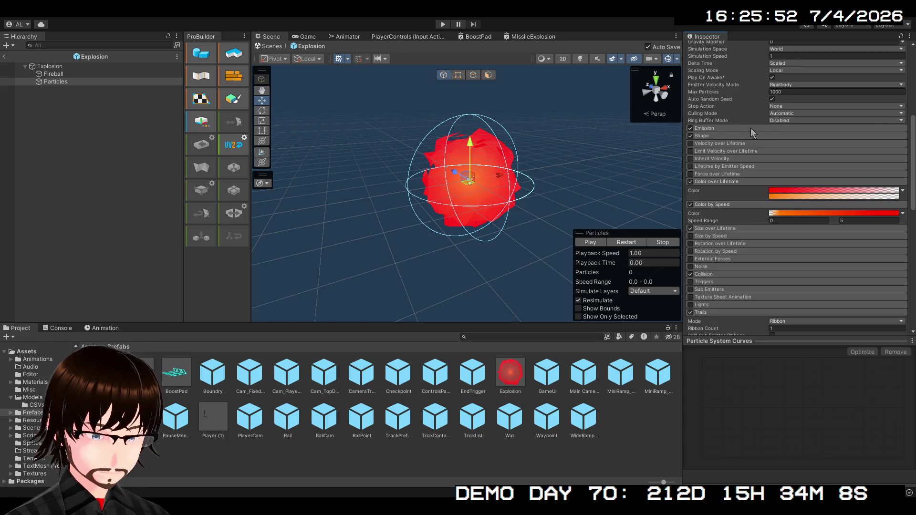
scroll(751, 128, "up", 4)
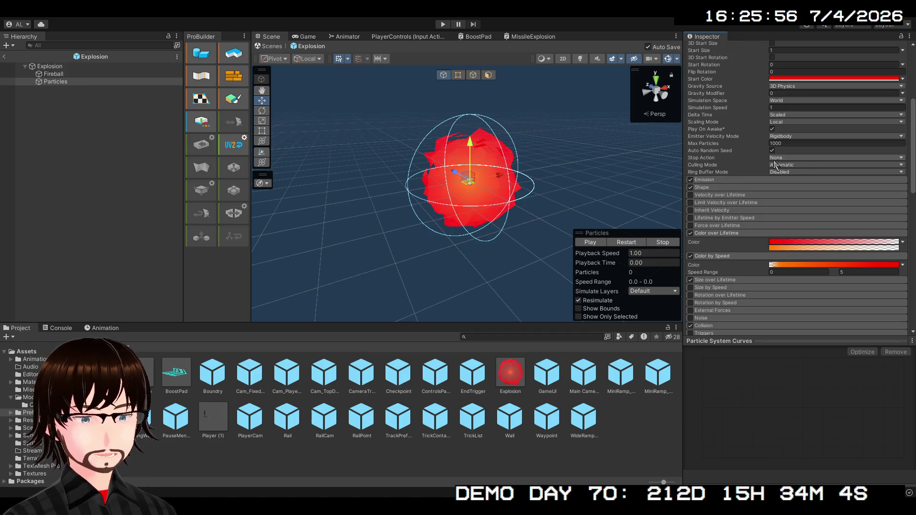
left_click(718, 137)
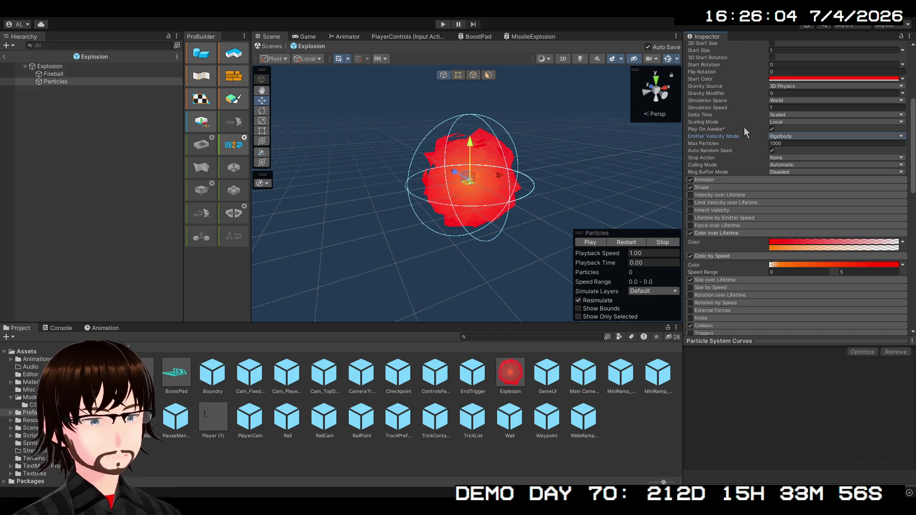
scroll(743, 127, "up", 3)
scroll(716, 134, "up", 2)
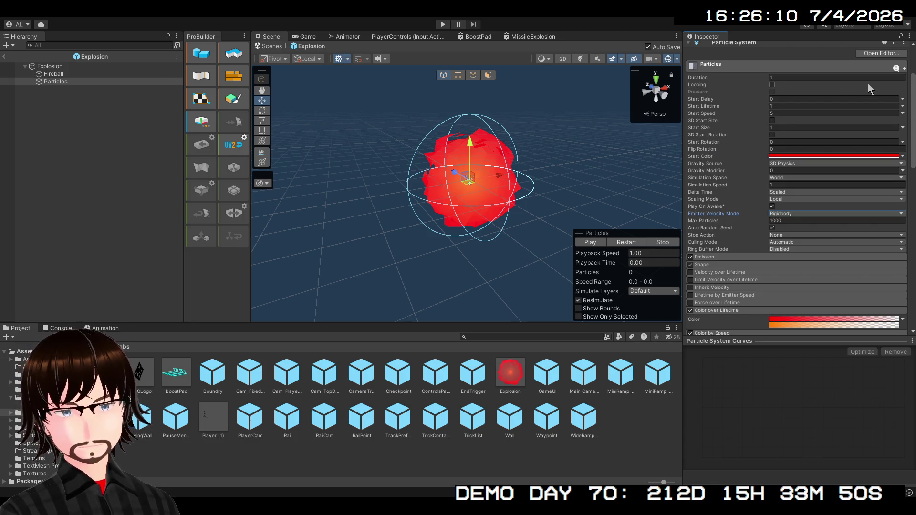
Change the particles' Start Color from red to white and replay the burst preview
right_click(791, 156)
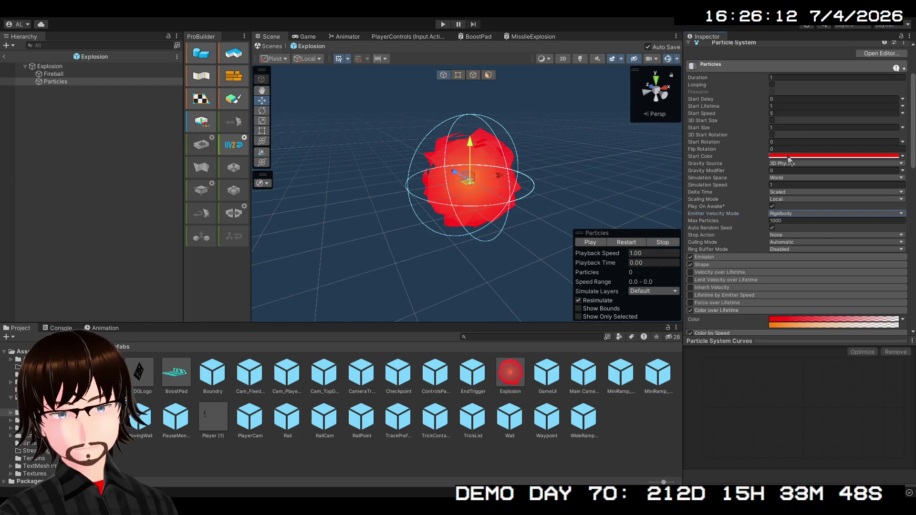
left_click(818, 212)
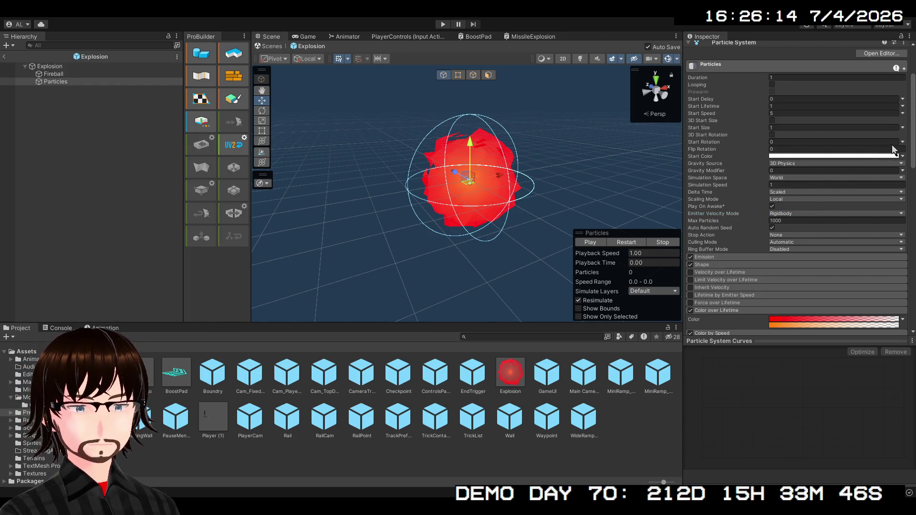
left_click(629, 243)
left_click(629, 243)
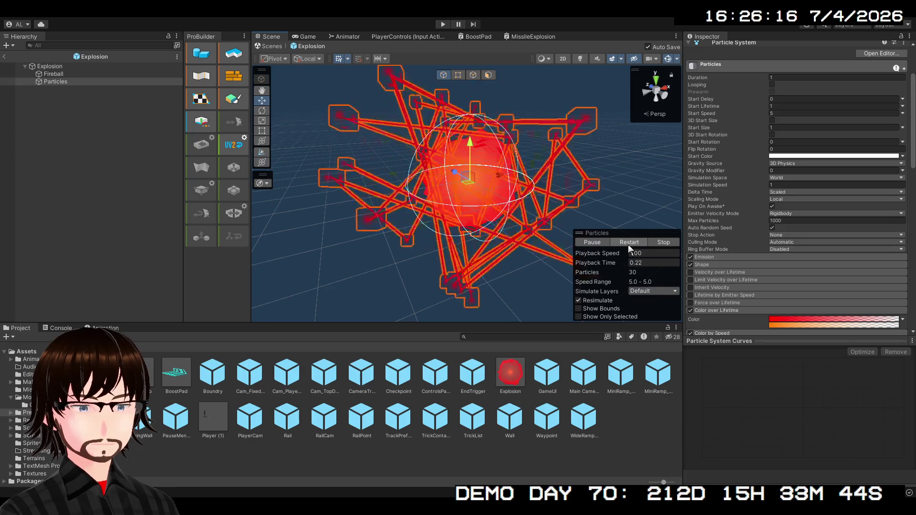
left_click(629, 243)
scroll(701, 184, "down", 3)
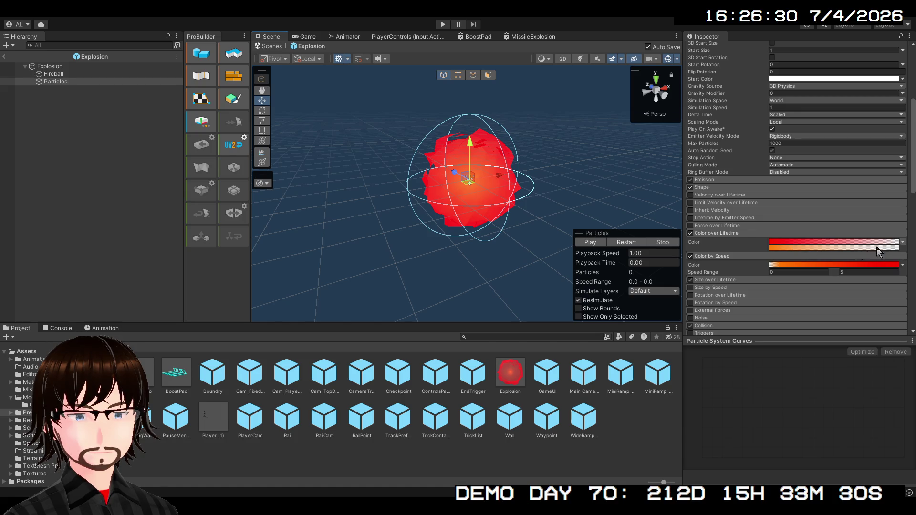
left_click(721, 246)
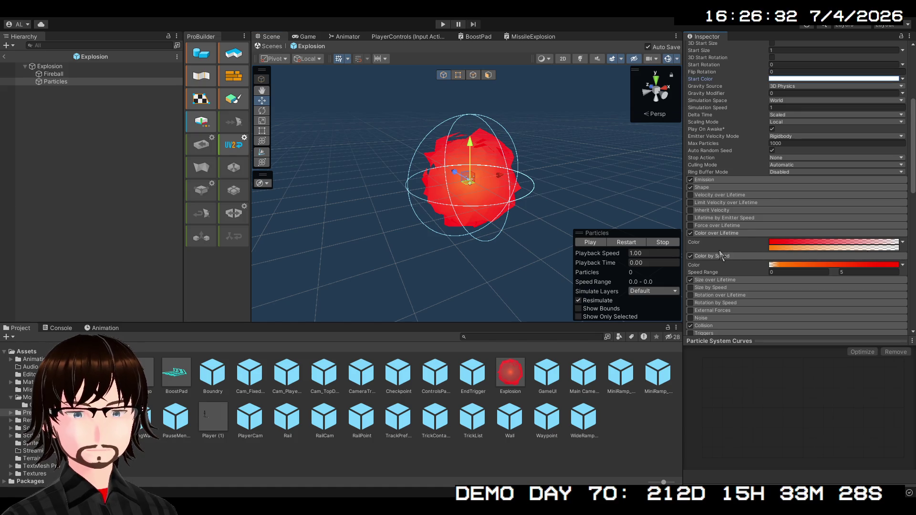
Expand the Size over Lifetime module after briefly checking External Forces and Size by Speed
scroll(720, 250, "down", 3)
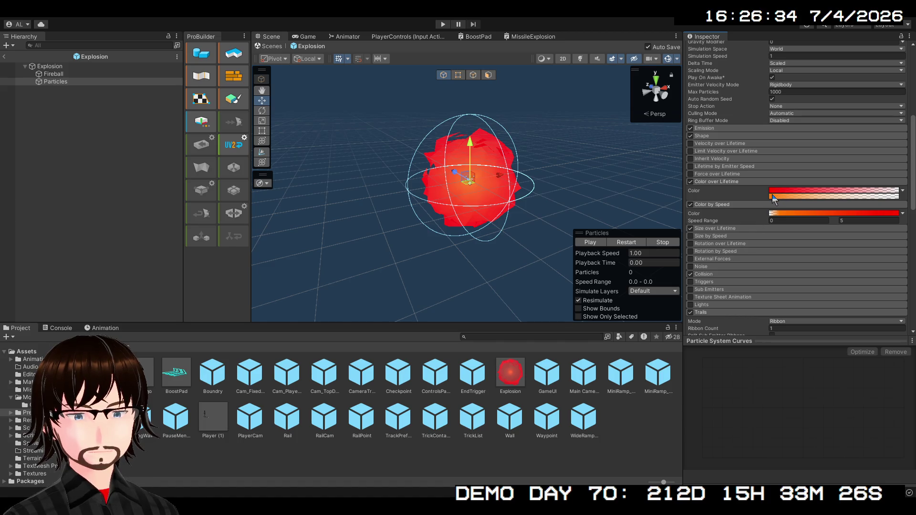
scroll(769, 200, "down", 3)
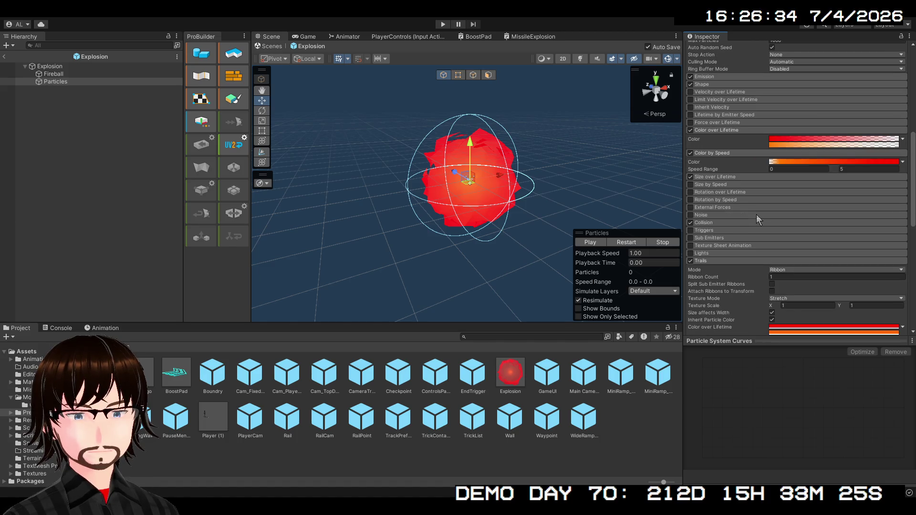
left_click(719, 209)
left_click(719, 209)
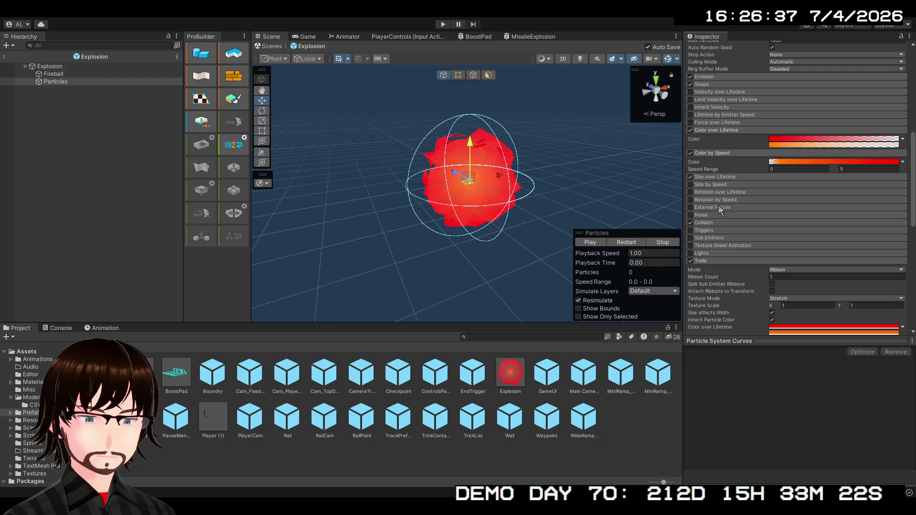
left_click(718, 205)
left_click(719, 204)
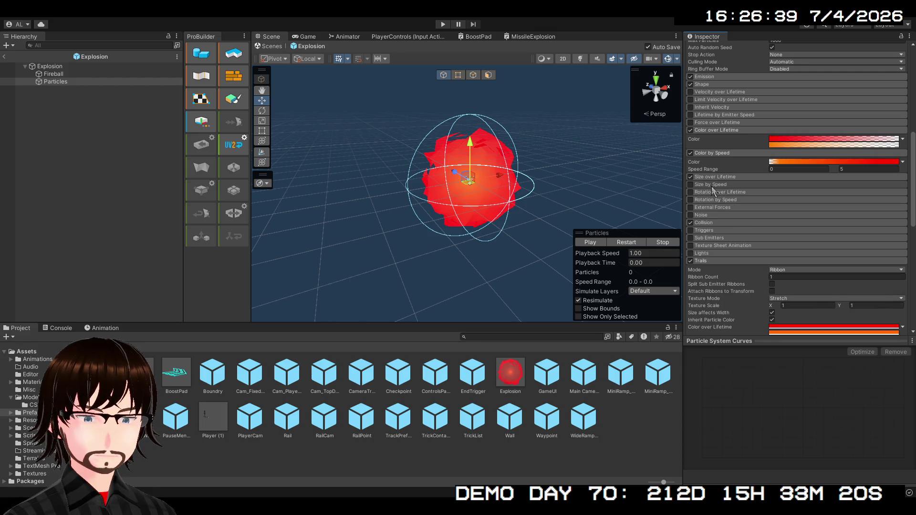
left_click(711, 185)
left_click(711, 185)
left_click(714, 180)
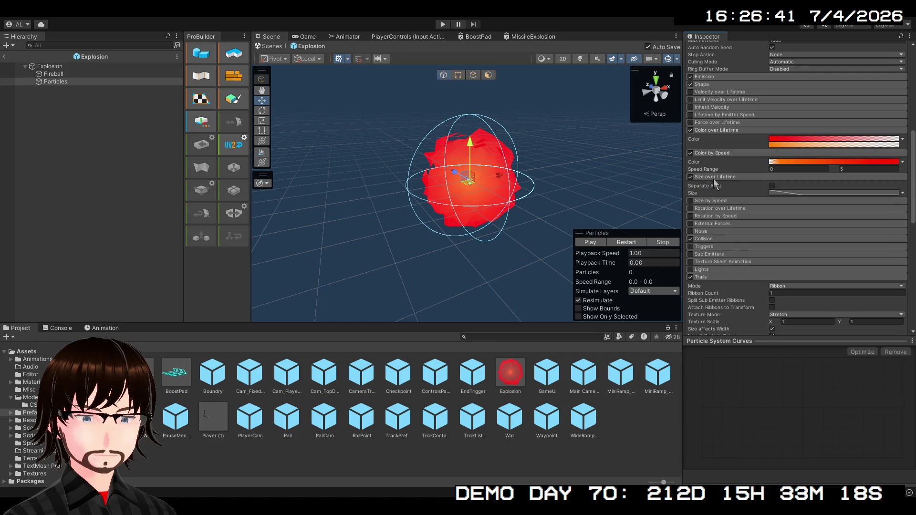
left_click(745, 175)
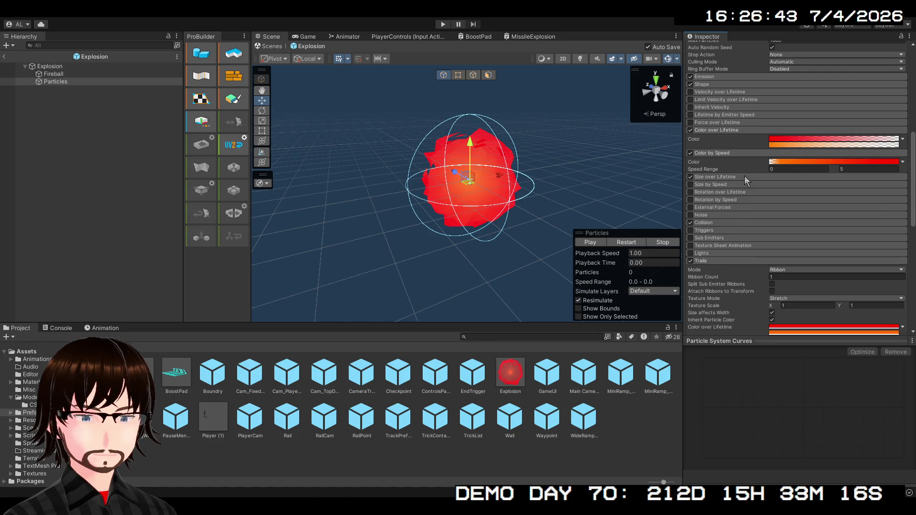
left_click(745, 175)
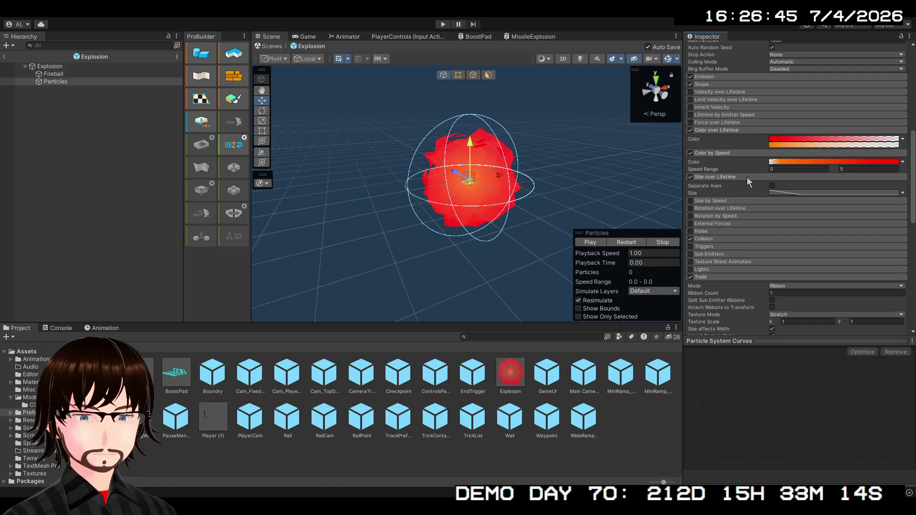
left_click(746, 176)
left_click(747, 176)
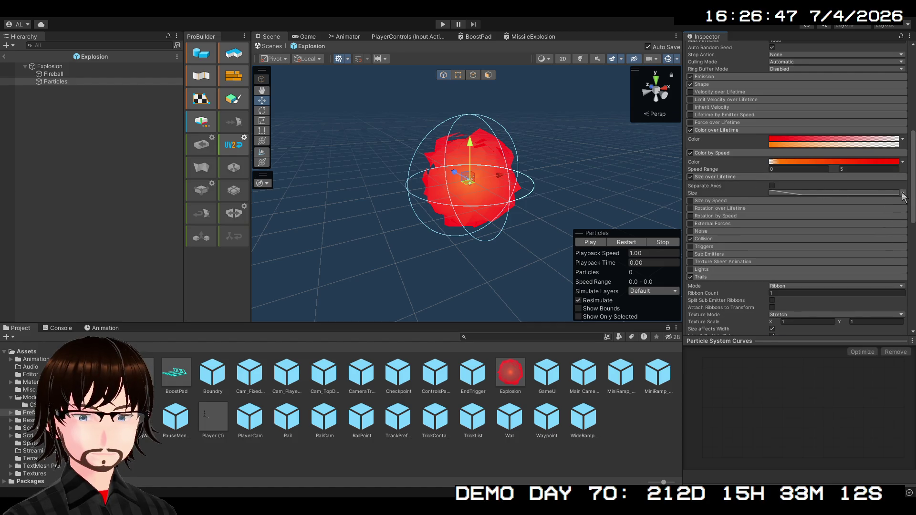
Apply the ease-out preset so particle size falls smoothly from 1 to 0
left_click(857, 192)
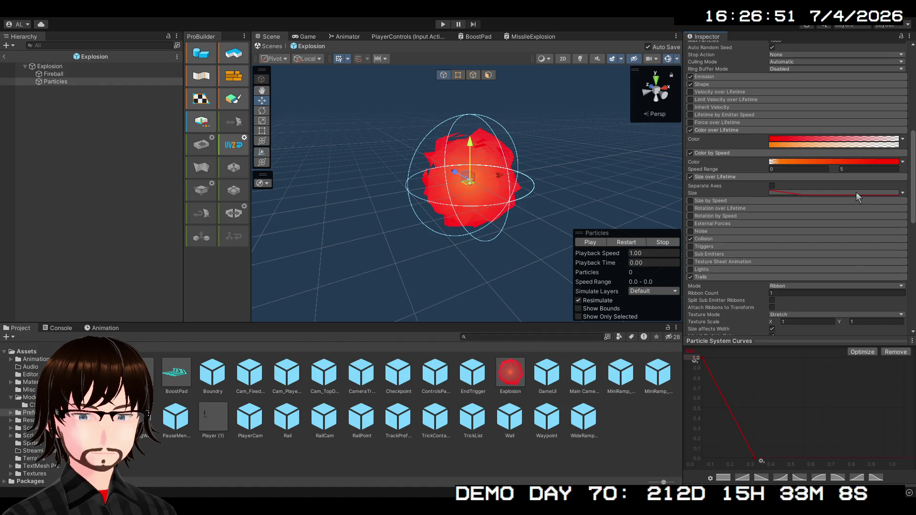
scroll(786, 273, "up", 10)
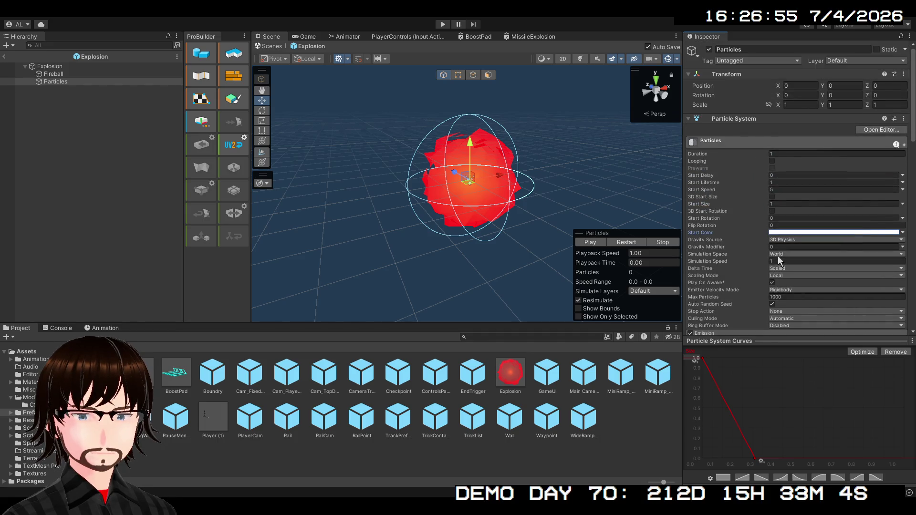
scroll(778, 256, "down", 8)
scroll(778, 248, "down", 10)
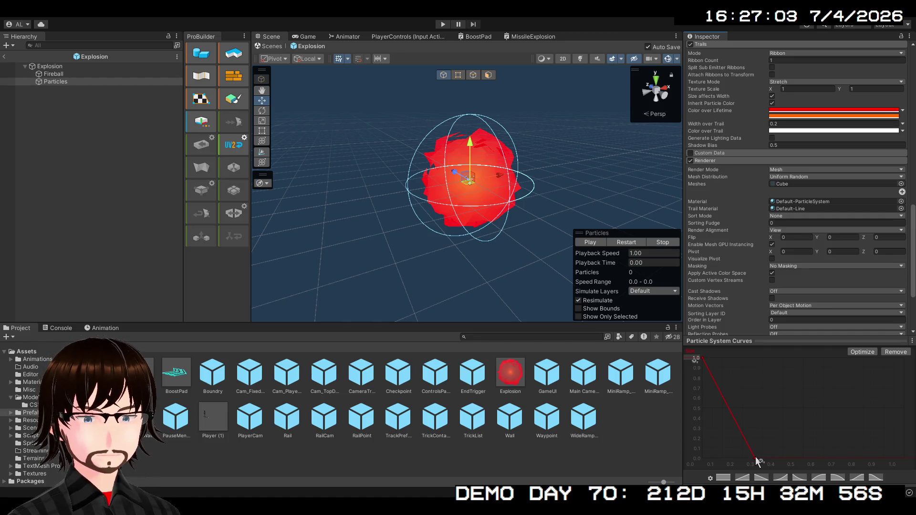
left_click(794, 478)
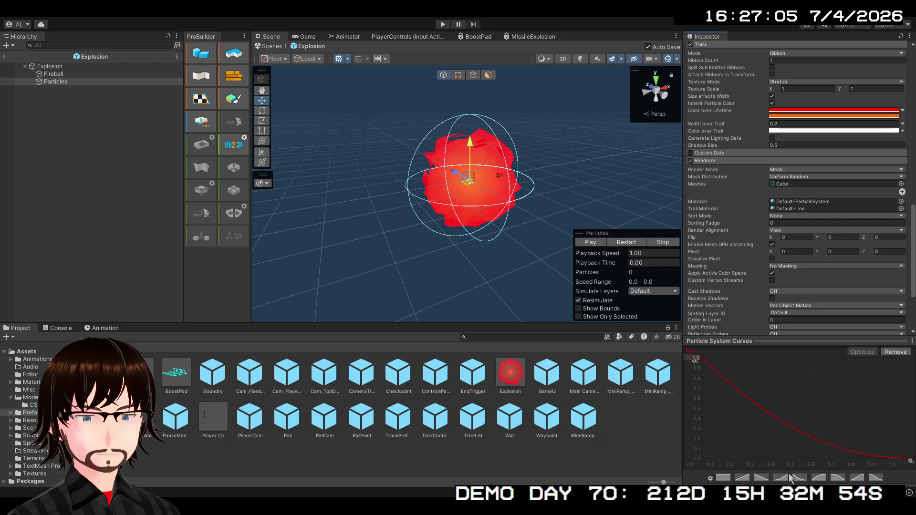
Replay the explosion burst several times to preview the eased shrinking with ribbon trails
left_click(634, 242)
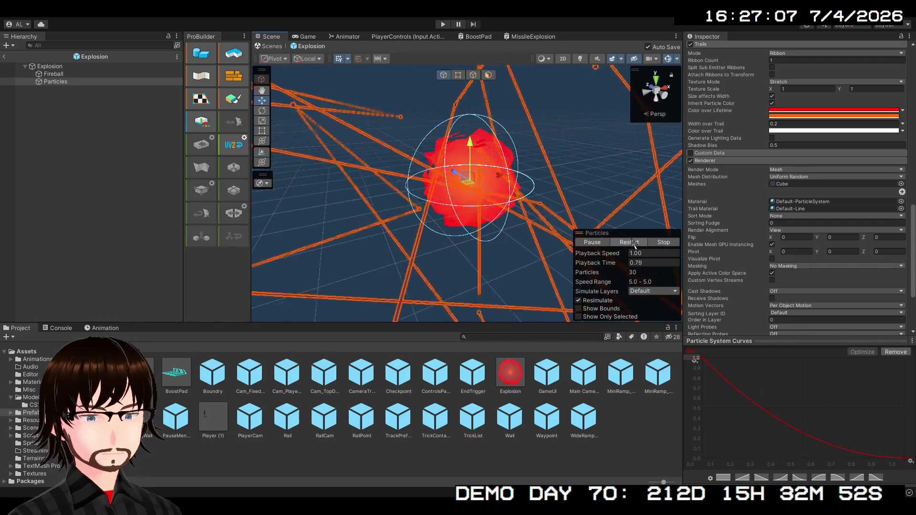
left_click(633, 242)
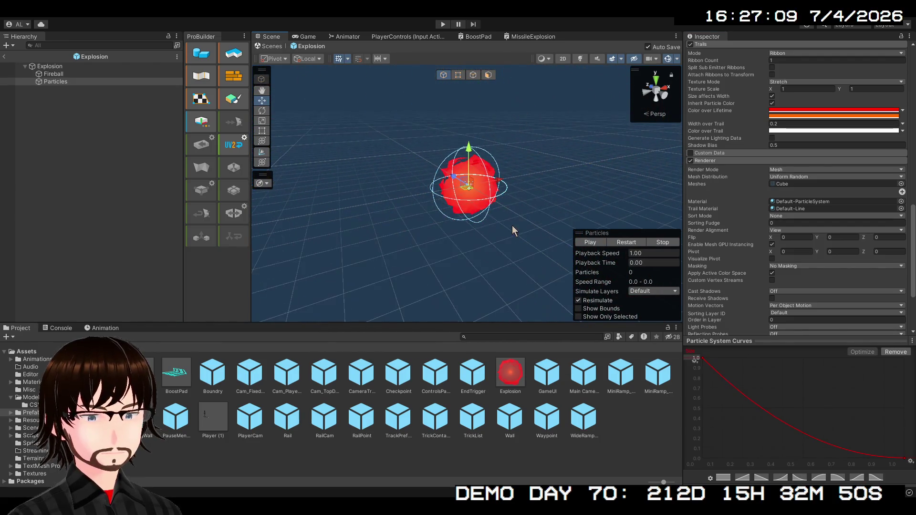
left_click(634, 243)
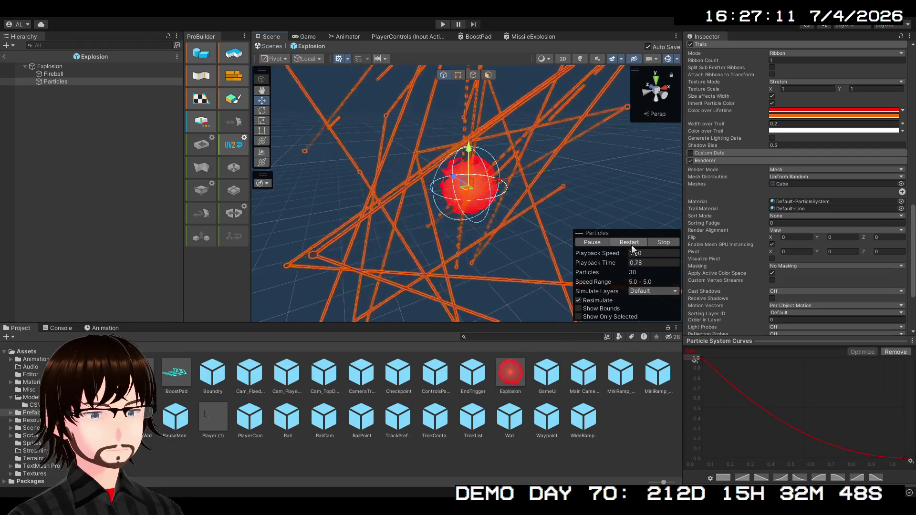
left_click(634, 243)
left_click(633, 245)
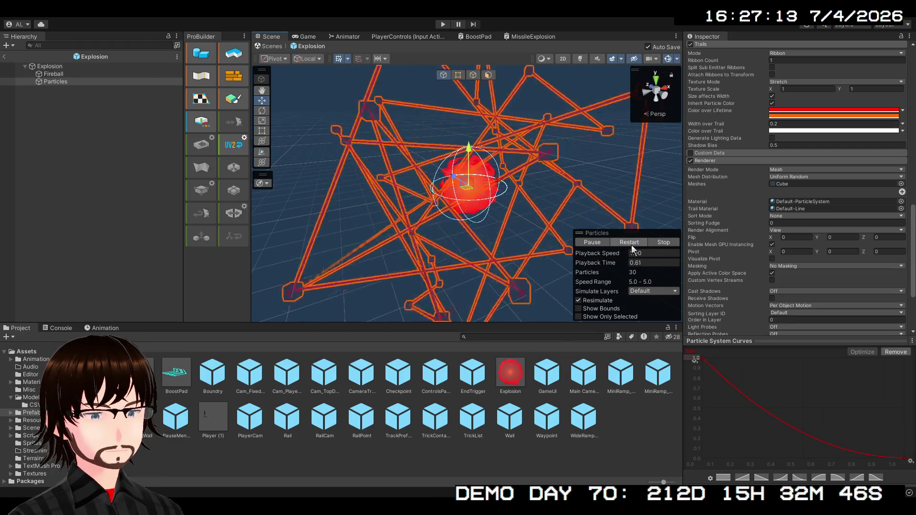
left_click(633, 244)
left_click(633, 244)
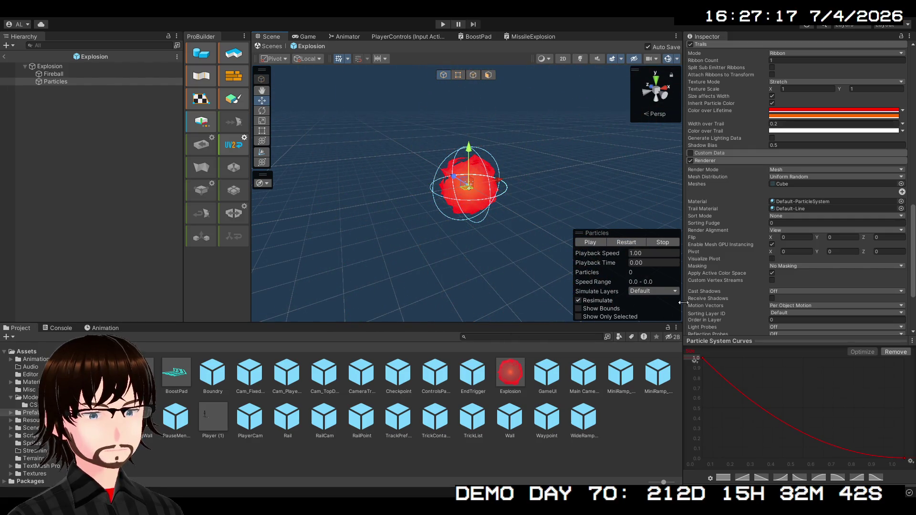
scroll(714, 268, "up", 15)
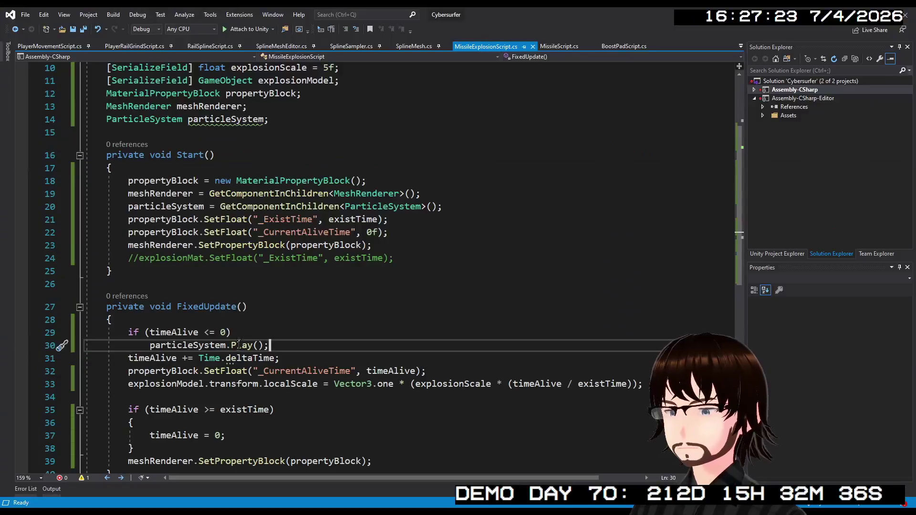
Add new lines at the end of Start() and begin a particleSystem. statement using IntelliSense
left_click(410, 259)
key("Return")
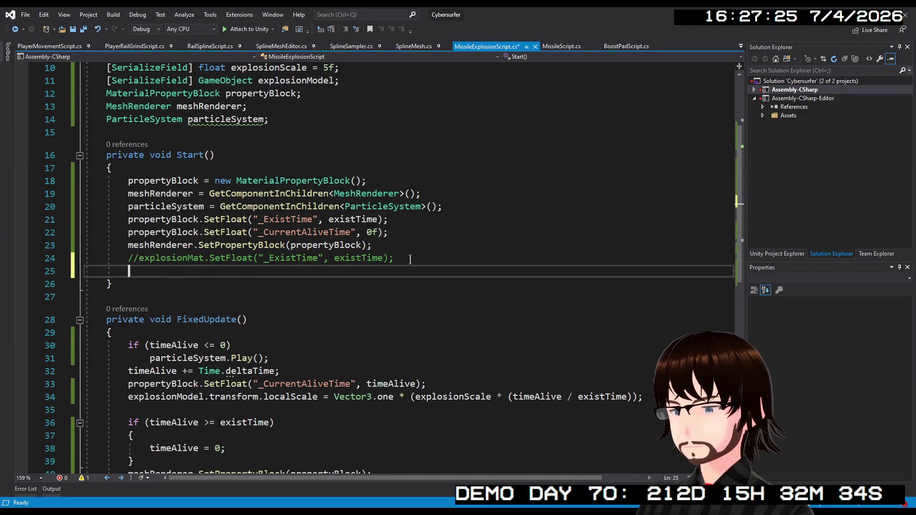
key("Return")
type("par")
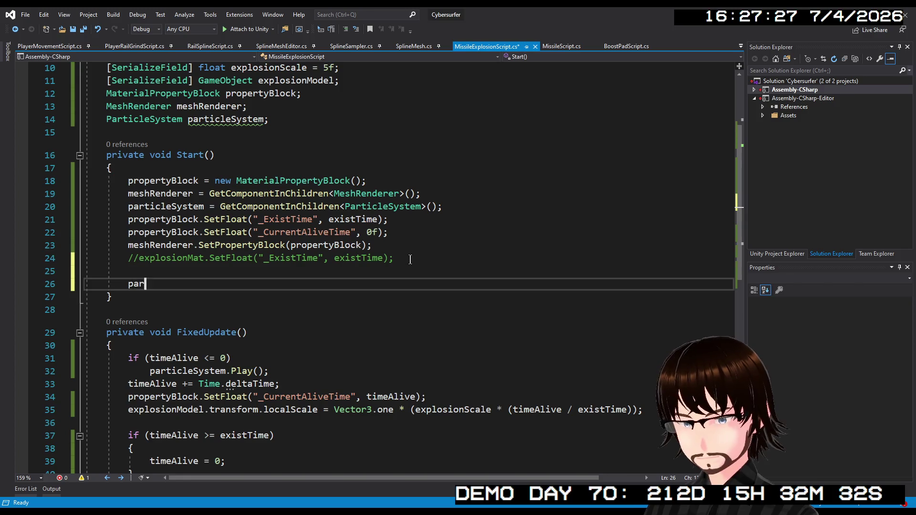
type("ticleSystem.D")
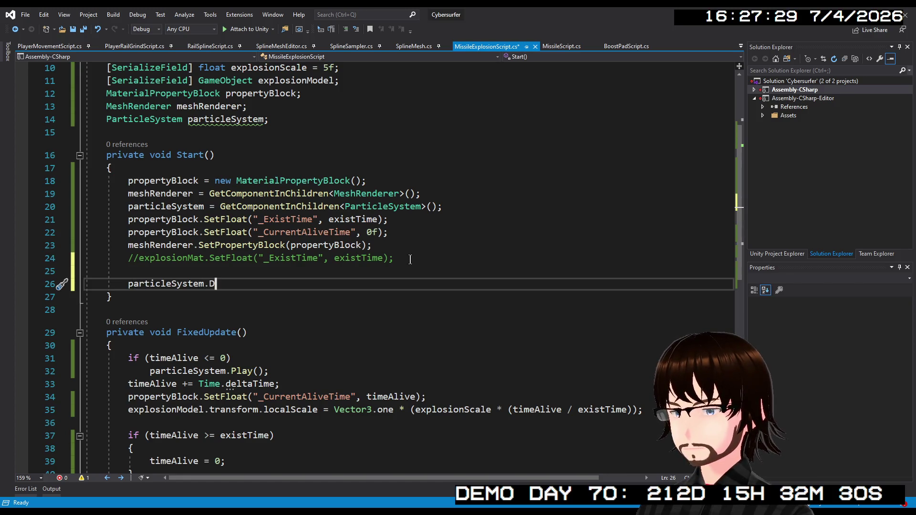
key("Tab")
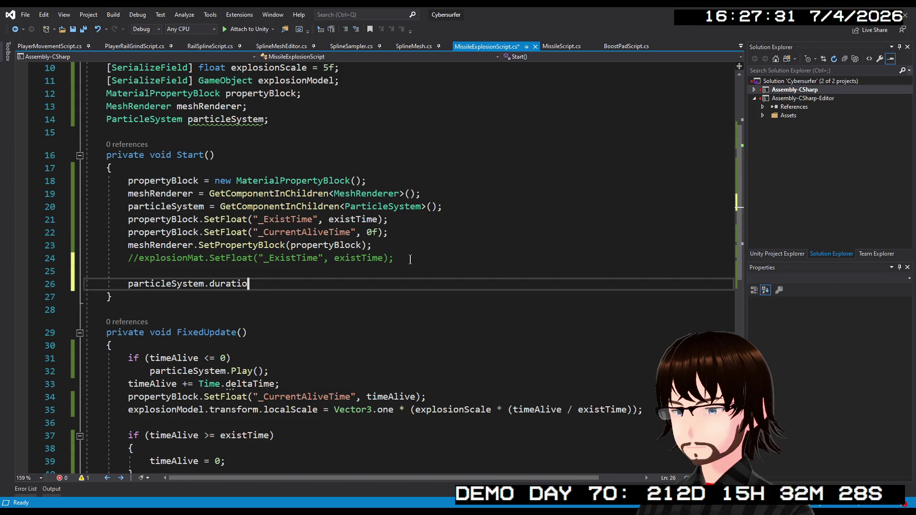
key("BackSpace")
key("BackSpace")
key("BackSpace")
type(".")
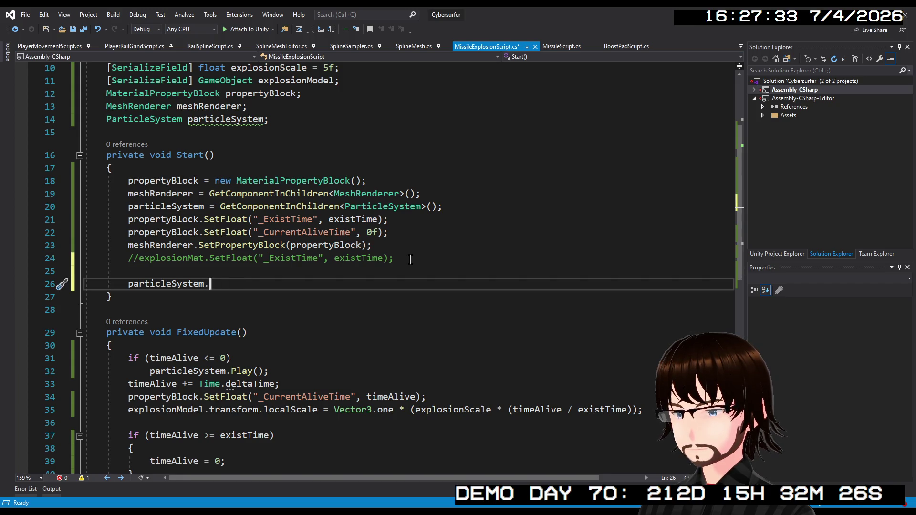
type("d")
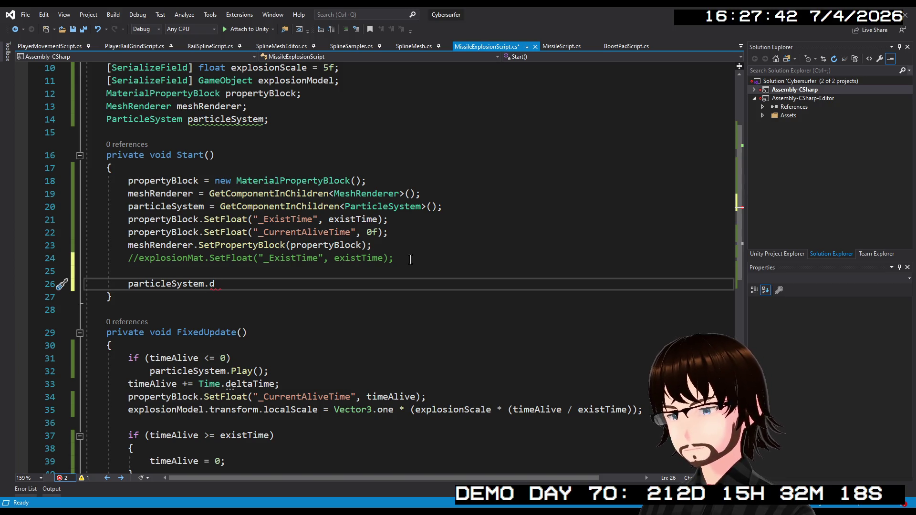
type("u")
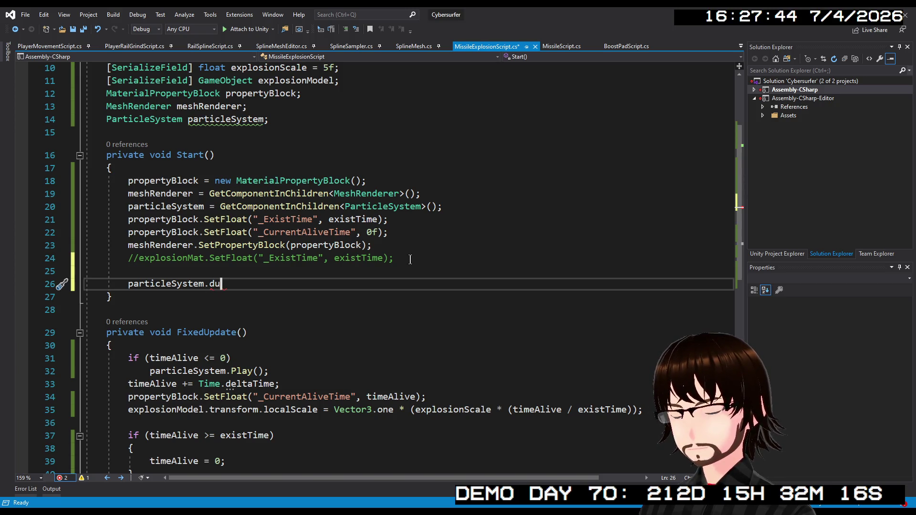
key("BackSpace")
key("BackSpace")
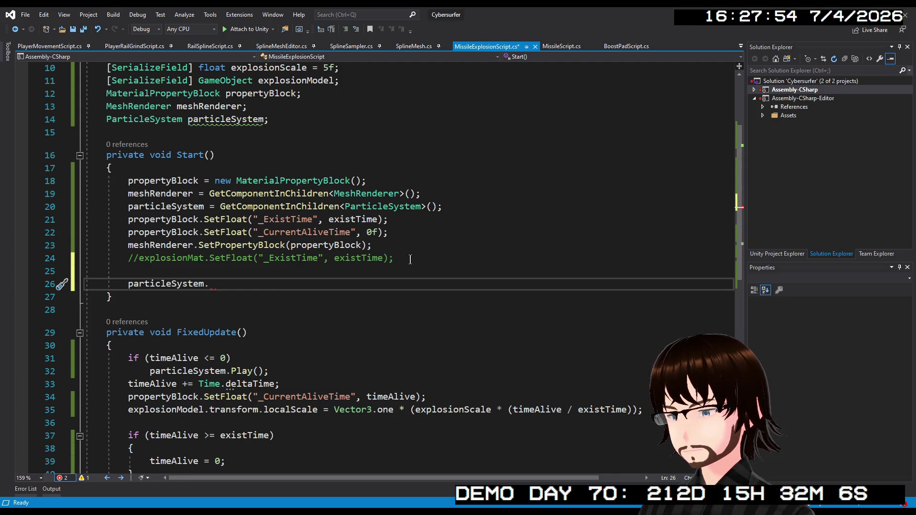
type("ser")
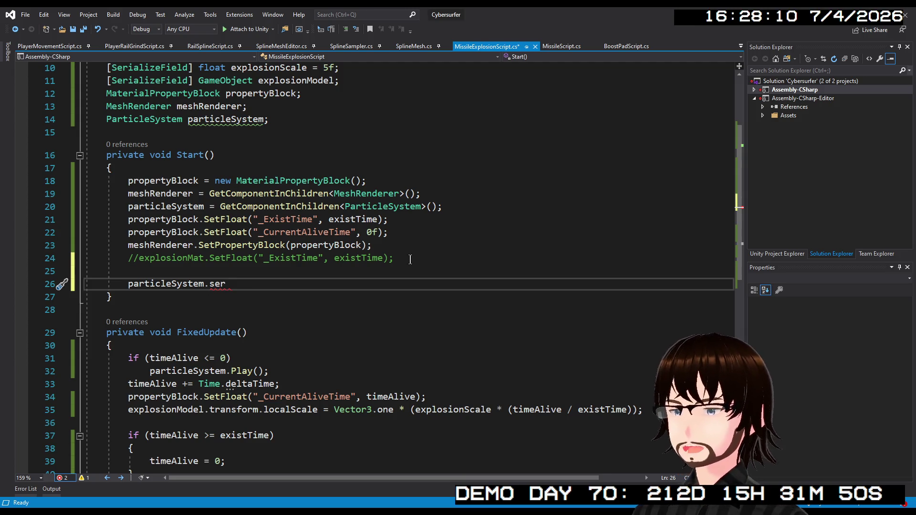
key("BackSpace")
key("BackSpace")
key("BackSpace")
key("BackSpace")
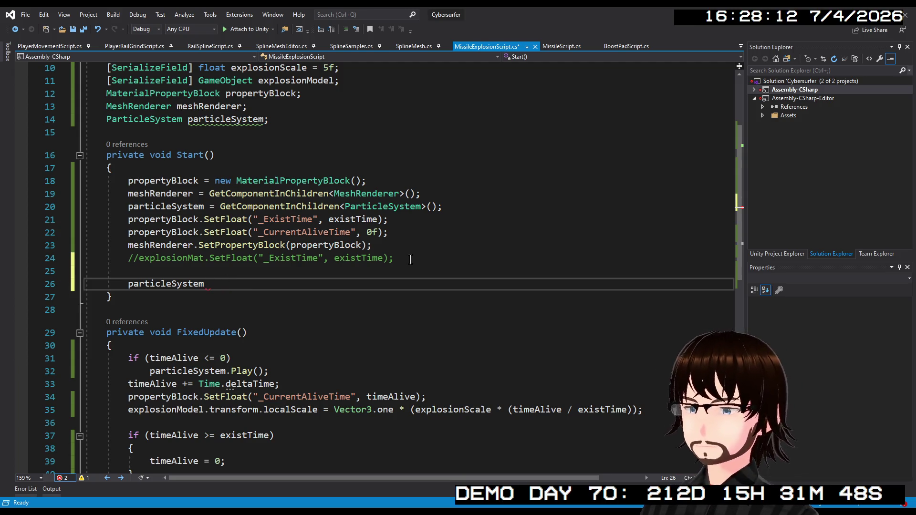
type(".")
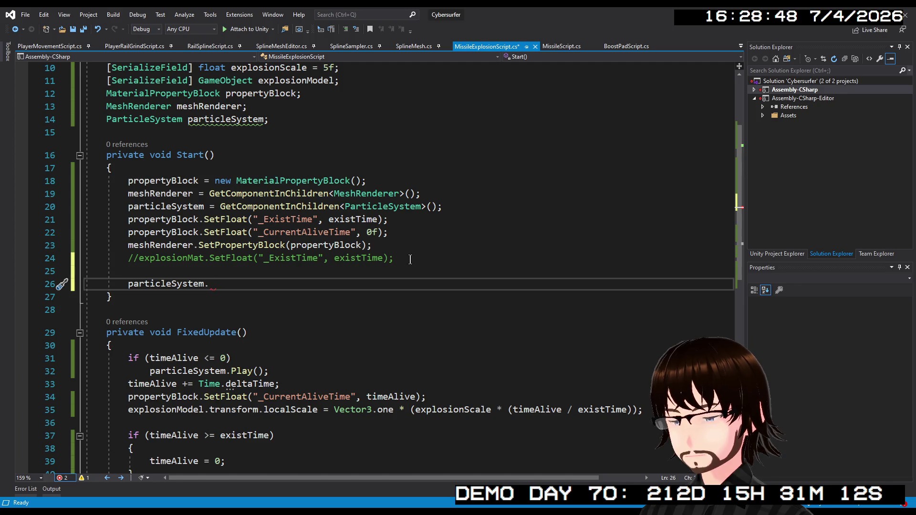
left_click(406, 245)
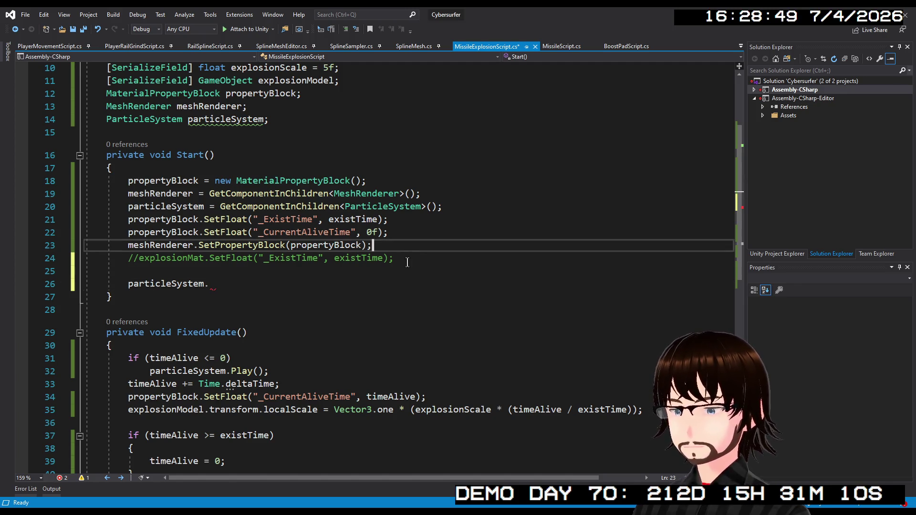
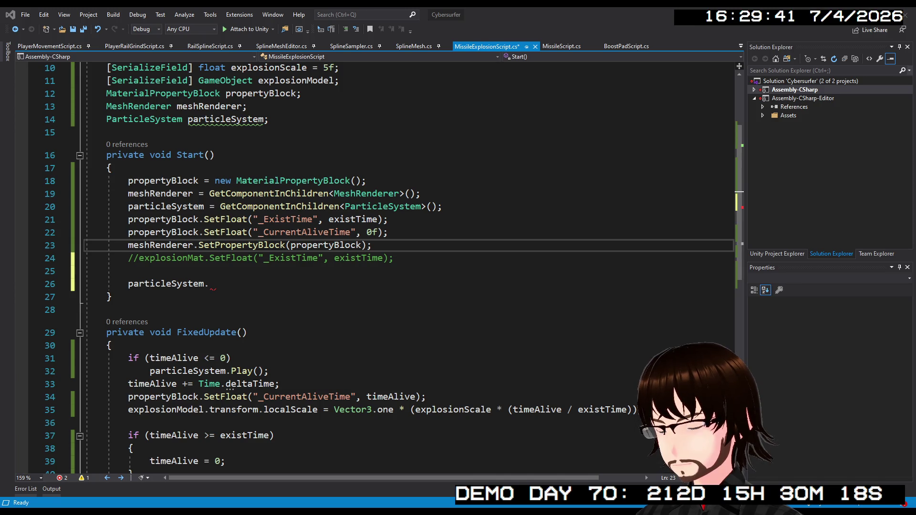
Complete line 26 in Start() as particleSystem.main.duration = existTime and save MissileExplosionScript.cs
key("alt+Tab")
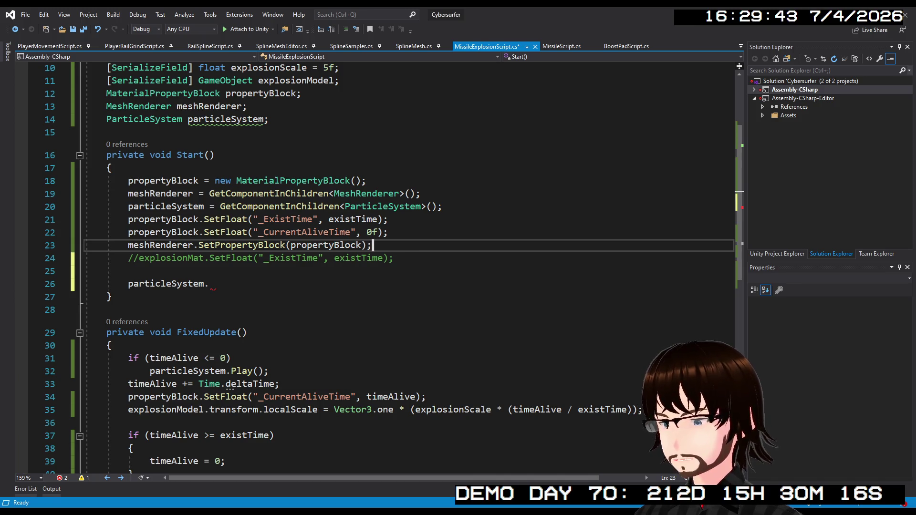
left_click(215, 271)
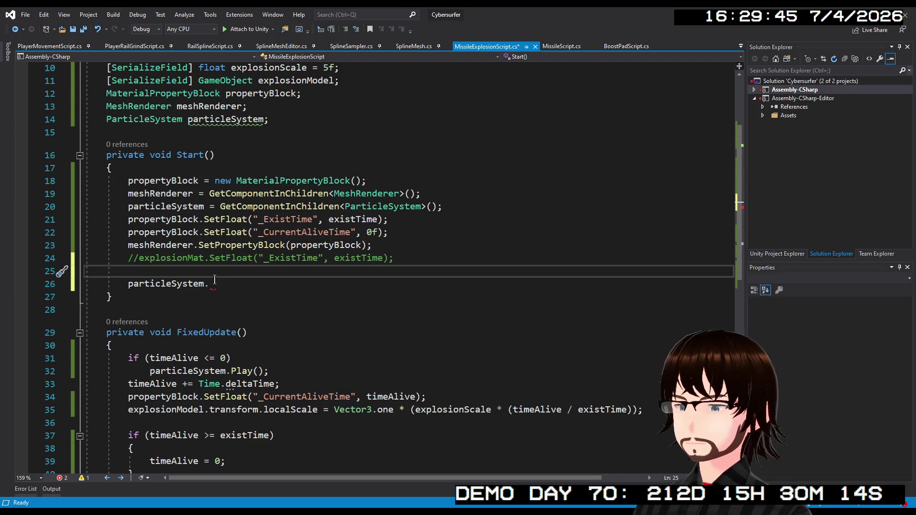
left_click(218, 284)
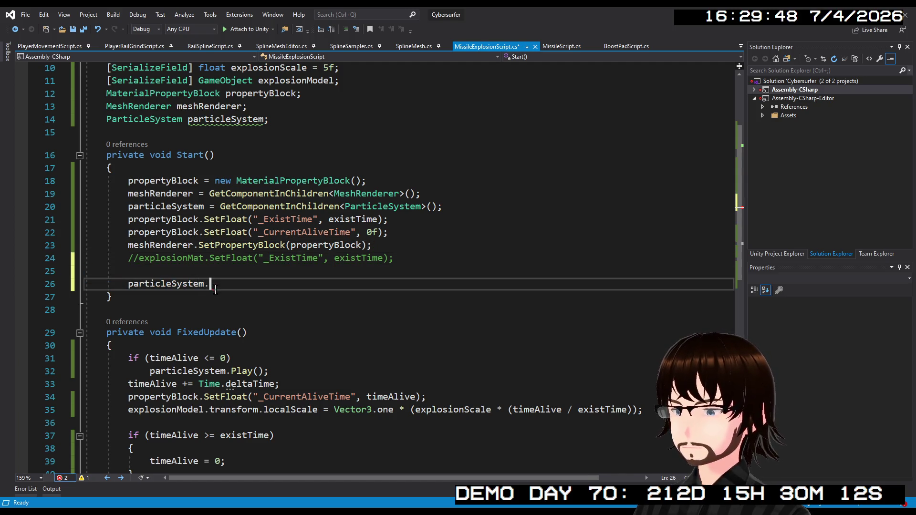
type("m")
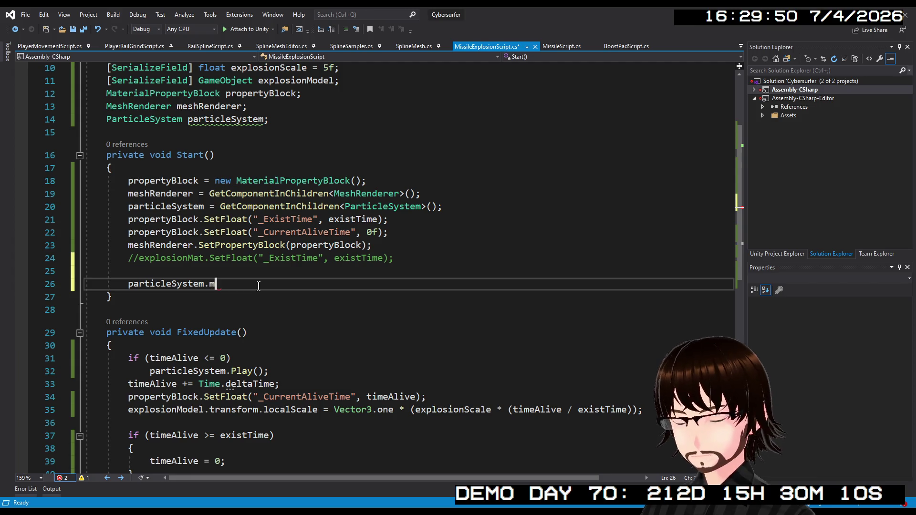
type("ain.du")
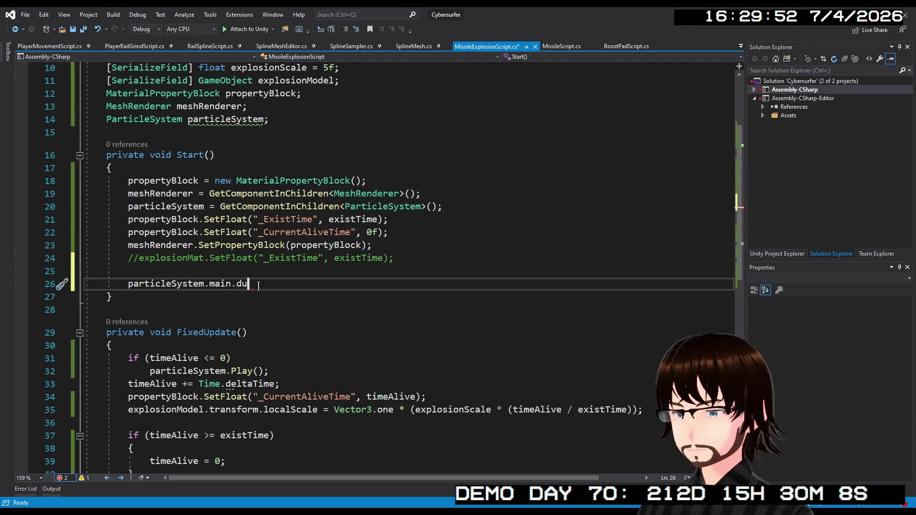
type("ration = existTime;")
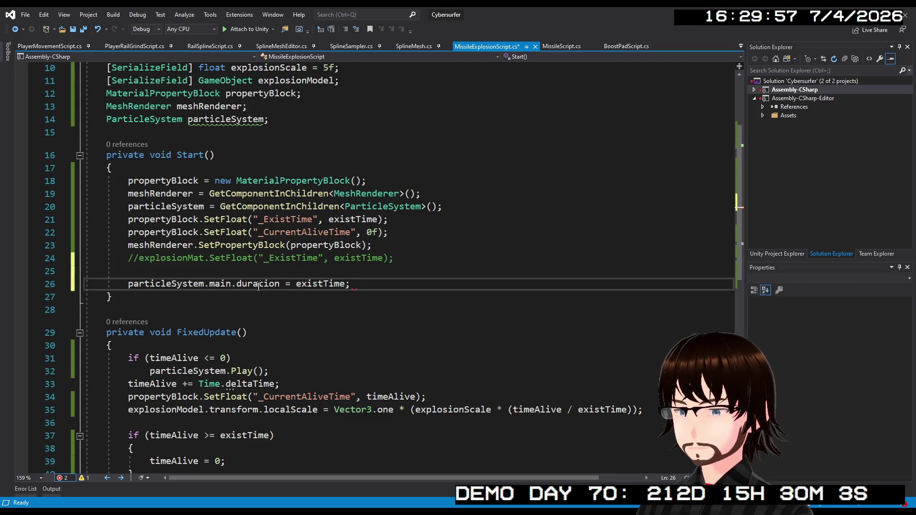
key("ctrl+s")
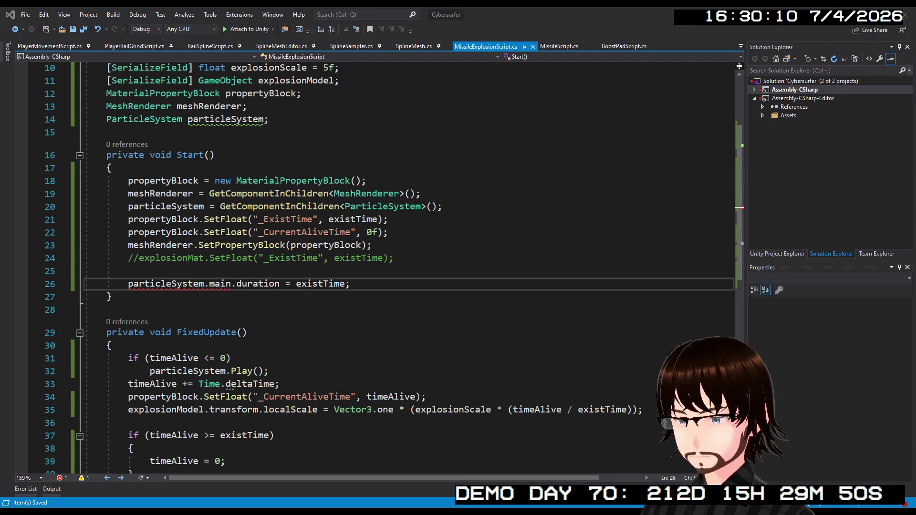
key("alt+Tab")
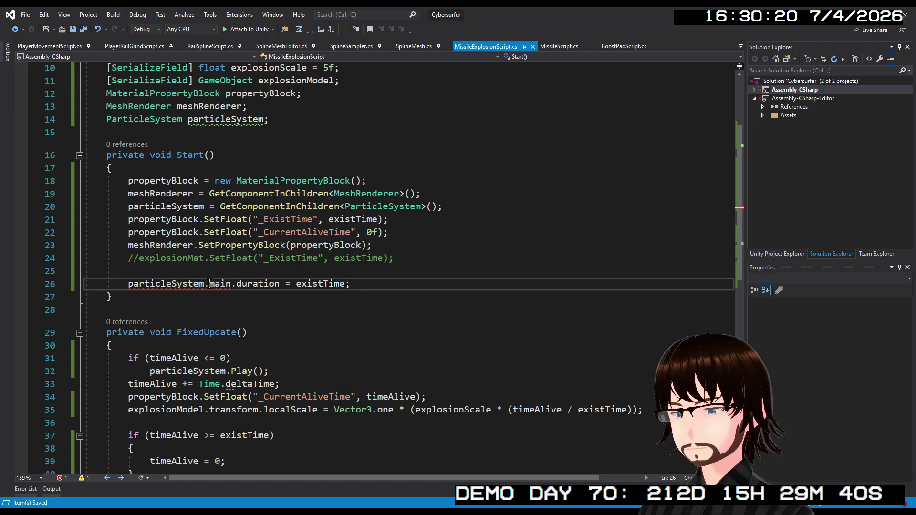
Replace the statement on line 26 with var main = particleSystem.main;
left_click(210, 285)
key("Home")
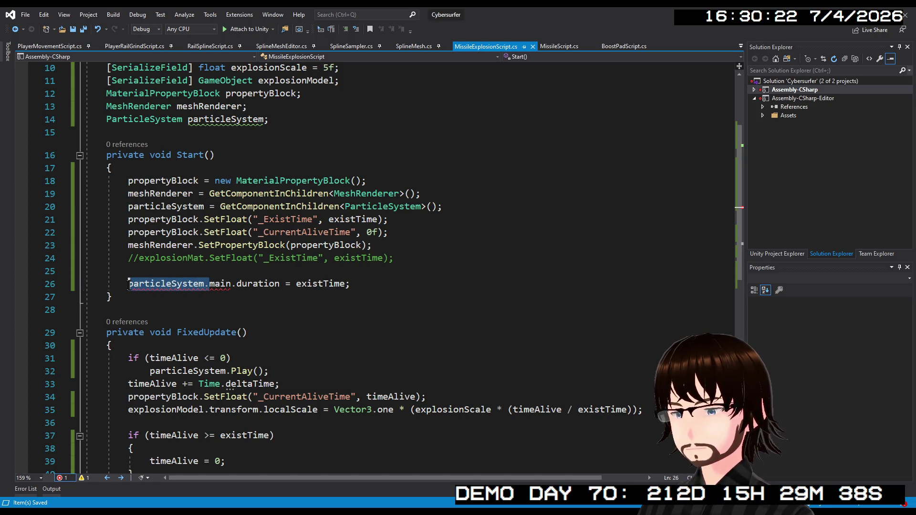
left_click_drag(351, 285, 125, 285)
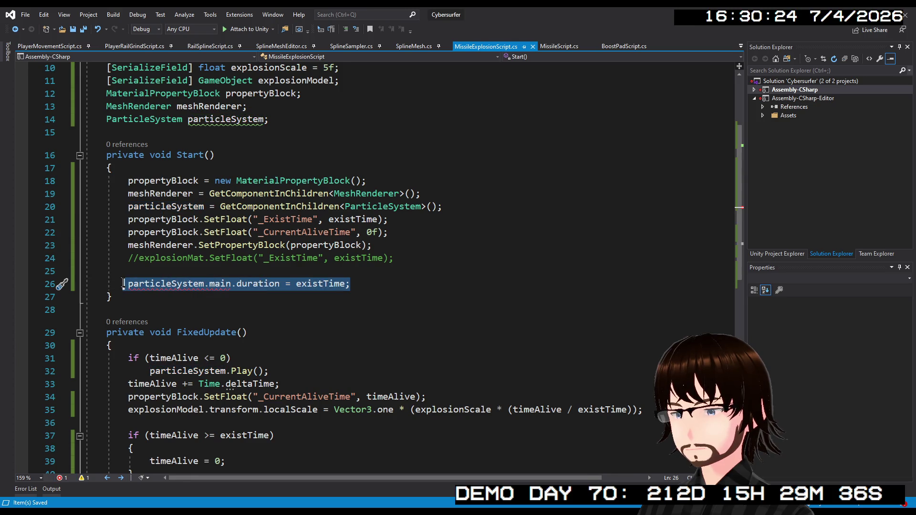
type("var ")
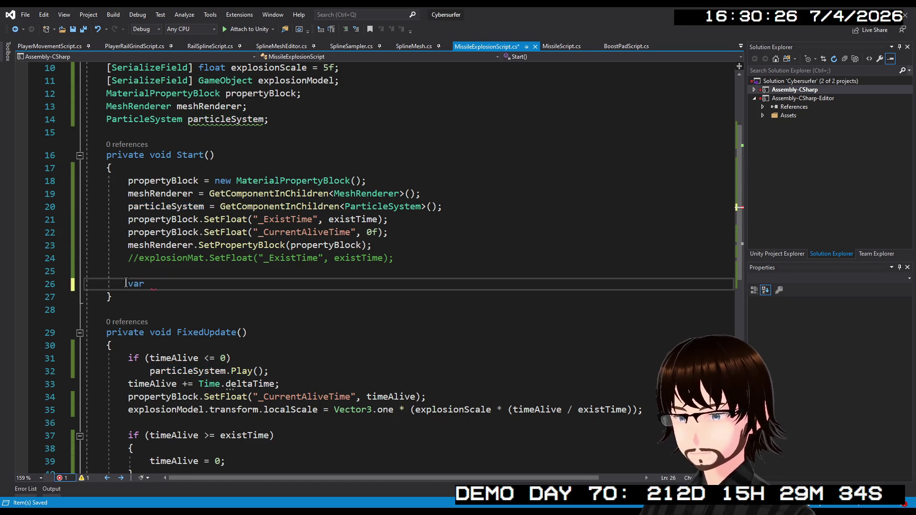
type("mi")
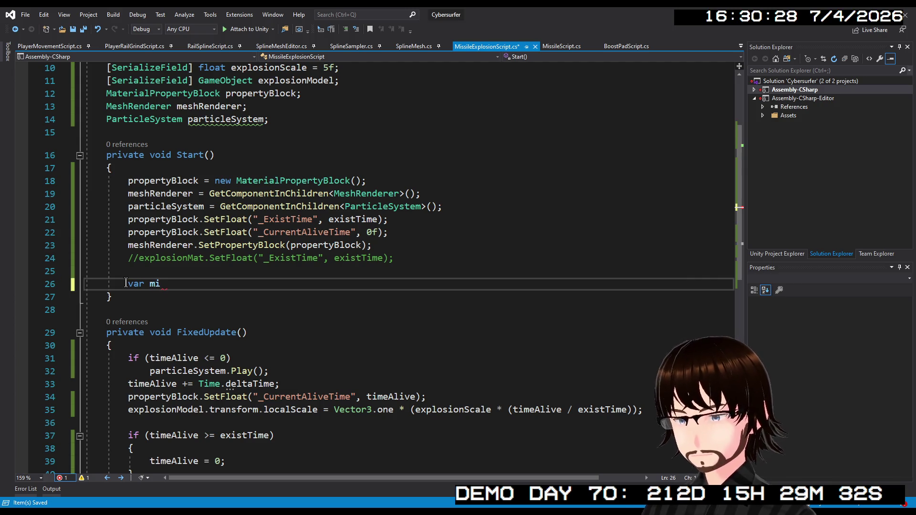
key("BackSpace")
type("ain = particleSystem.ma")
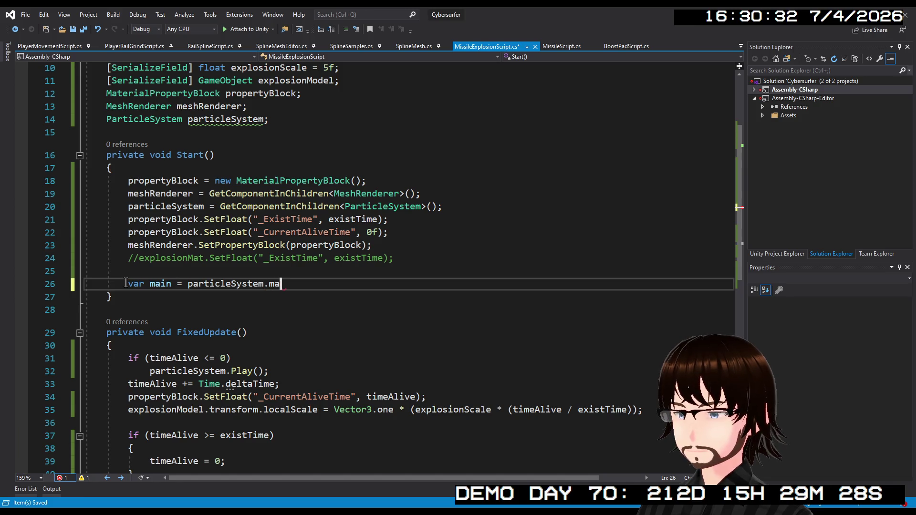
type("in;")
key("Return")
Add main.duration = existTime; on line 27 and save the script
type("mai")
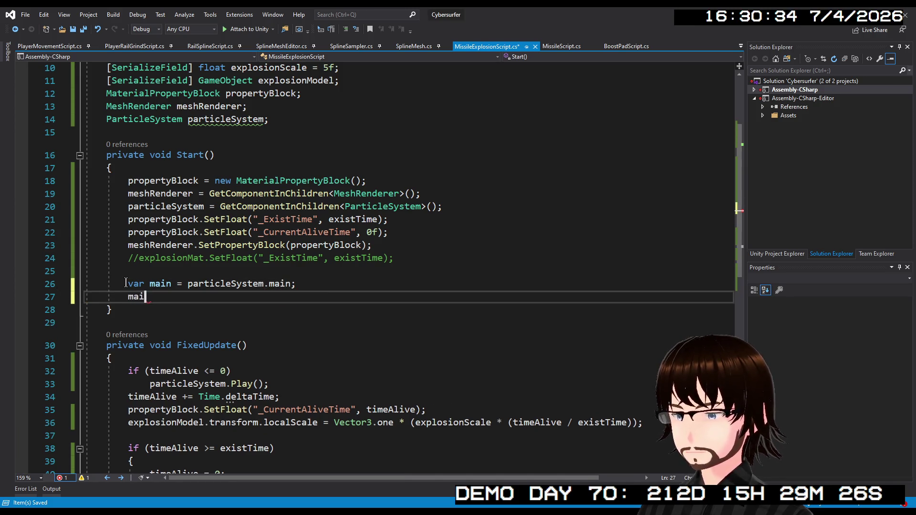
type("n.D")
key("Tab")
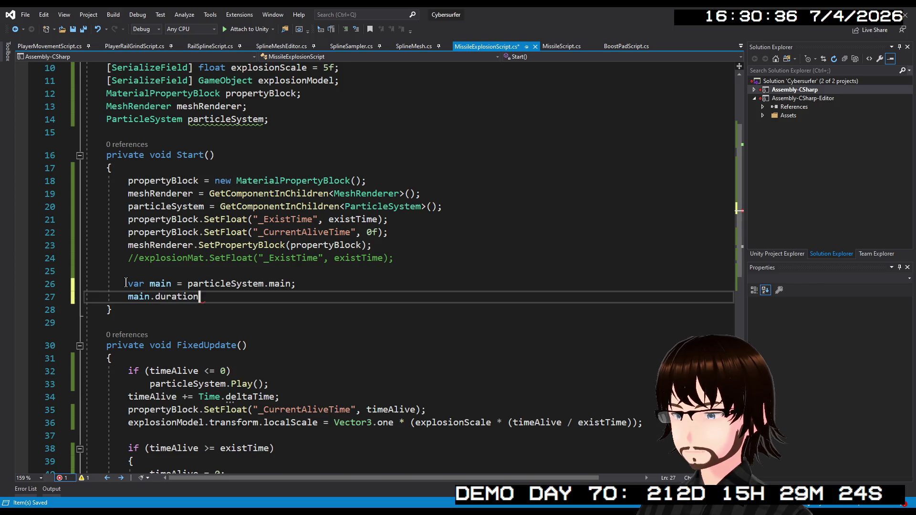
type(" = existTime;")
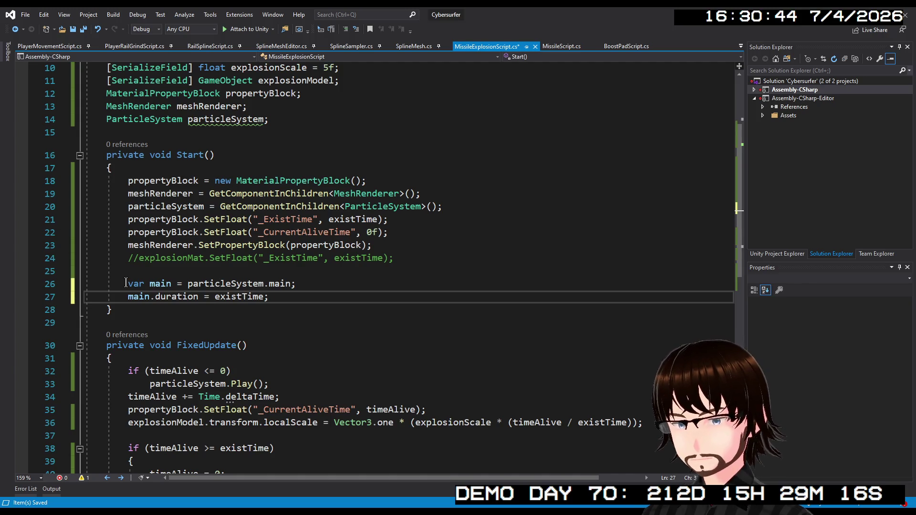
key("ctrl+s")
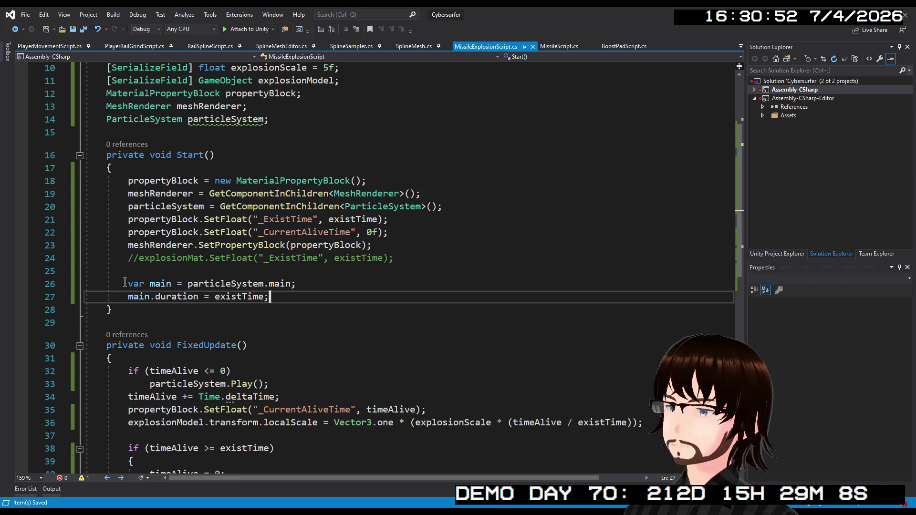
scroll(125, 282, "down", 3)
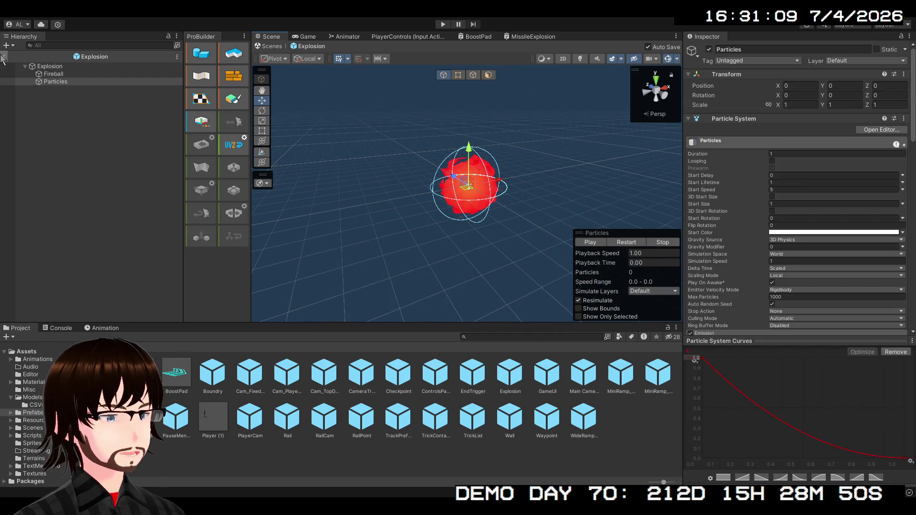
Leave the Explosion prefab, run the game, and watch both explosions from an orbited Scene view before stopping
left_click(3, 57)
left_click(439, 25)
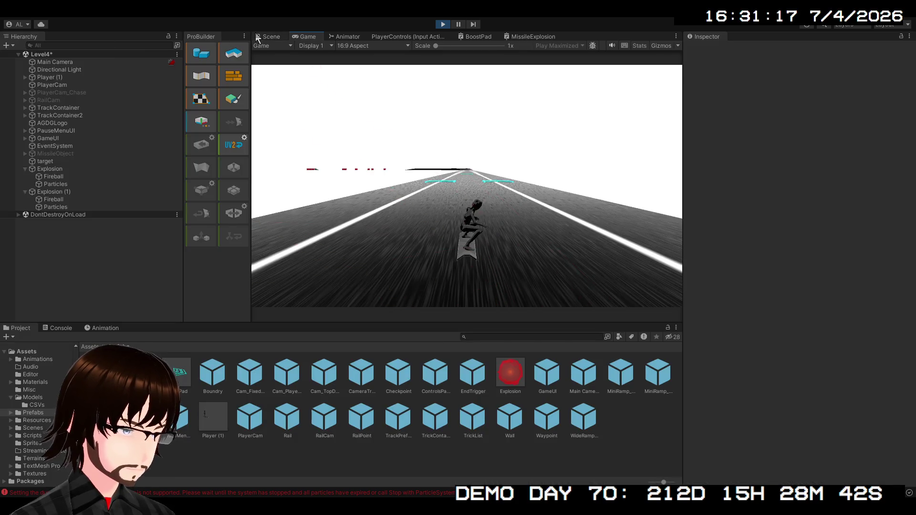
left_click(268, 37)
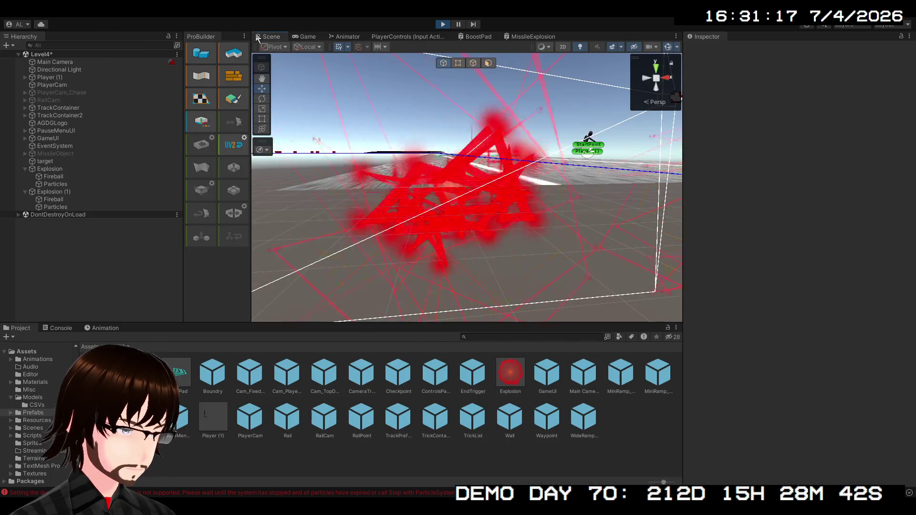
mouse_move(336, 147)
left_mouse_down()
mouse_move(330, 180)
mouse_move(279, 188)
mouse_move(376, 209)
mouse_move(391, 200)
mouse_move(377, 187)
left_mouse_up()
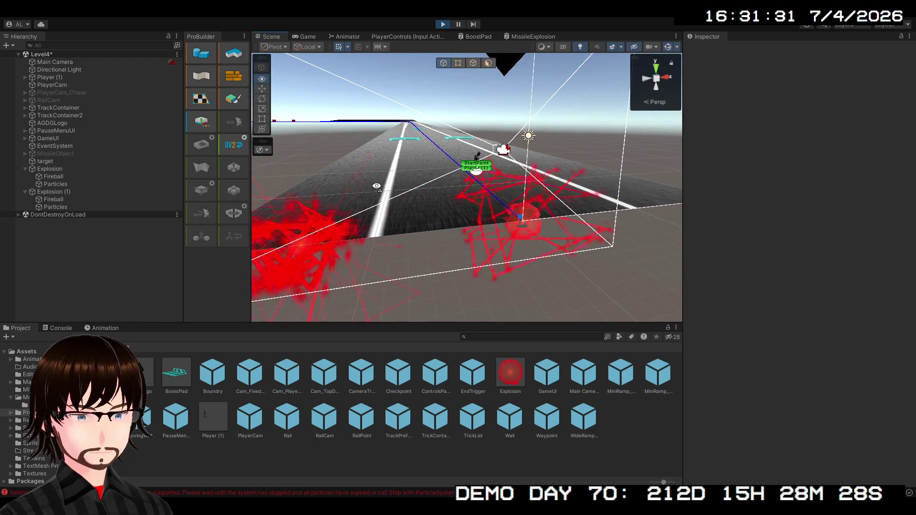
left_click(443, 24)
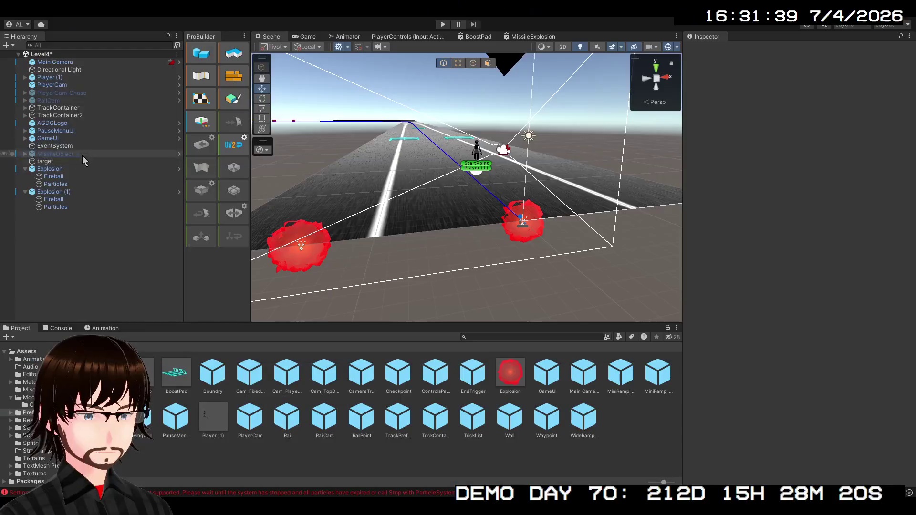
In the Explosion prefab's Particles, expand Size over Lifetime and show its Size curve falling from 1 to 0
double_click(514, 375)
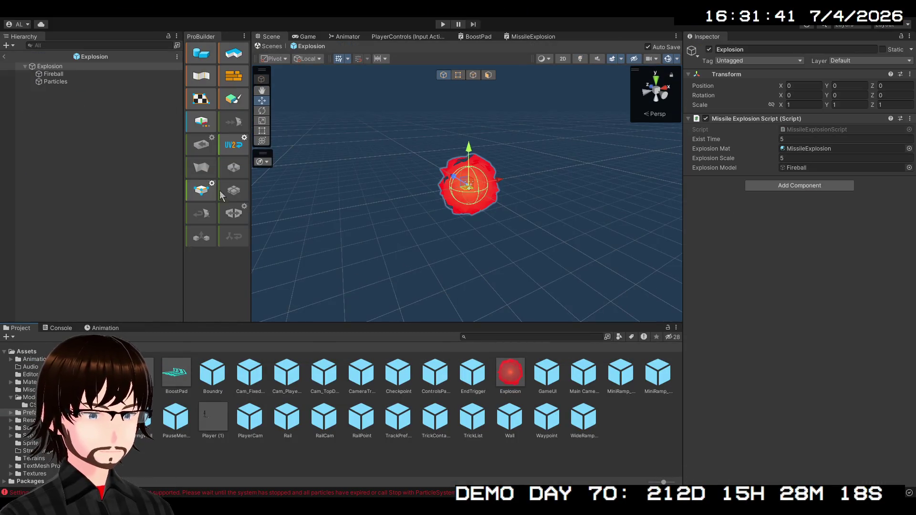
left_click(82, 80)
scroll(752, 236, "down", 3)
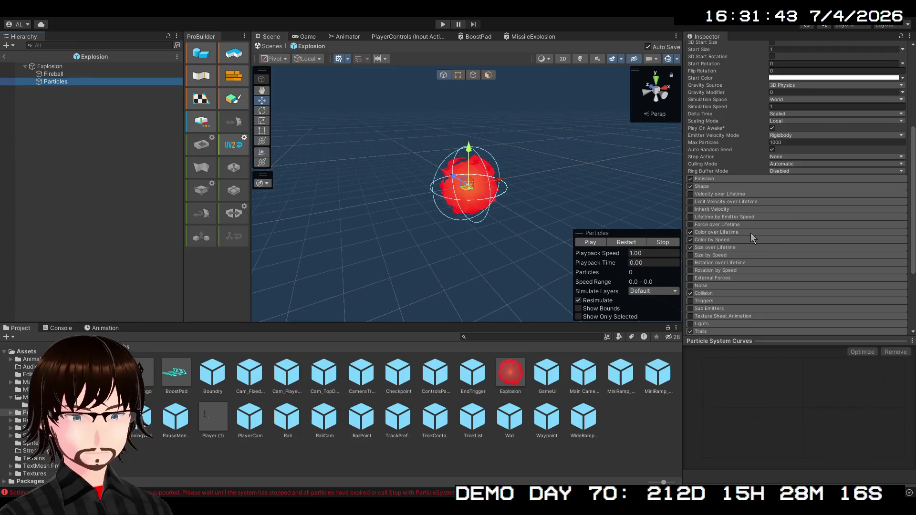
left_click(719, 233)
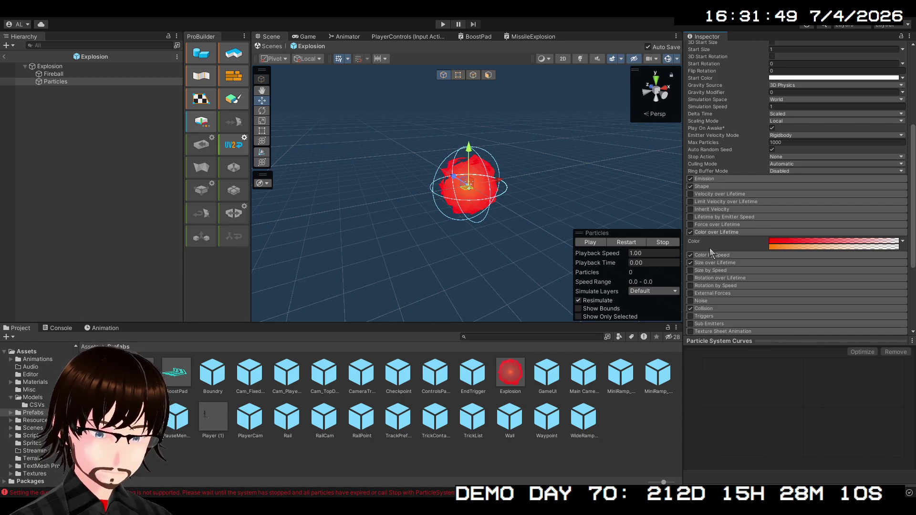
left_click(713, 233)
left_click(715, 239)
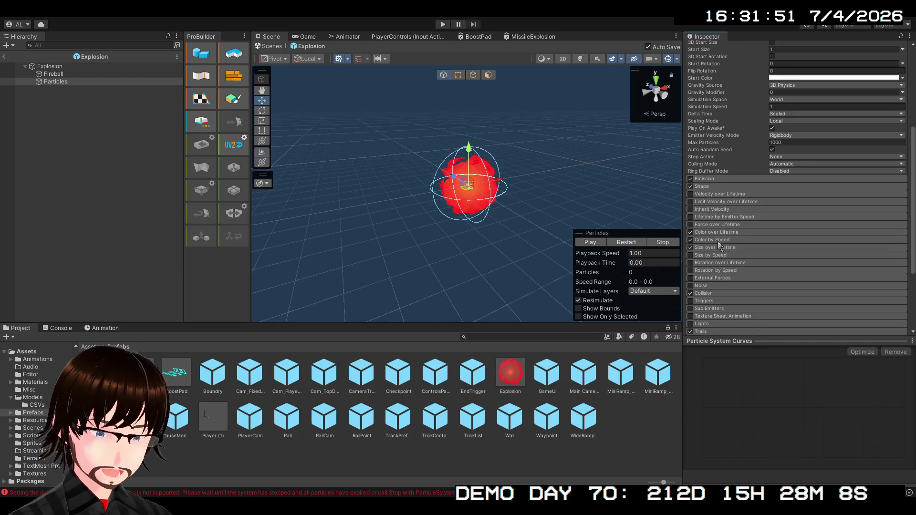
left_click(726, 247)
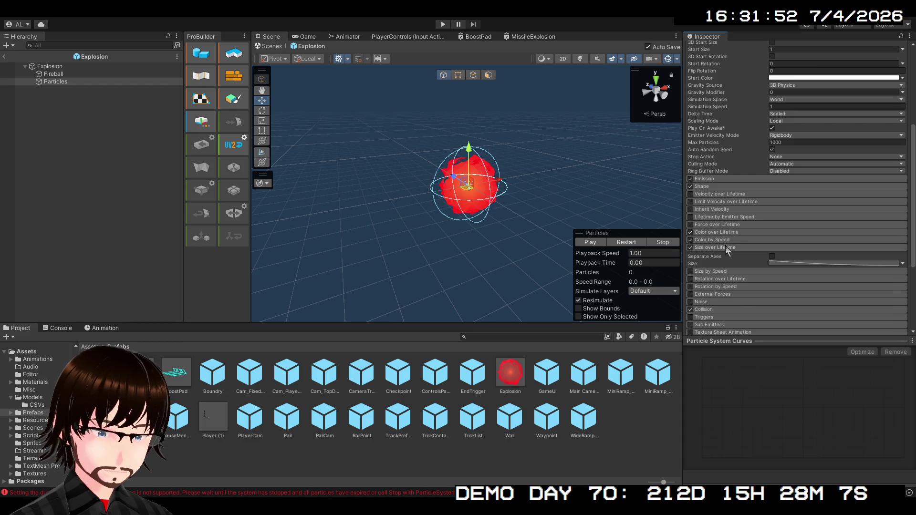
left_click(785, 263)
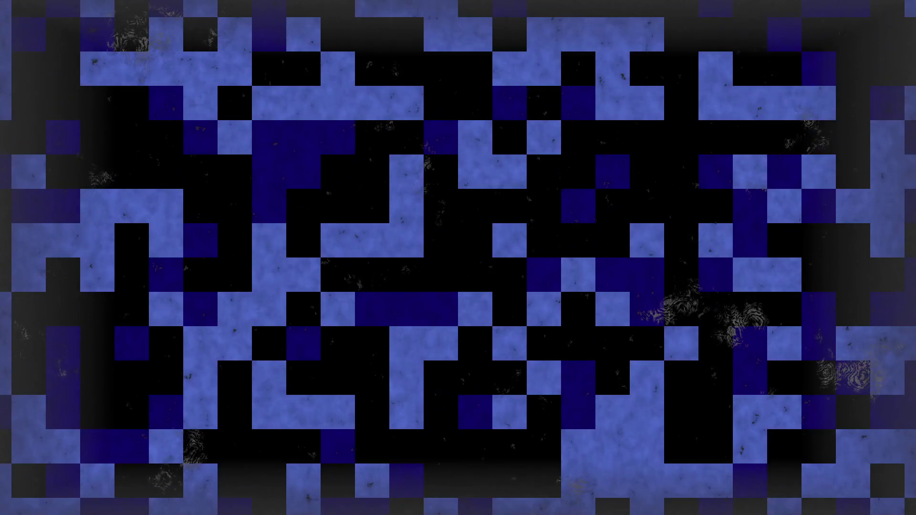
On line 28, try main.size properties, then clear the line and begin a particleSystem statement
type("main.duration = existTime")
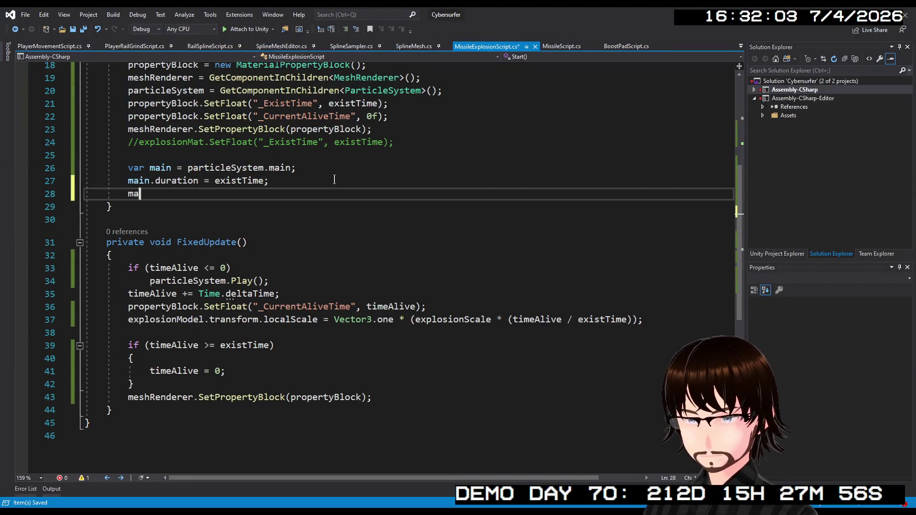
type("si")
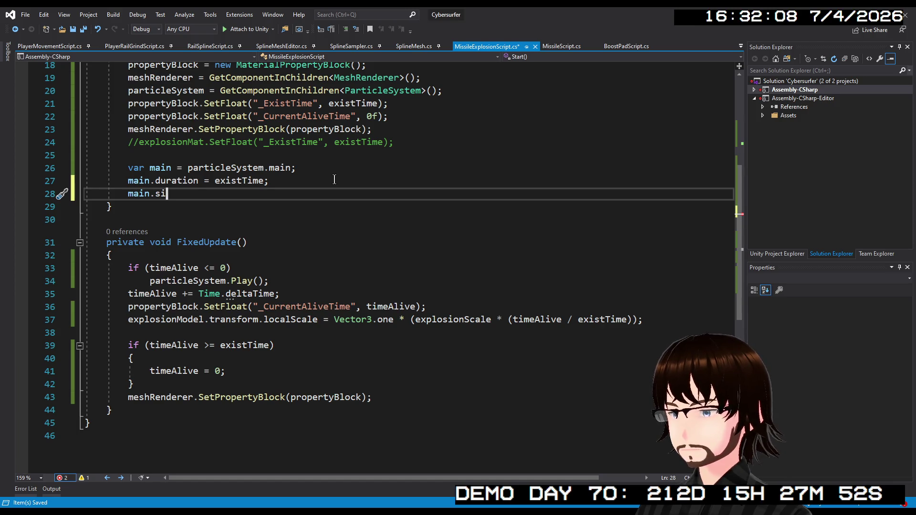
type("z")
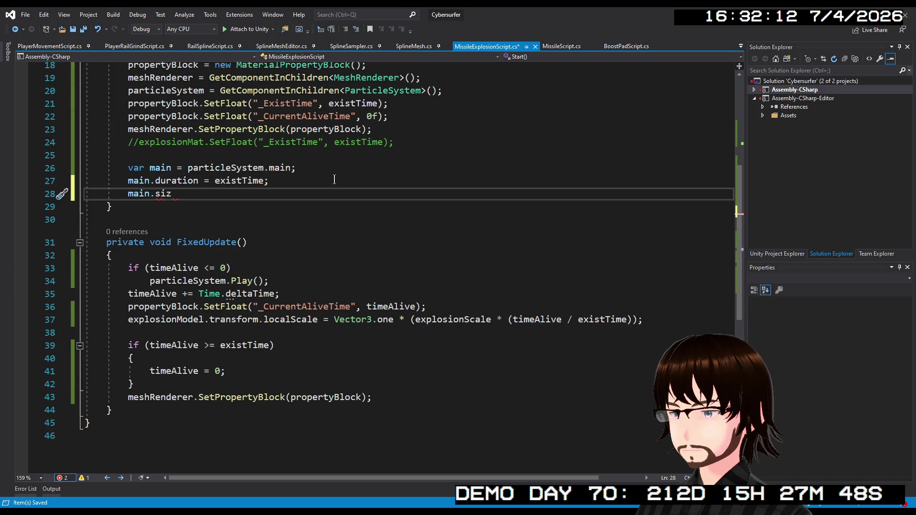
key("BackSpace")
key("BackSpace")
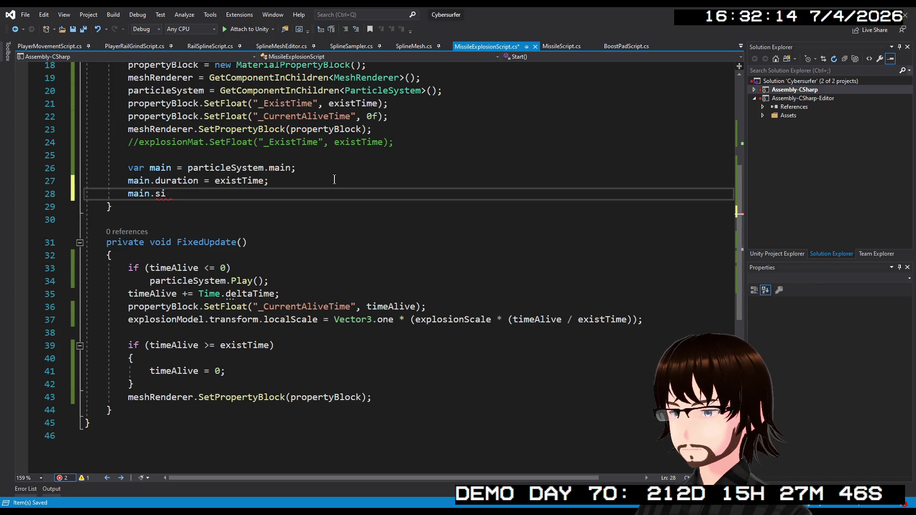
type("ze")
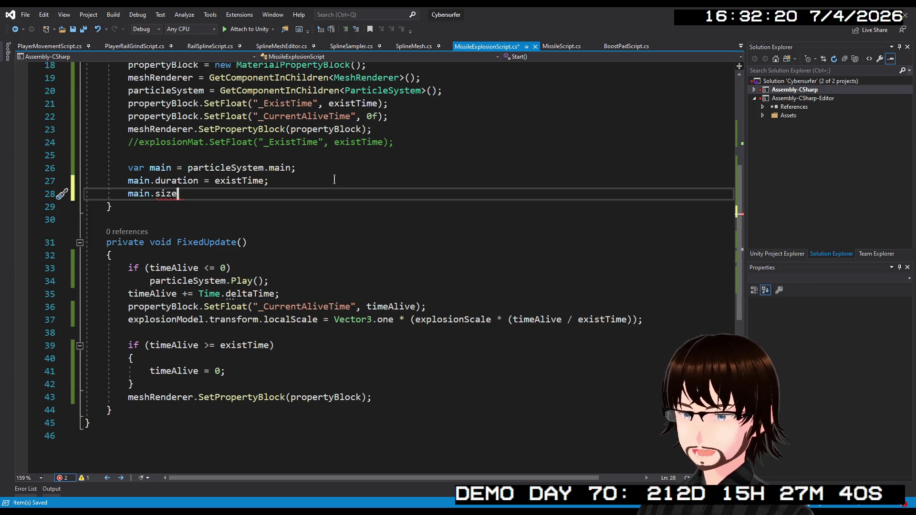
key("BackSpace")
key("BackSpace")
key("BackSpace")
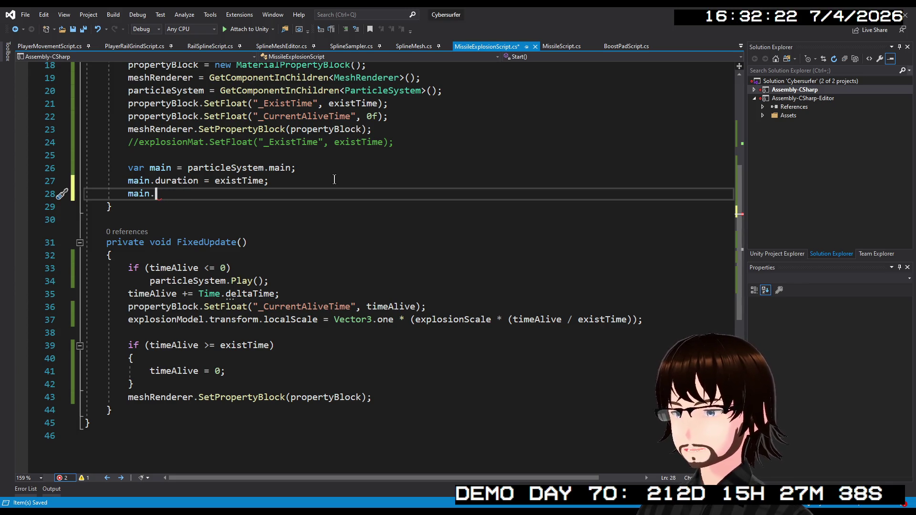
type(";")
type("if")
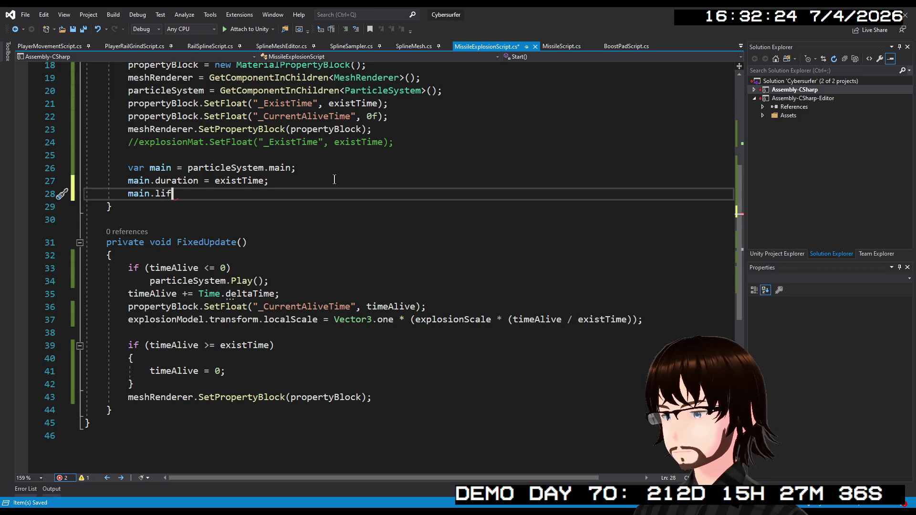
key("BackSpace")
key("BackSpace")
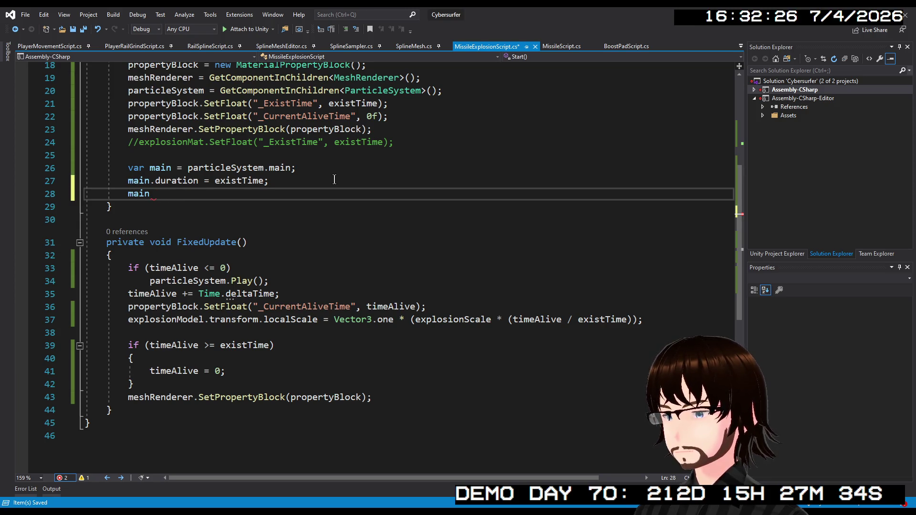
key("BackSpace")
key("BackSpace")
key("BackSpace")
type("pa")
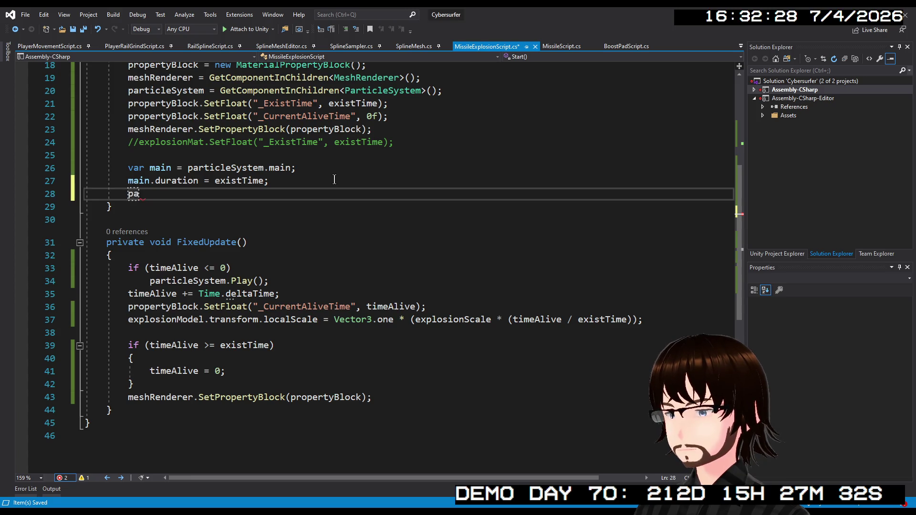
type("r.")
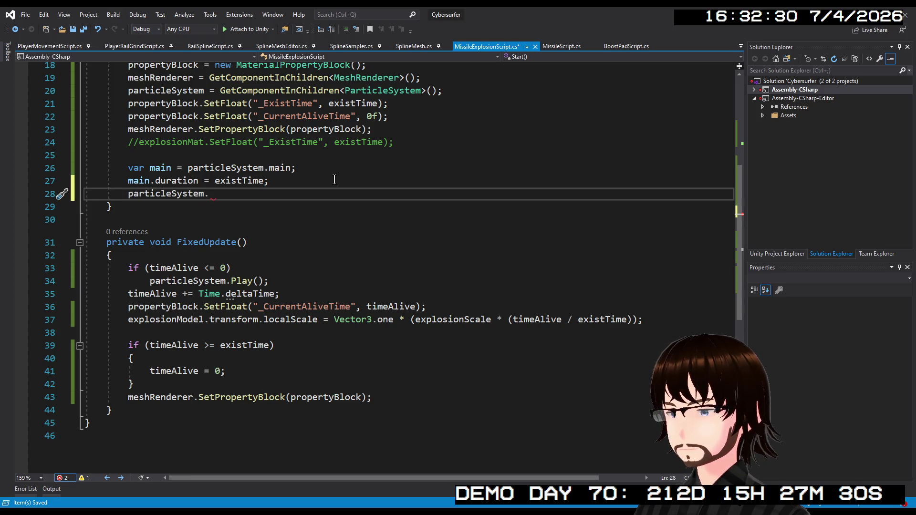